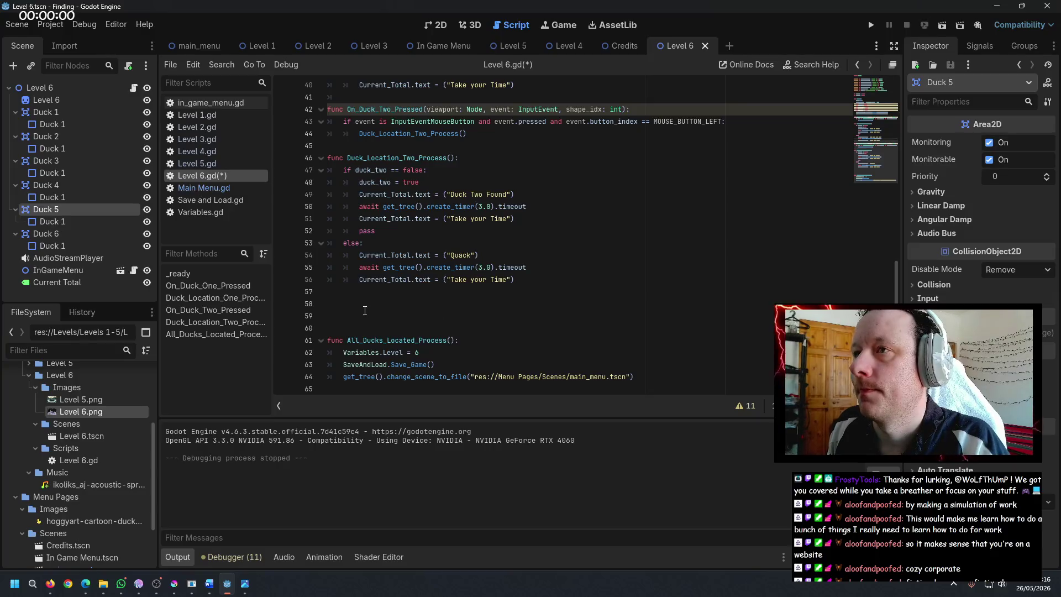
Insert a 'func Count_Ducks_Process():' with a 'pass' body above All_Ducks_Located_Process.
{"action": "left_click", "coordinate": [362, 328]}
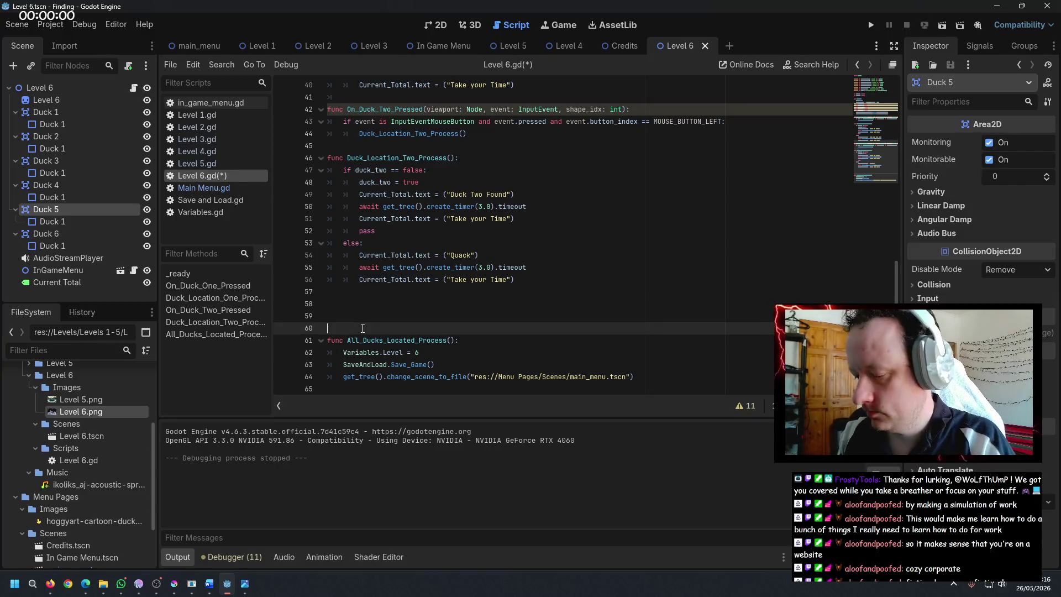
{"action": "key", "text": "Return"}
{"action": "key", "text": "Return"}
{"action": "key", "text": "Up"}
{"action": "type", "text": "func C"}
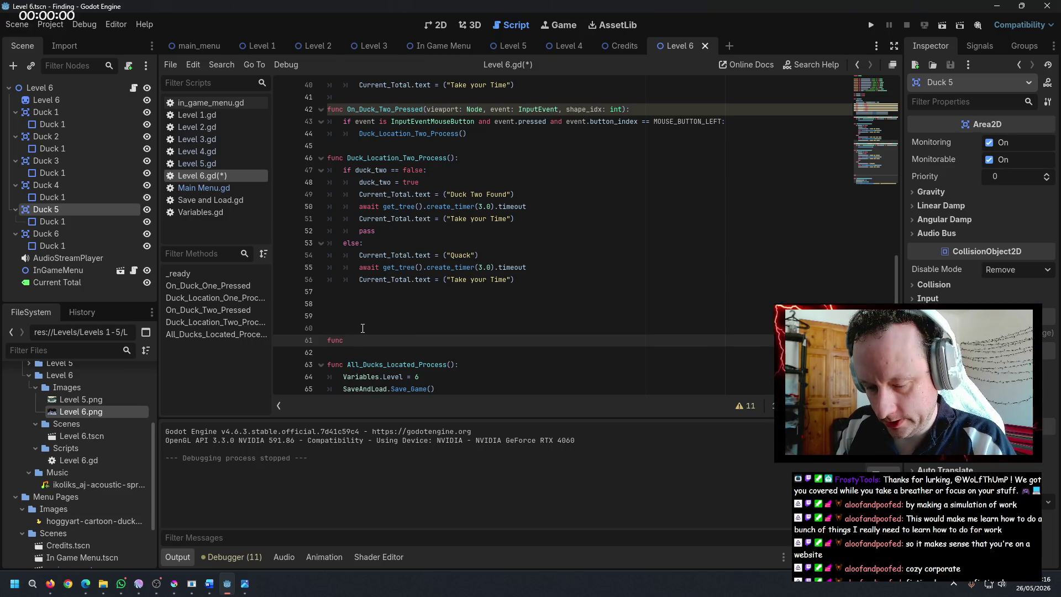
{"action": "type", "text": "ount_"}
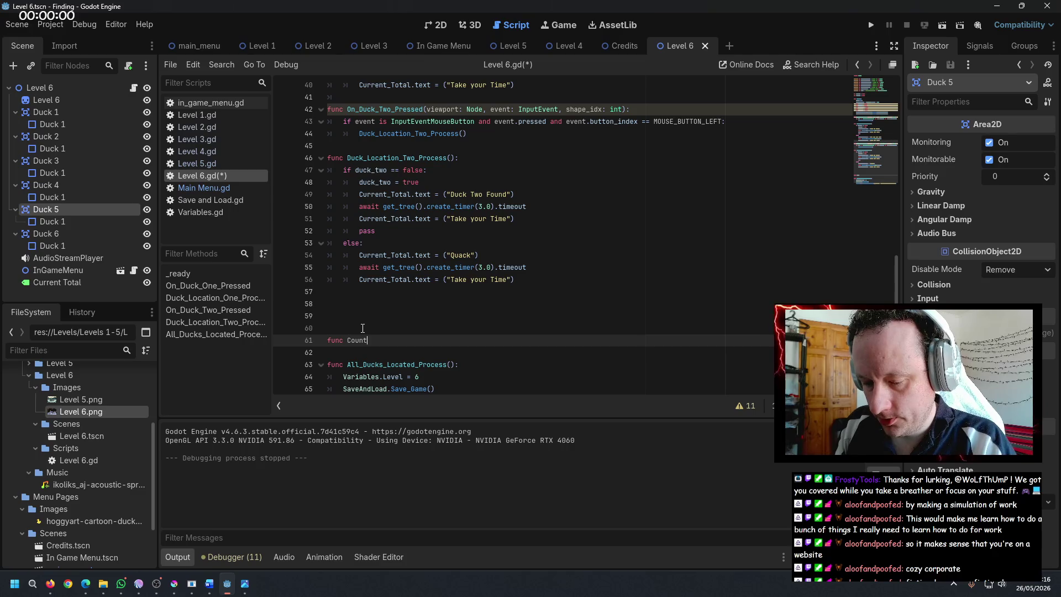
{"action": "type", "text": "Ducks_Pr"}
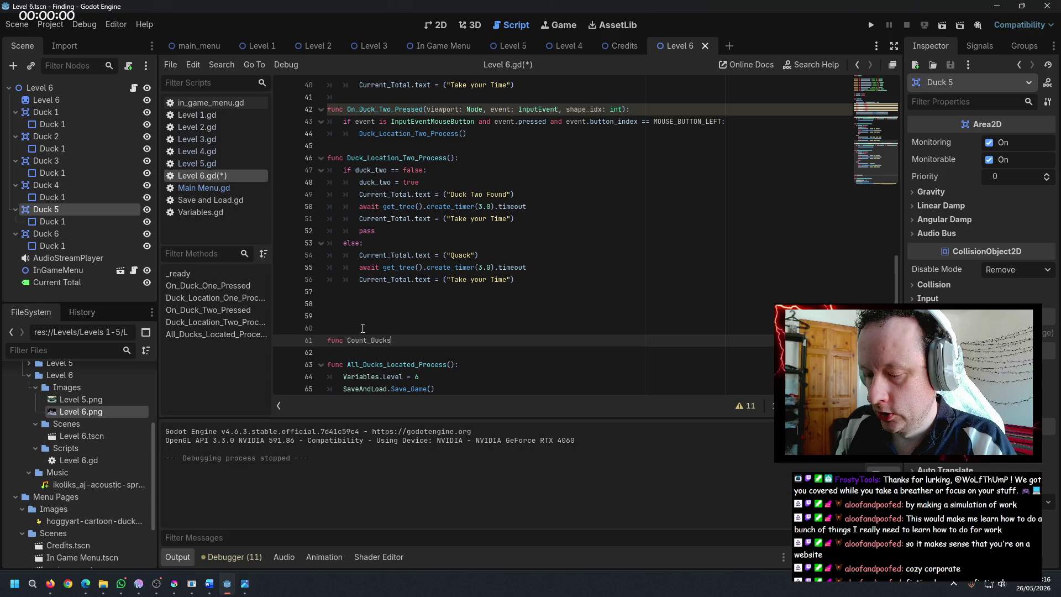
{"action": "type", "text": "ocess()"}
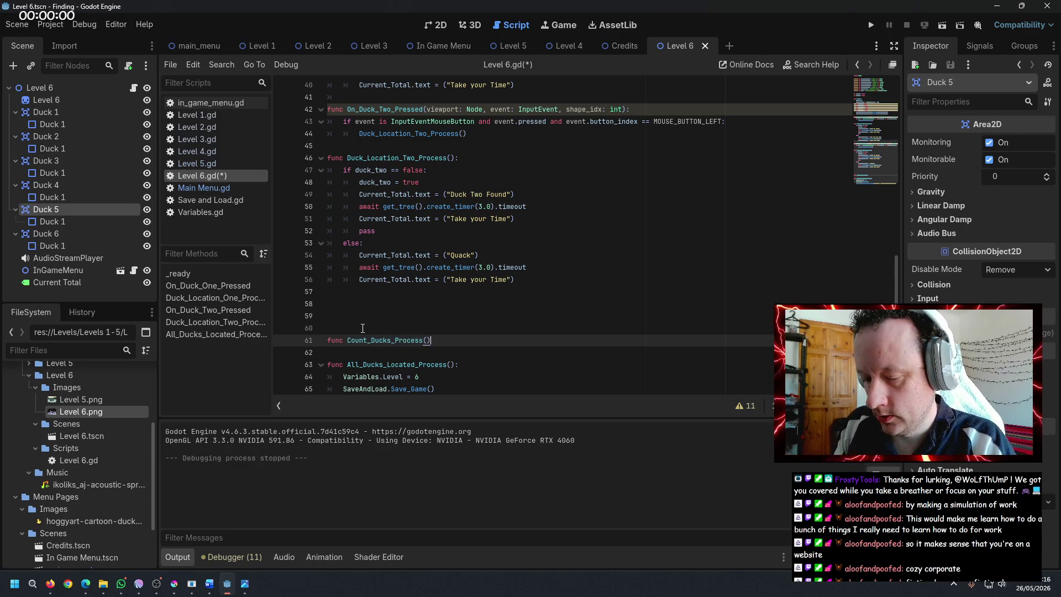
{"action": "type", "text": ":"}
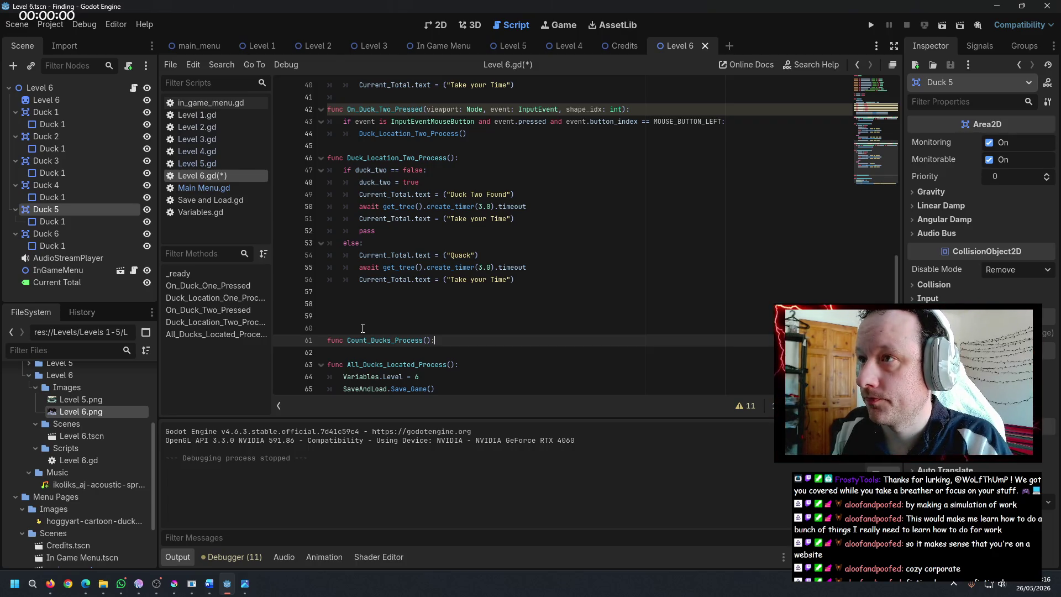
{"action": "key", "text": "Return"}
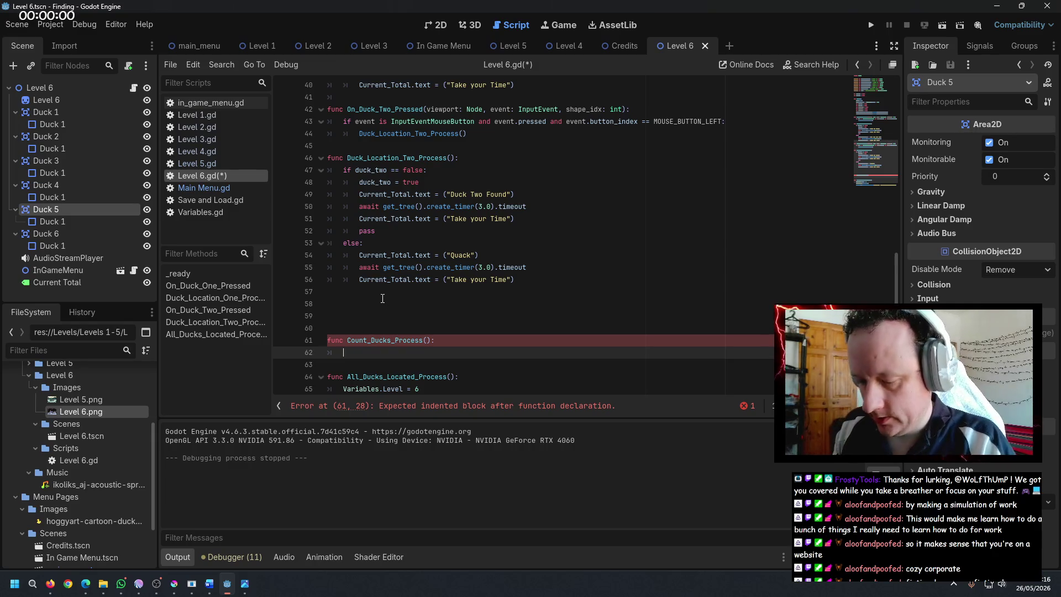
{"action": "type", "text": "pass"}
{"action": "key", "text": "Return"}
{"action": "scroll", "coordinate": [418, 247], "scroll_direction": "up", "scroll_amount": 4}
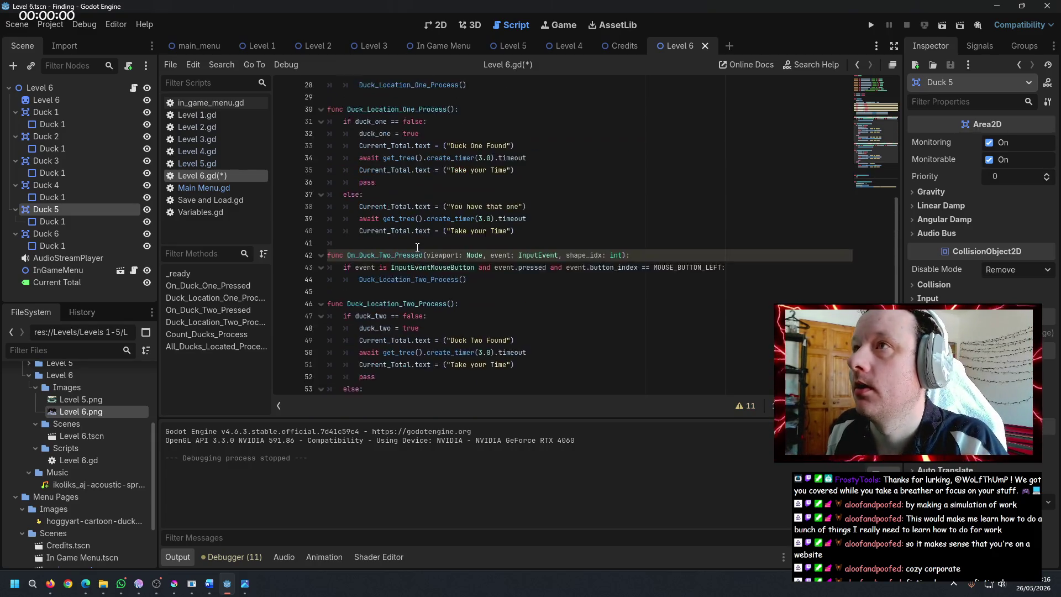
Below duck_two, declare duck_three, duck_four and duck_five flags set to false.
{"action": "scroll", "coordinate": [417, 248], "scroll_direction": "up", "scroll_amount": 8}
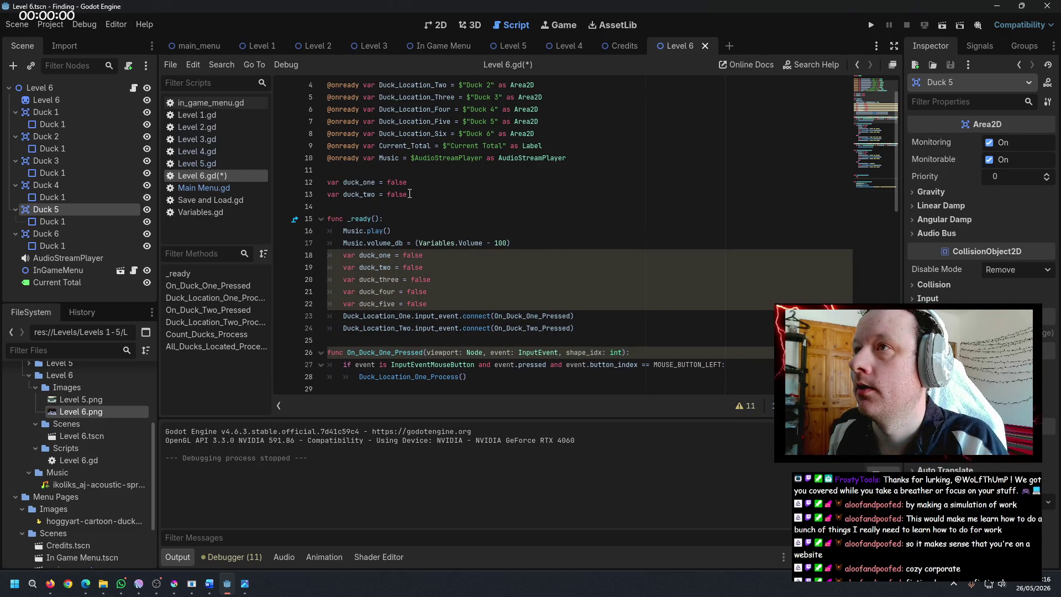
{"action": "left_click", "coordinate": [591, 193]}
{"action": "key", "text": "Return"}
{"action": "type", "text": "var duck_three"}
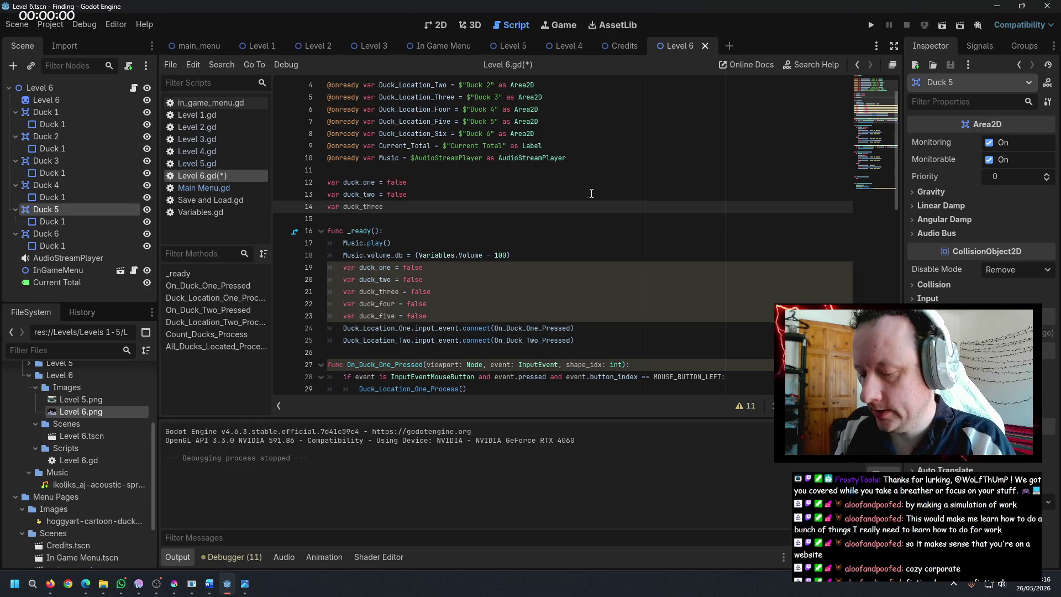
{"action": "type", "text": "= false"}
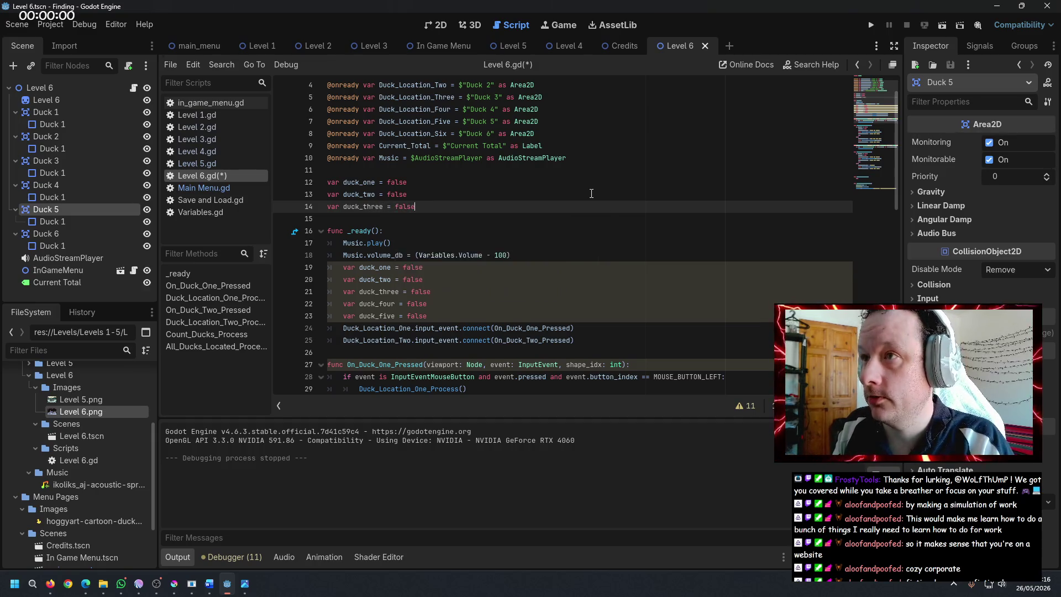
{"action": "key", "text": "Return"}
{"action": "type", "text": "r"}
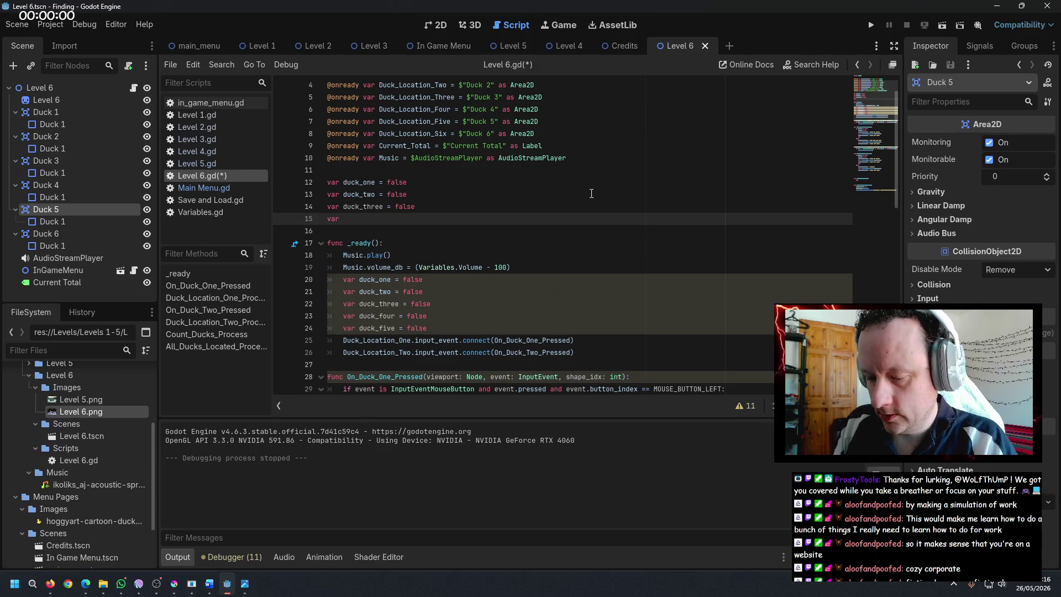
{"action": "type", "text": "ck_fou"}
{"action": "type", "text": "t"}
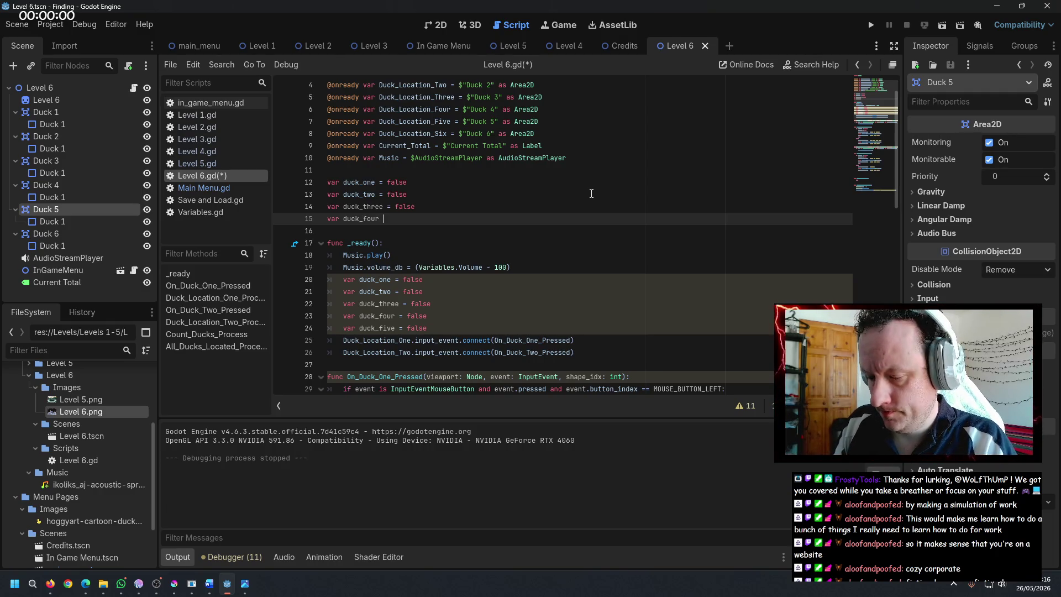
{"action": "type", "text": "false"}
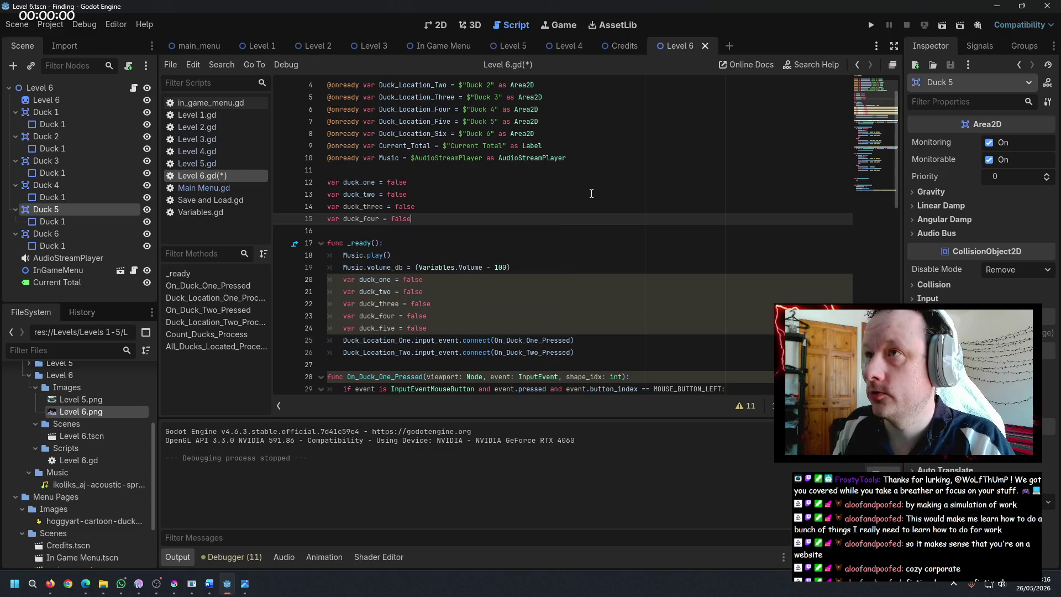
{"action": "key", "text": "Return"}
{"action": "type", "text": "var "}
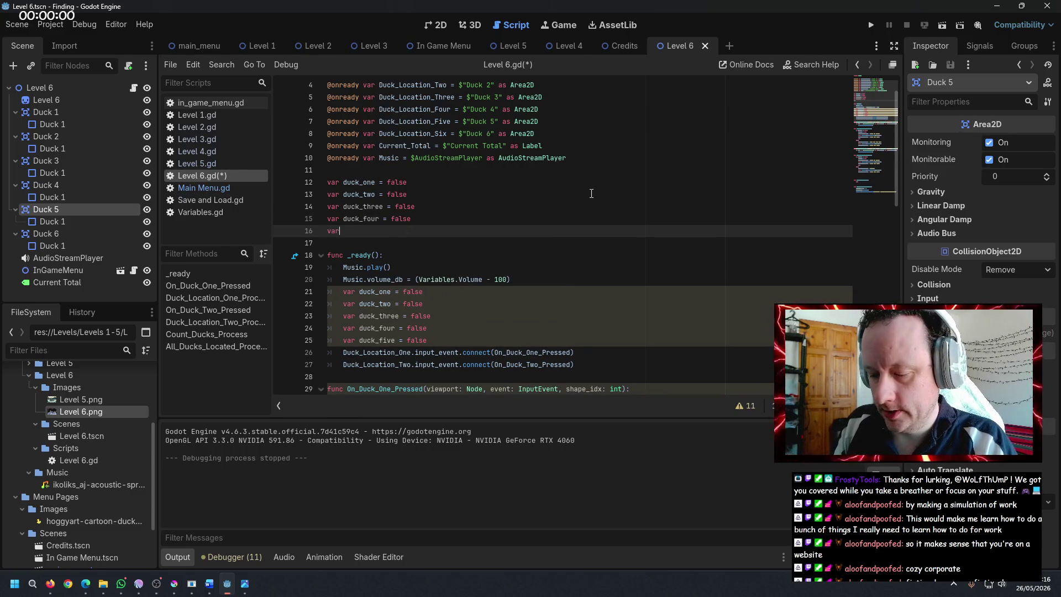
{"action": "type", "text": "duck_"}
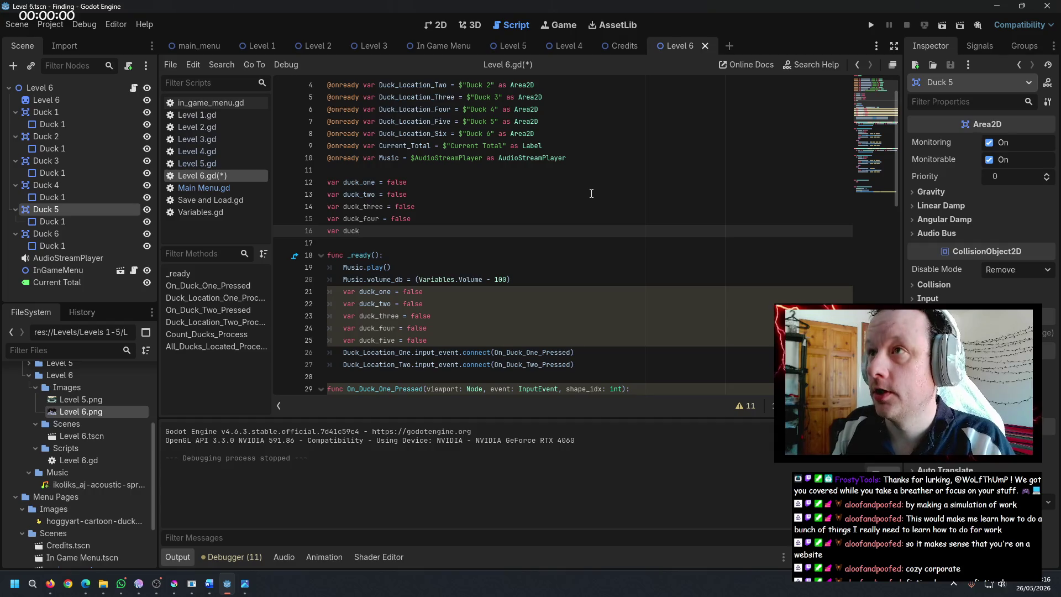
{"action": "type", "text": "five ="}
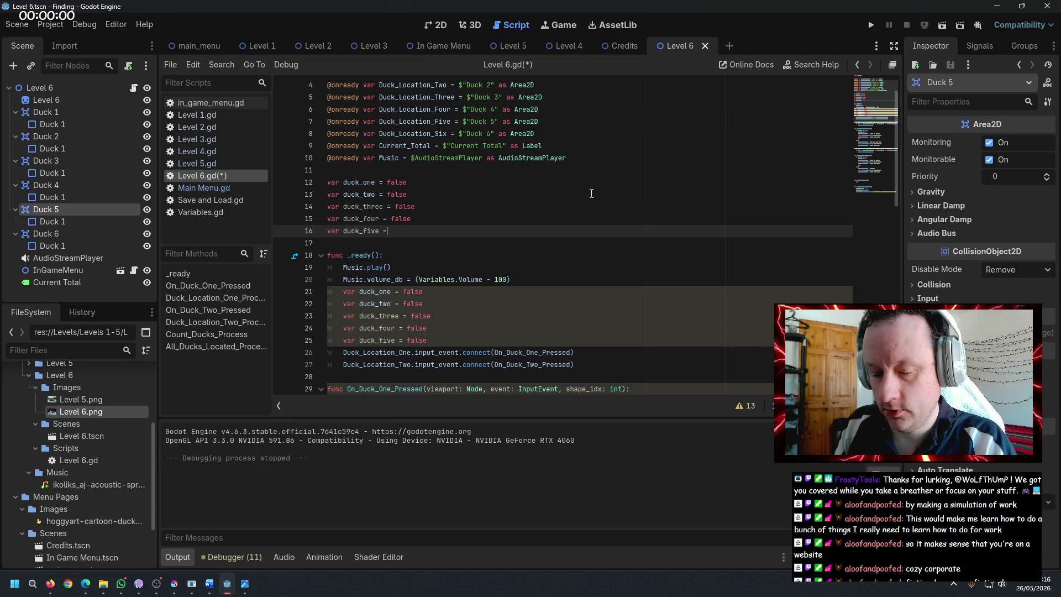
{"action": "type", "text": " false"}
{"action": "key", "text": "Return"}
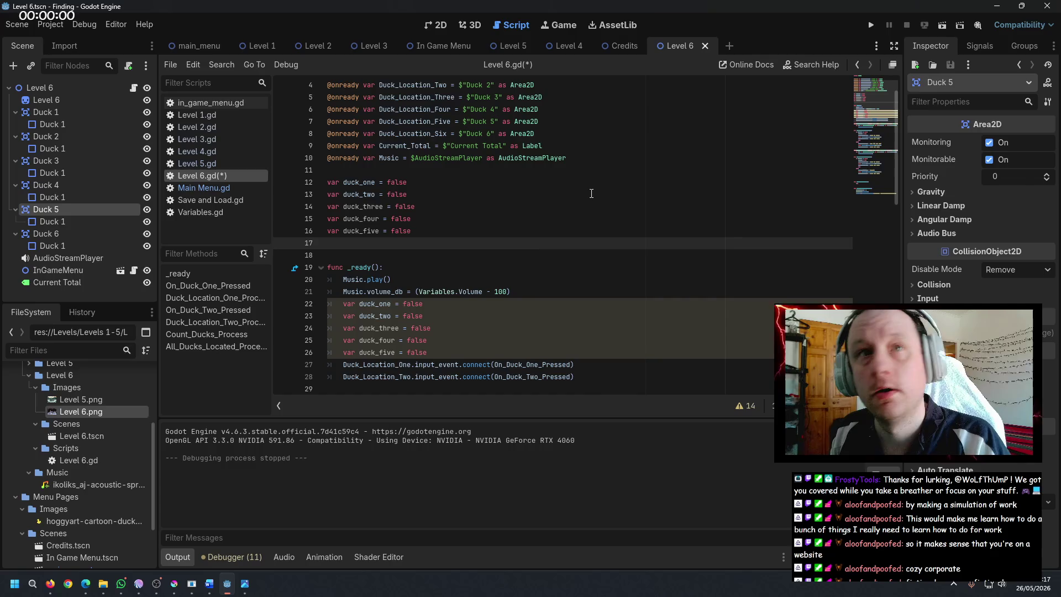
Add a 'var total_acquired = 0' counter below the duck flags.
{"action": "type", "text": "var t"}
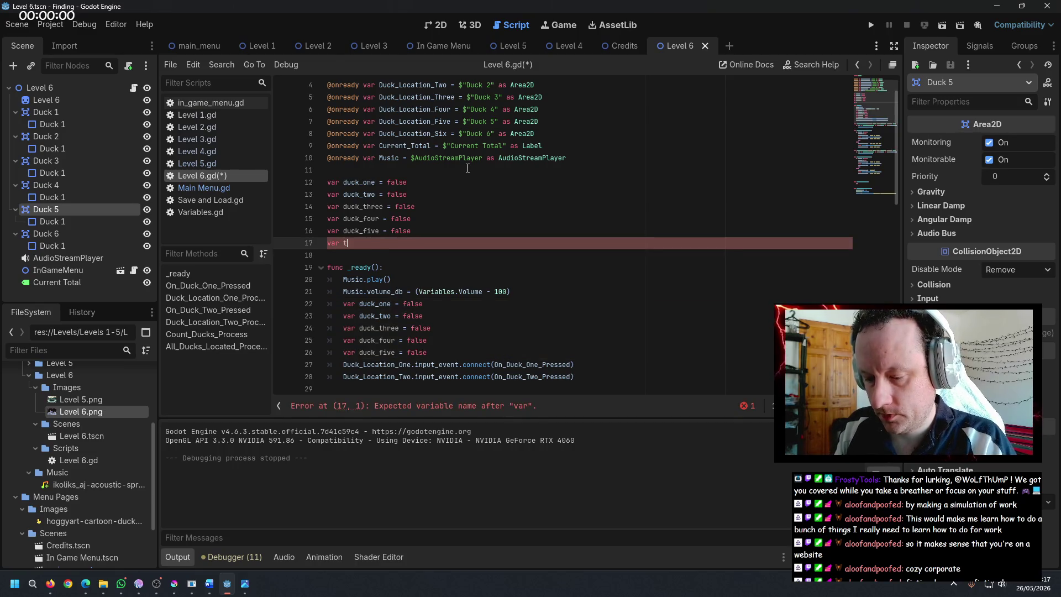
{"action": "type", "text": "otal"}
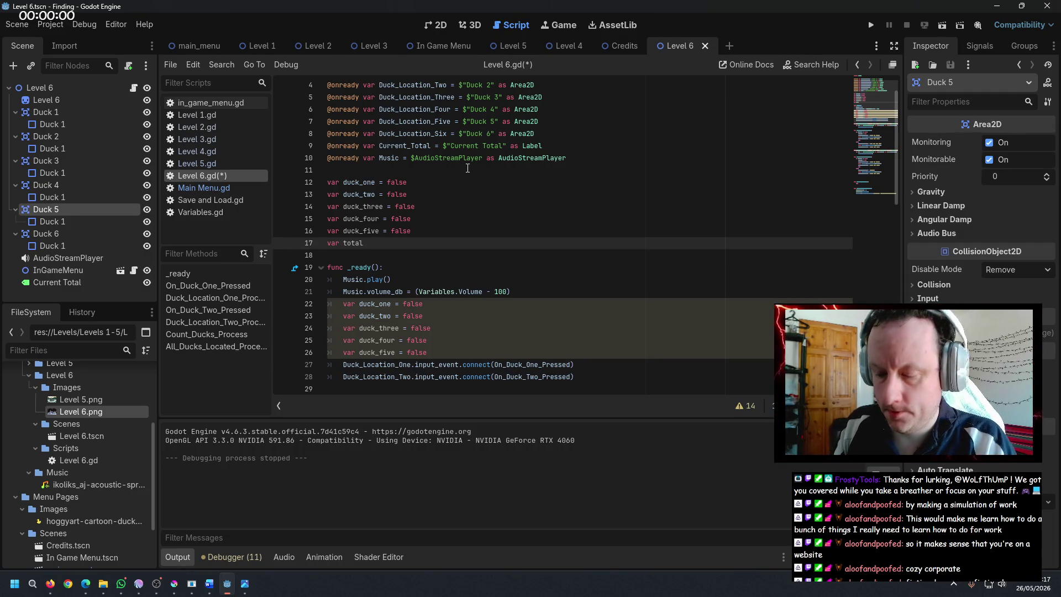
{"action": "type", "text": "-acquired"}
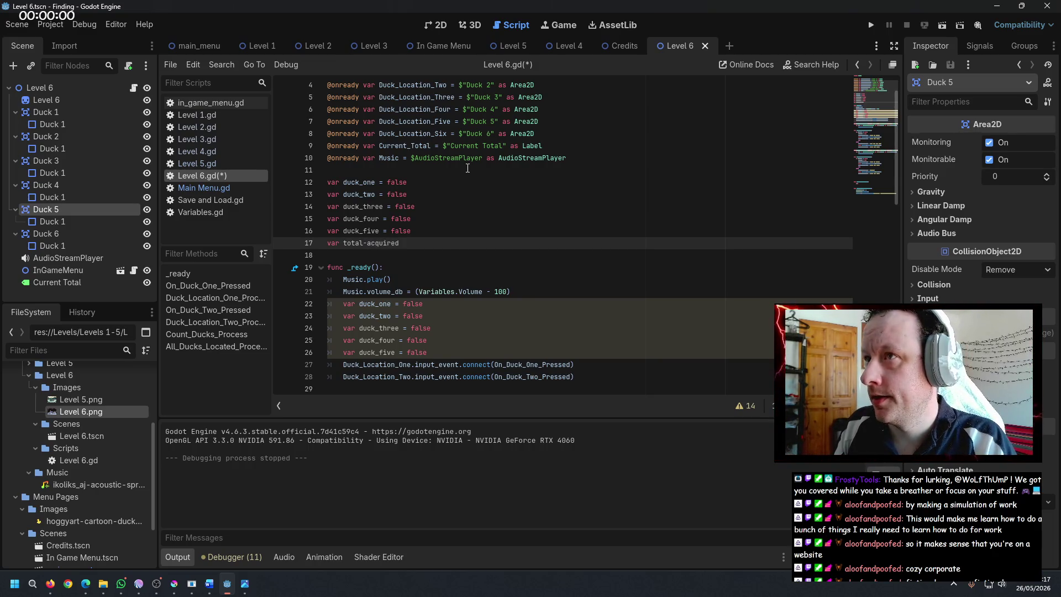
{"action": "key", "text": "BackSpace"}
{"action": "key", "text": "BackSpace"}
{"action": "key", "text": "BackSpace"}
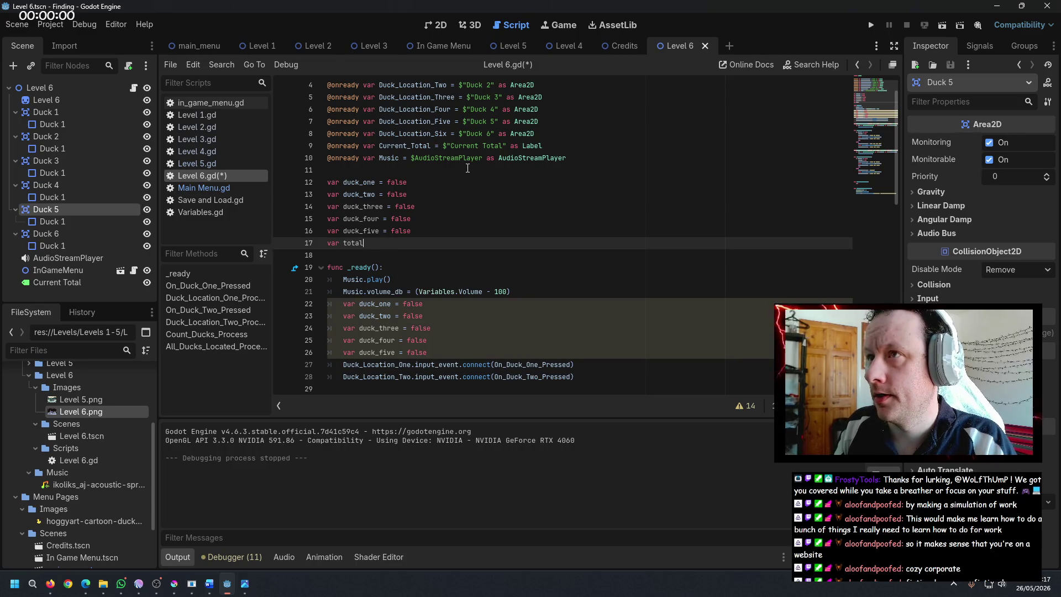
{"action": "type", "text": "_ac"}
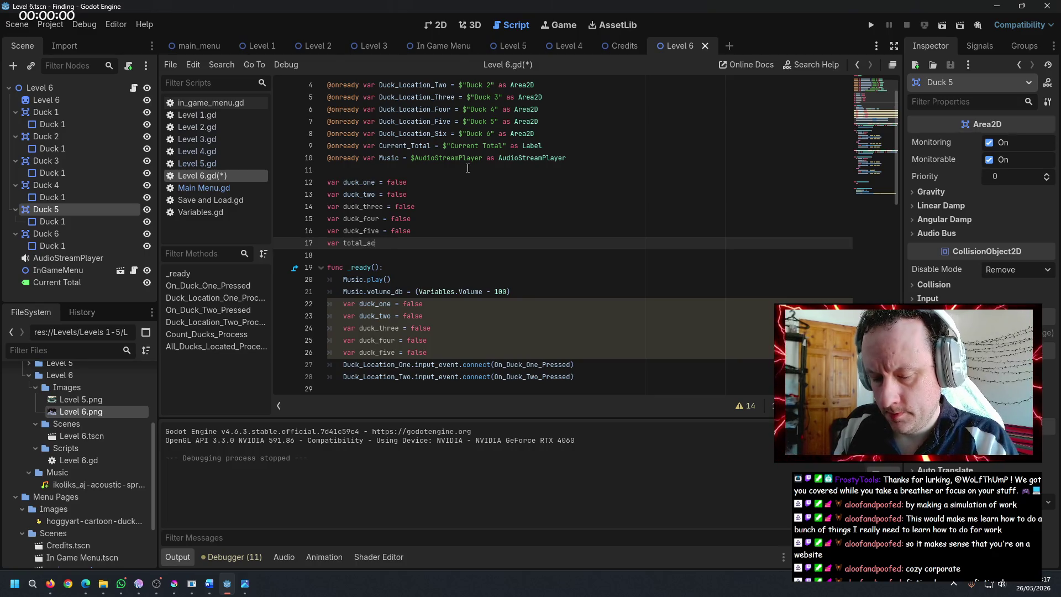
{"action": "type", "text": "quired"}
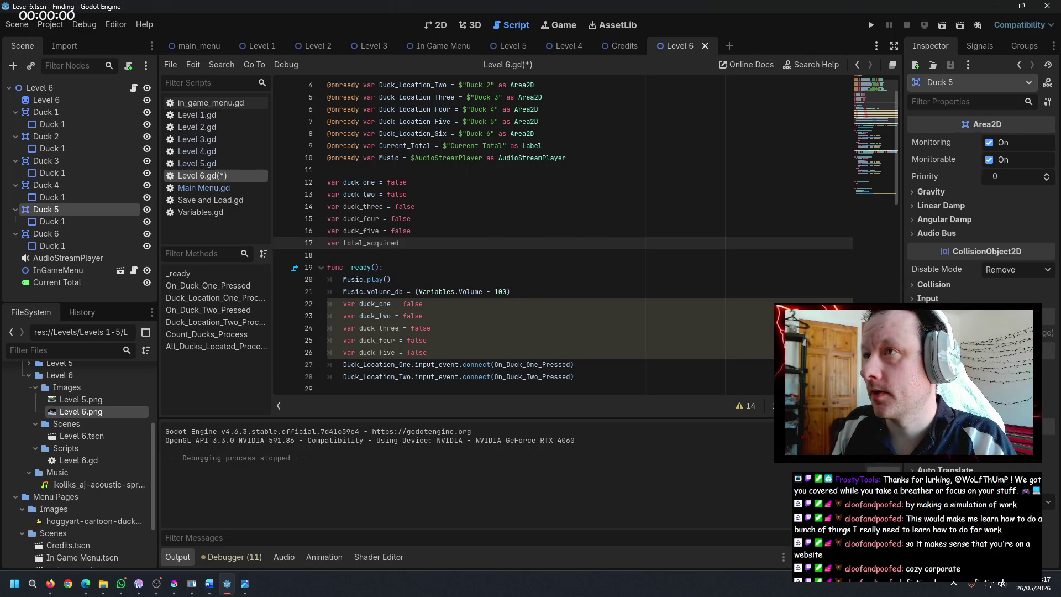
{"action": "type", "text": " = "}
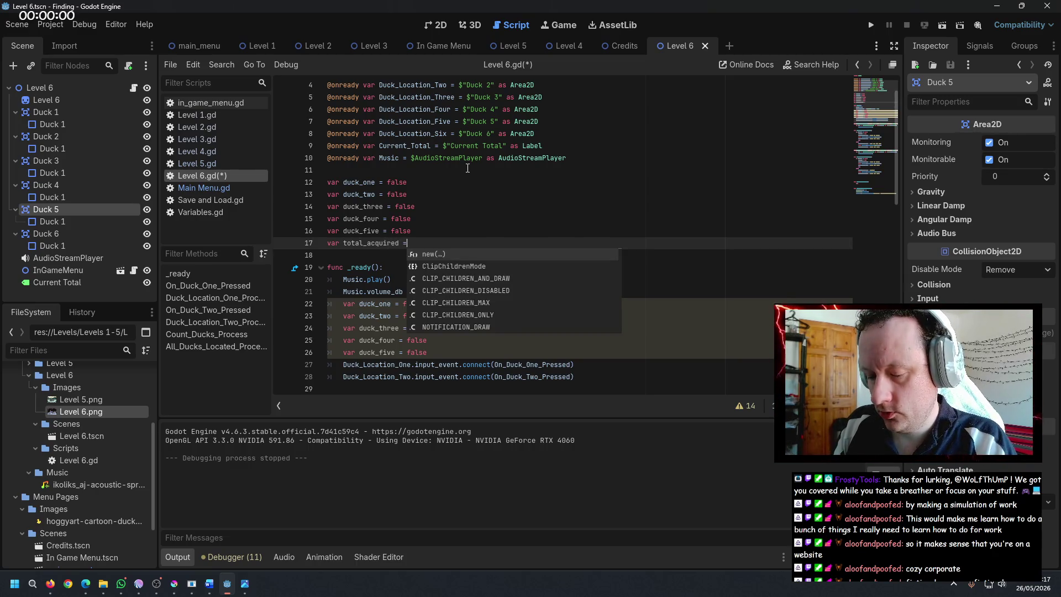
{"action": "type", "text": "0"}
{"action": "scroll", "coordinate": [511, 246], "scroll_direction": "down", "scroll_amount": 3}
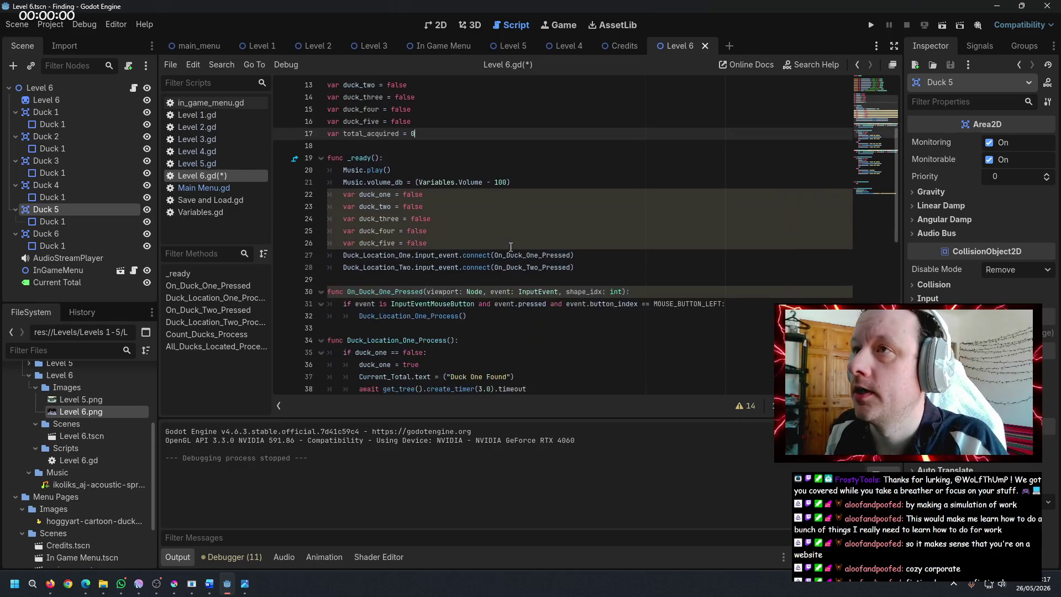
Declare 'var total_acquired = 0' at the start of Count_Ducks_Process.
{"action": "scroll", "coordinate": [511, 246], "scroll_direction": "down", "scroll_amount": 12}
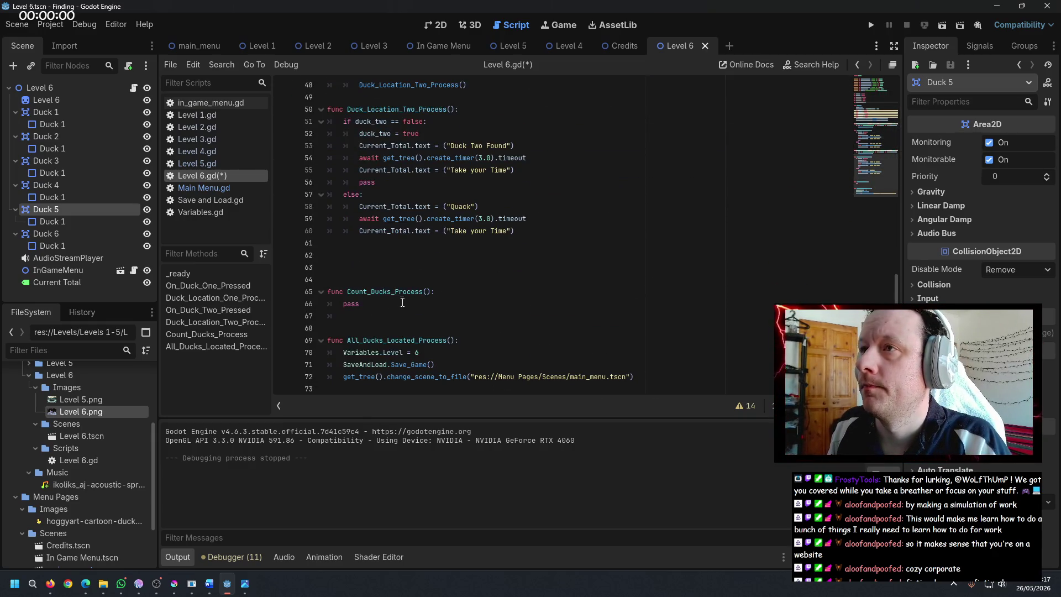
{"action": "left_click", "coordinate": [444, 292]}
{"action": "key", "text": "Return"}
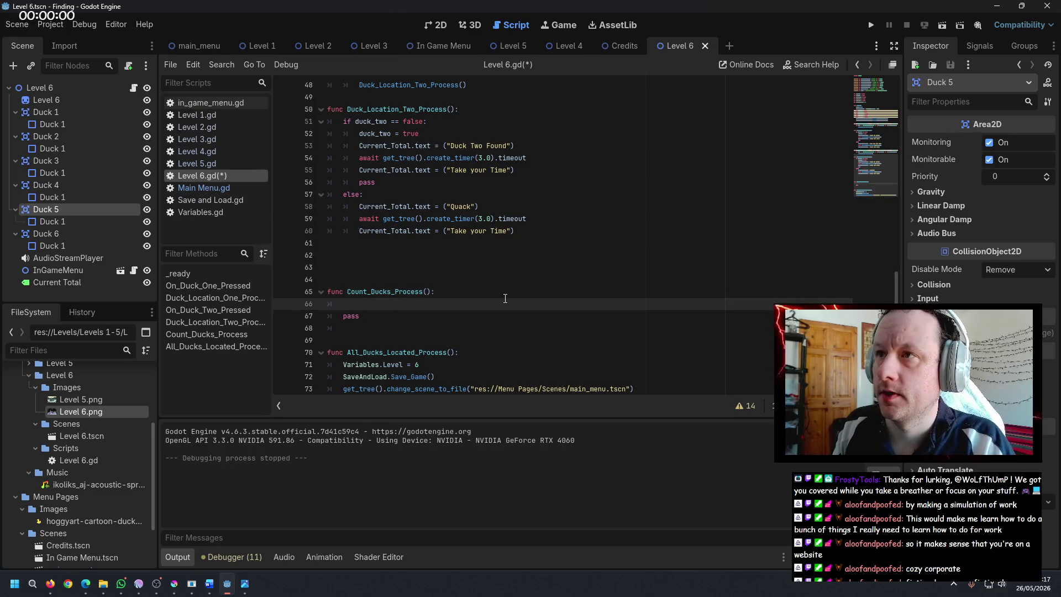
{"action": "type", "text": "var"}
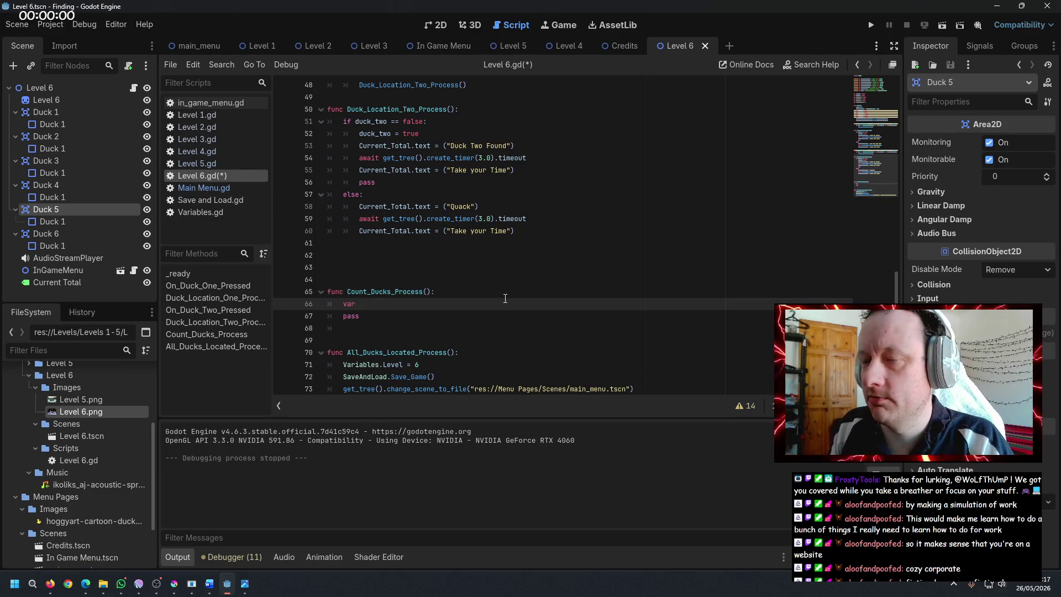
{"action": "type", "text": " total_"}
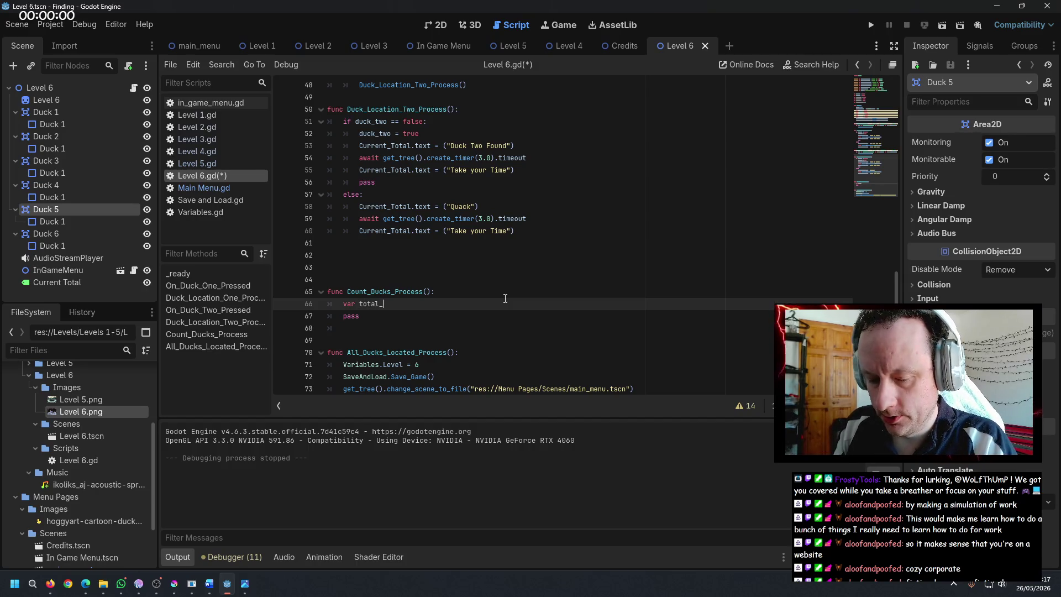
{"action": "type", "text": "acquire"}
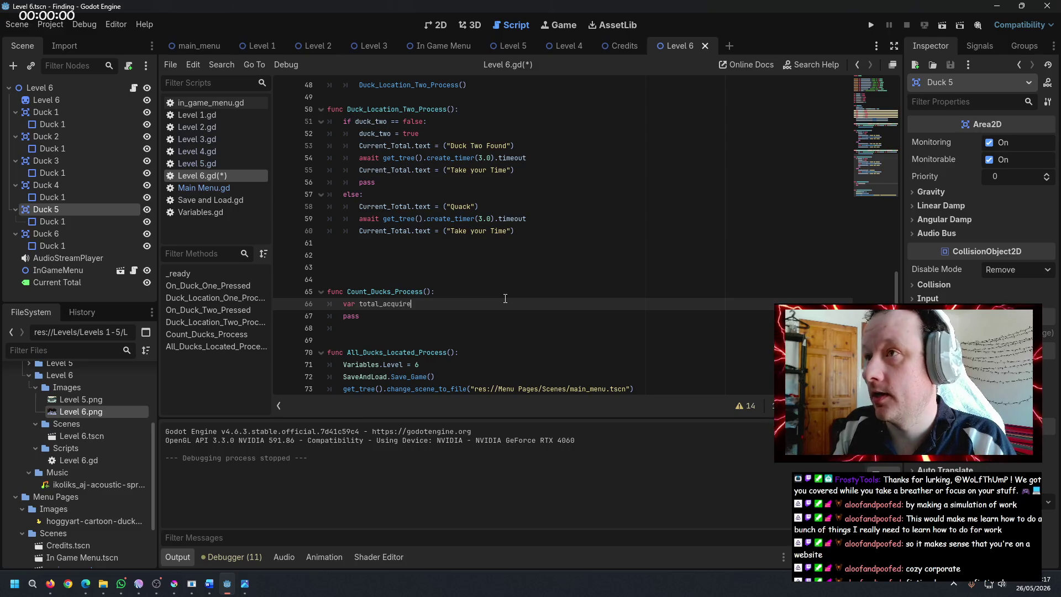
{"action": "type", "text": "d "}
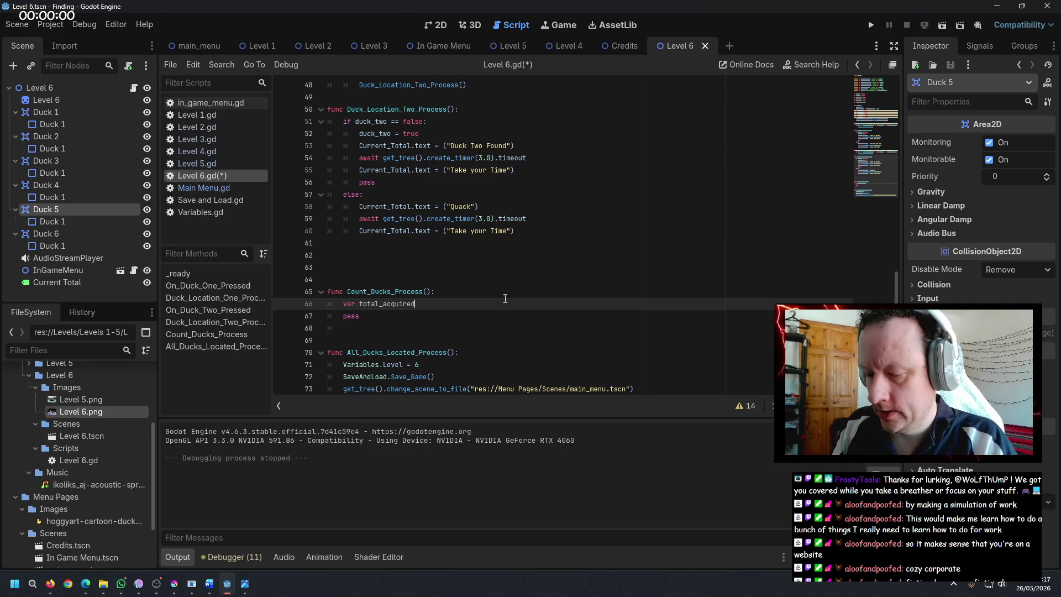
{"action": "type", "text": "= "}
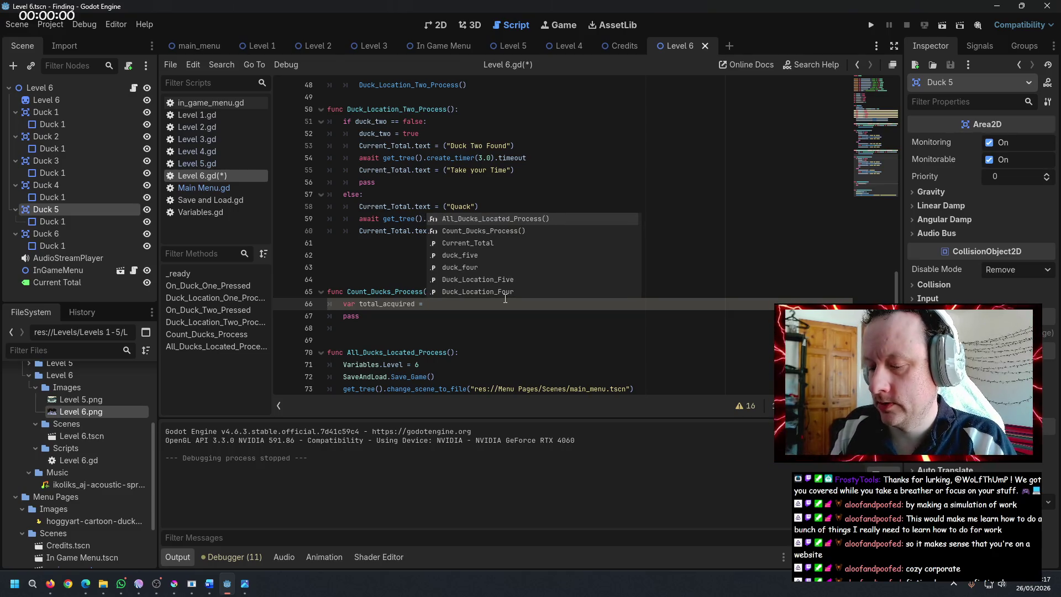
{"action": "type", "text": "0"}
{"action": "key", "text": "Return"}
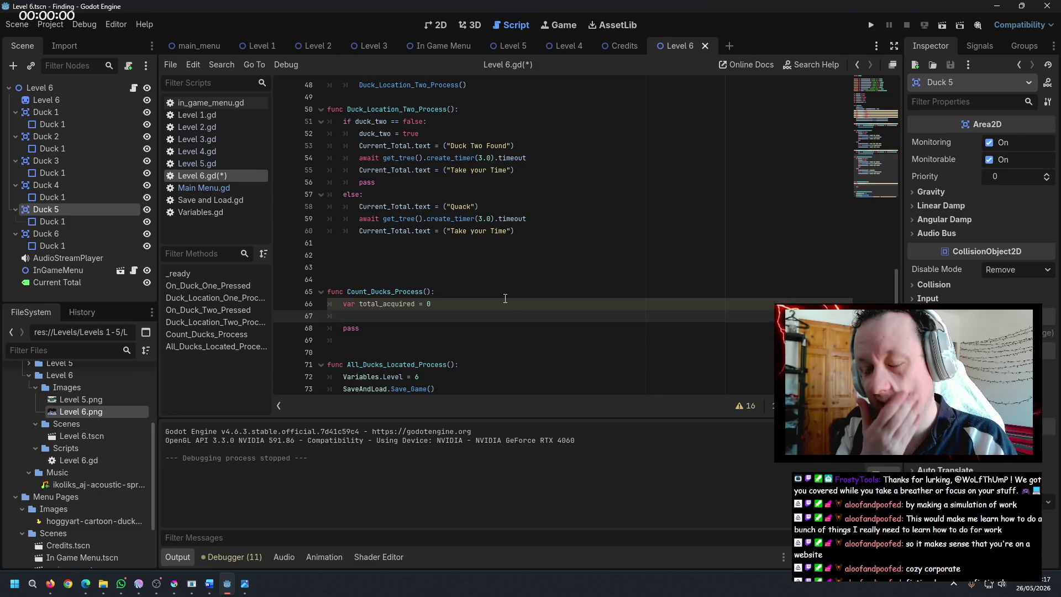
Add an 'if duck_one == true:' check that adds 1 to total_acquired.
{"action": "type", "text": "if "}
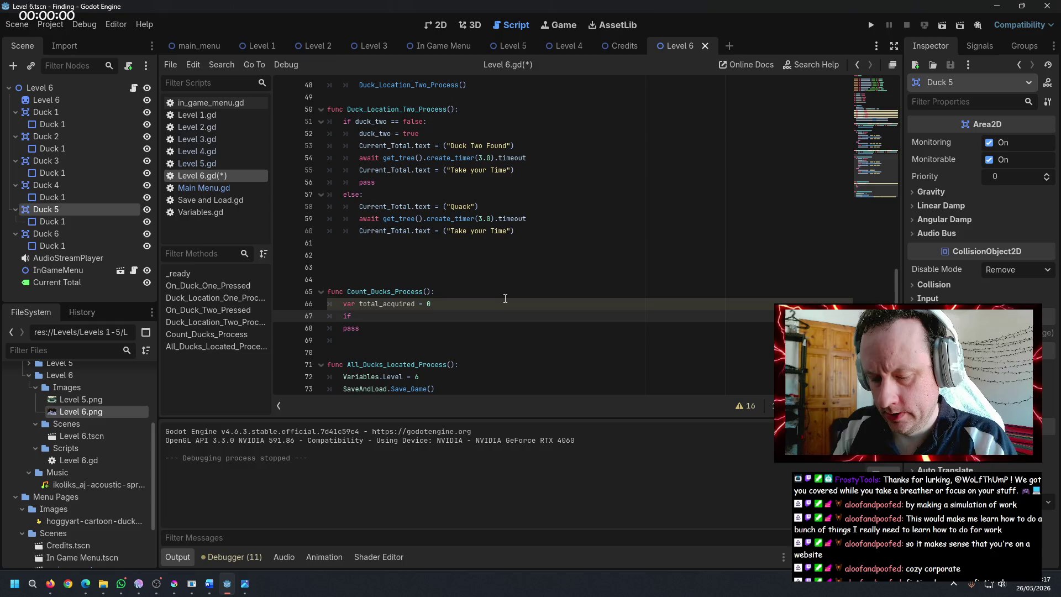
{"action": "type", "text": "var"}
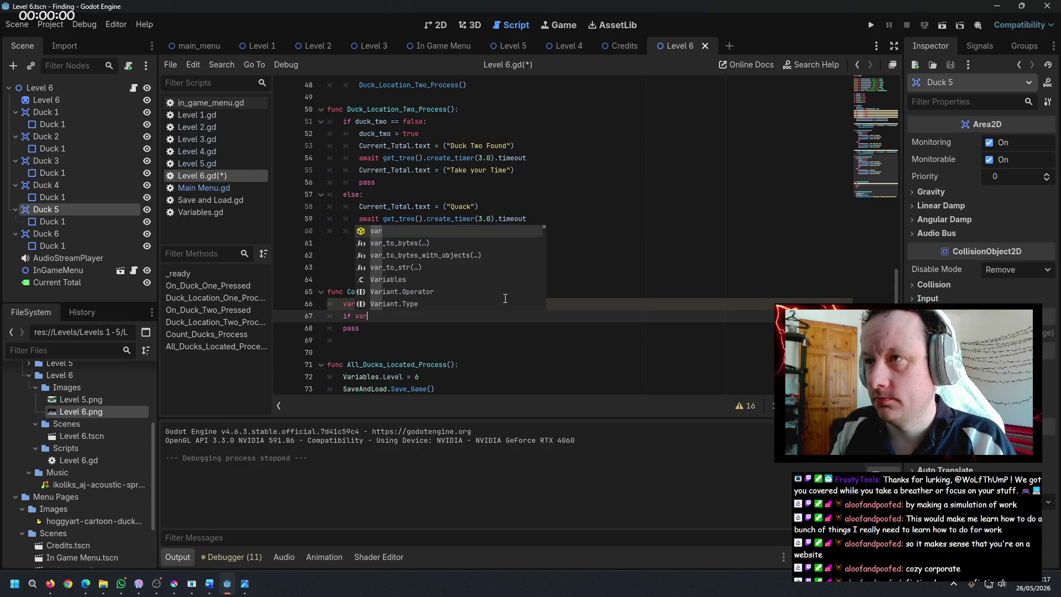
{"action": "key", "text": "BackSpace"}
{"action": "key", "text": "BackSpace"}
{"action": "key", "text": "BackSpace"}
{"action": "type", "text": "duck"}
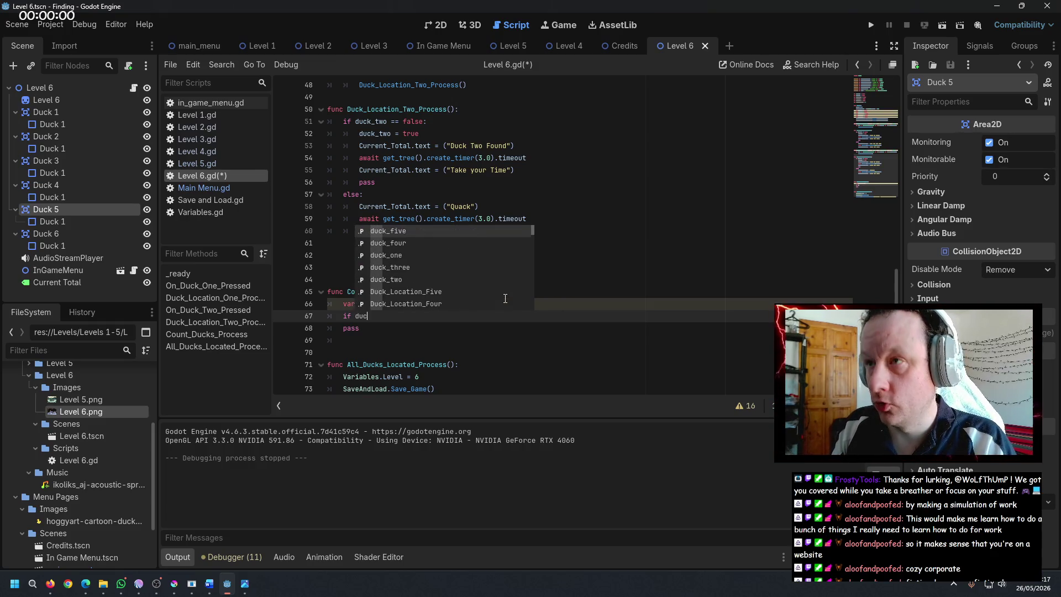
{"action": "key", "text": "Return"}
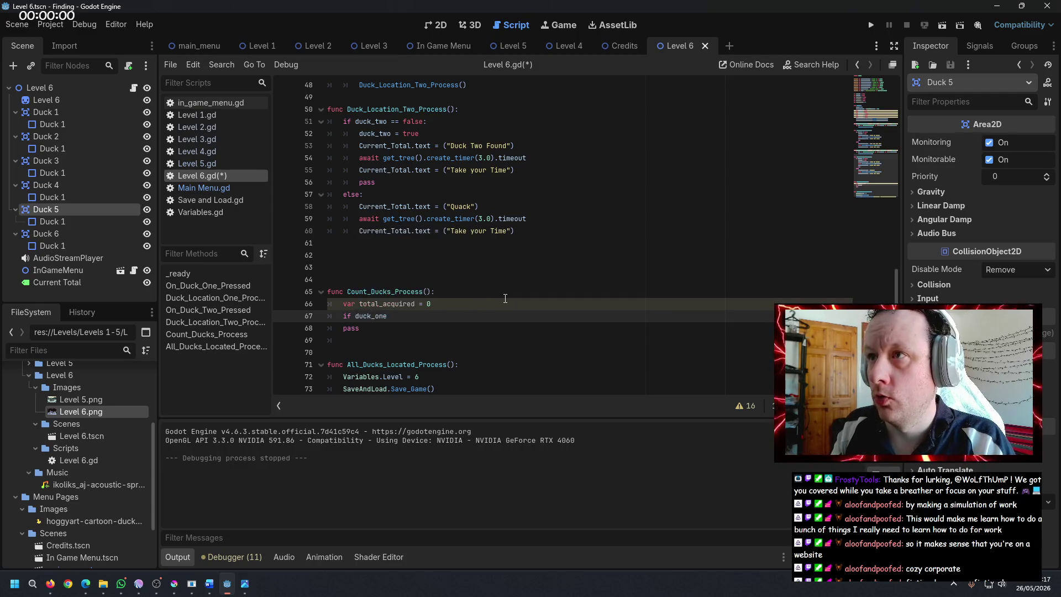
{"action": "type", "text": "="}
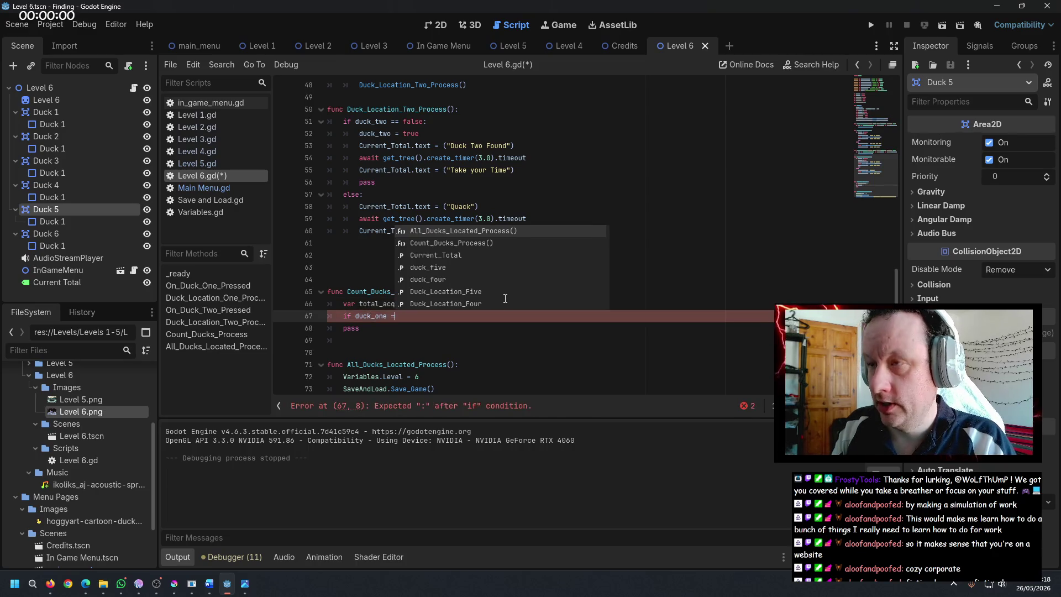
{"action": "type", "text": "="}
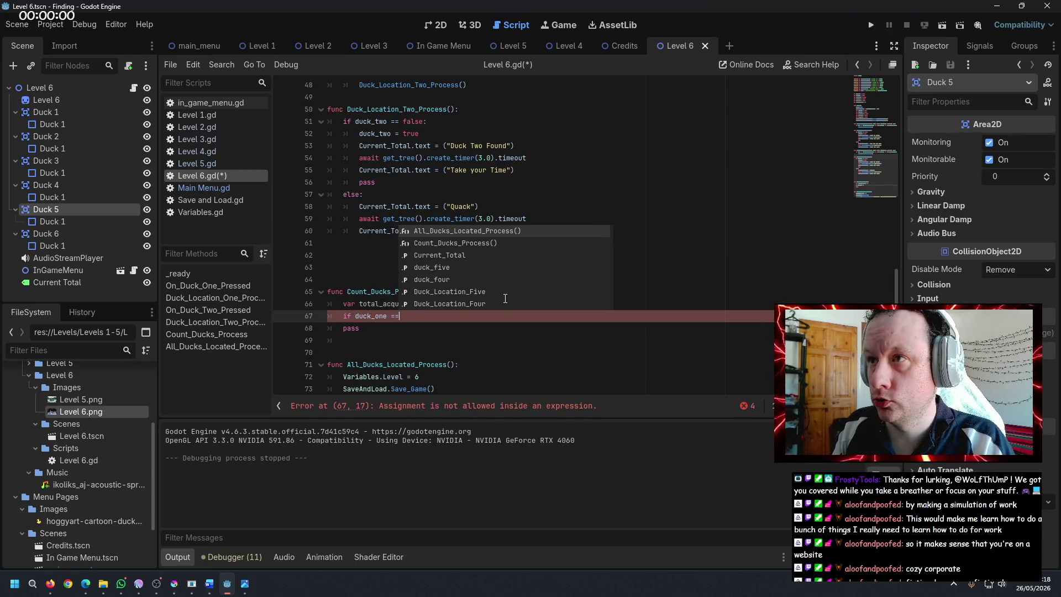
{"action": "type", "text": " true"}
{"action": "key", "text": "Return"}
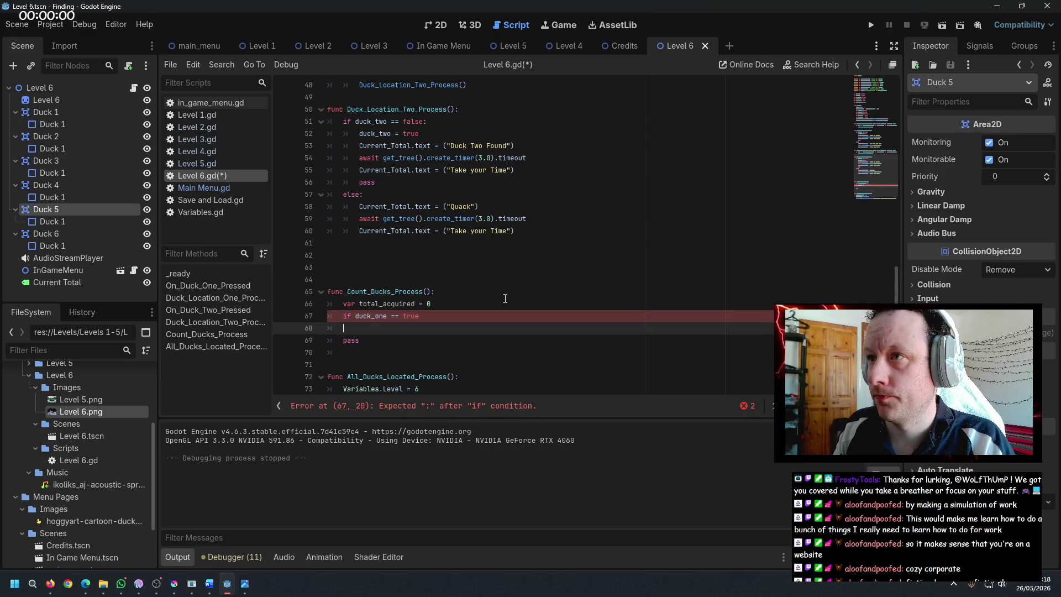
{"action": "key", "text": "BackSpace"}
{"action": "key", "text": "BackSpace"}
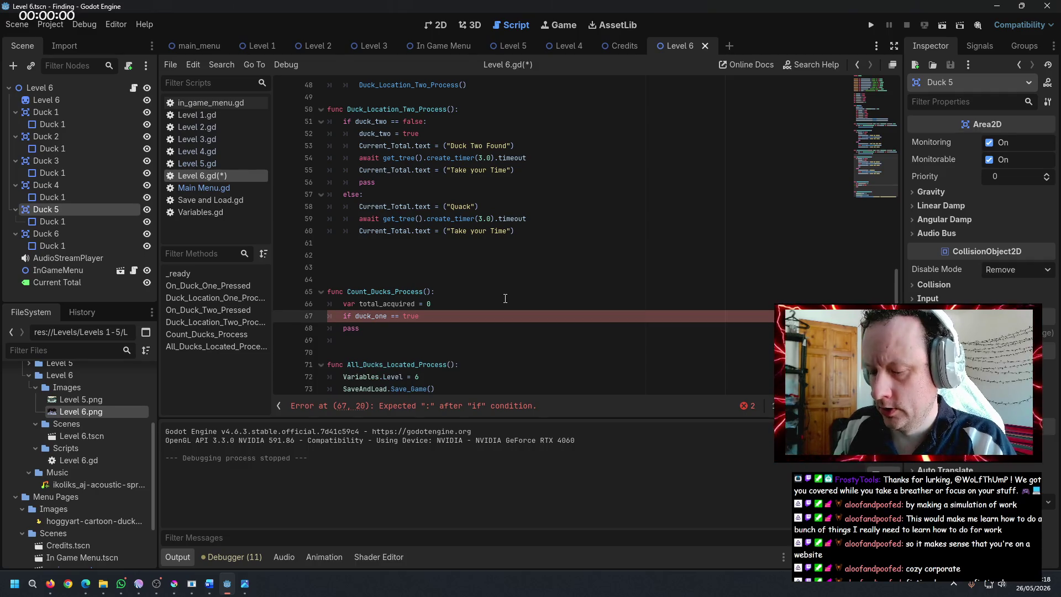
{"action": "type", "text": ":"}
{"action": "key", "text": "Return"}
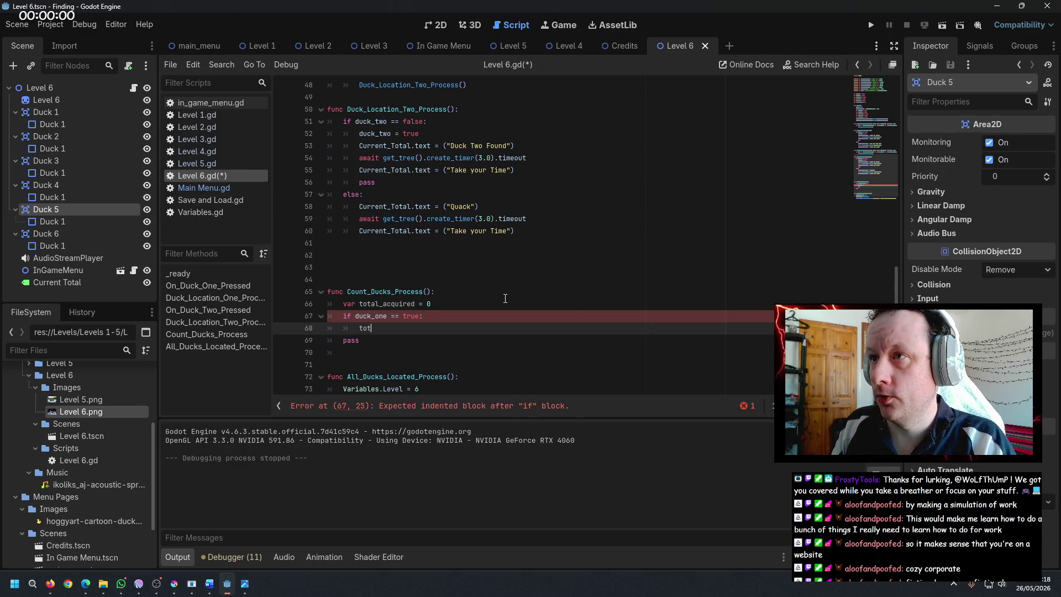
{"action": "type", "text": "al"}
{"action": "key", "text": "Return"}
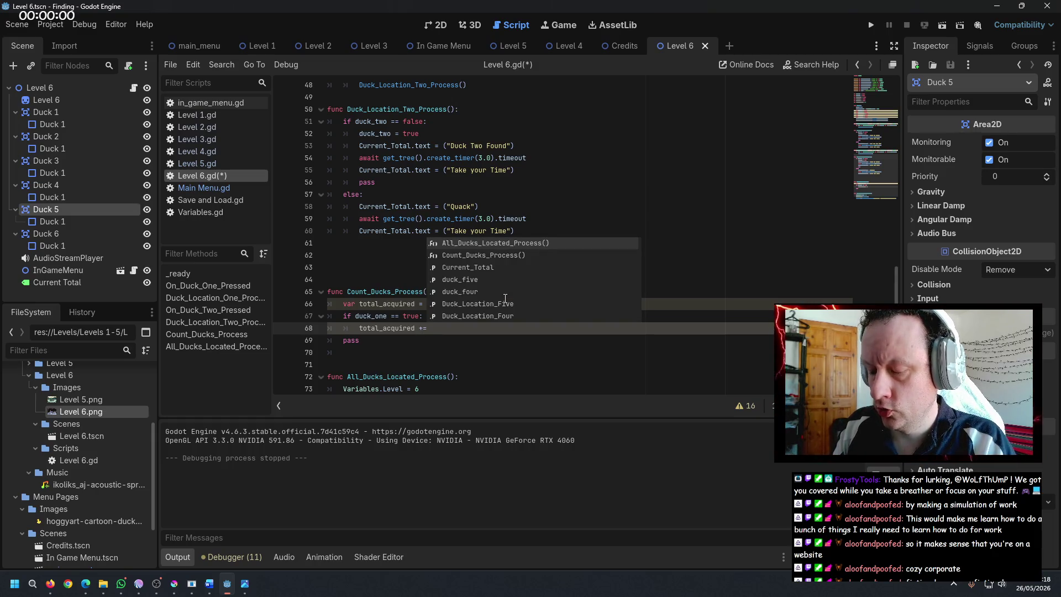
{"action": "type", "text": "1"}
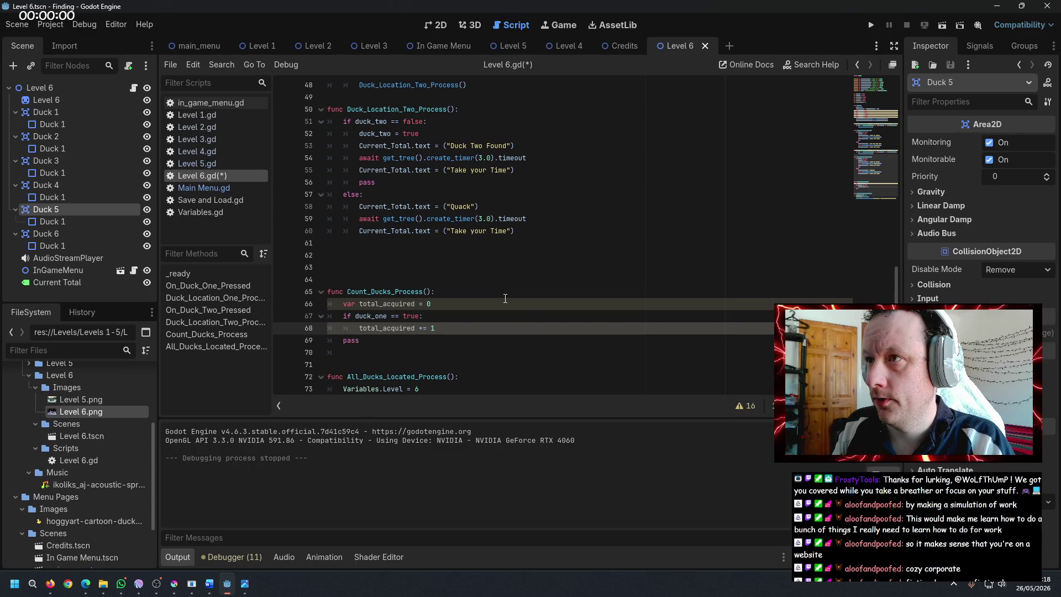
{"action": "key", "text": "Return"}
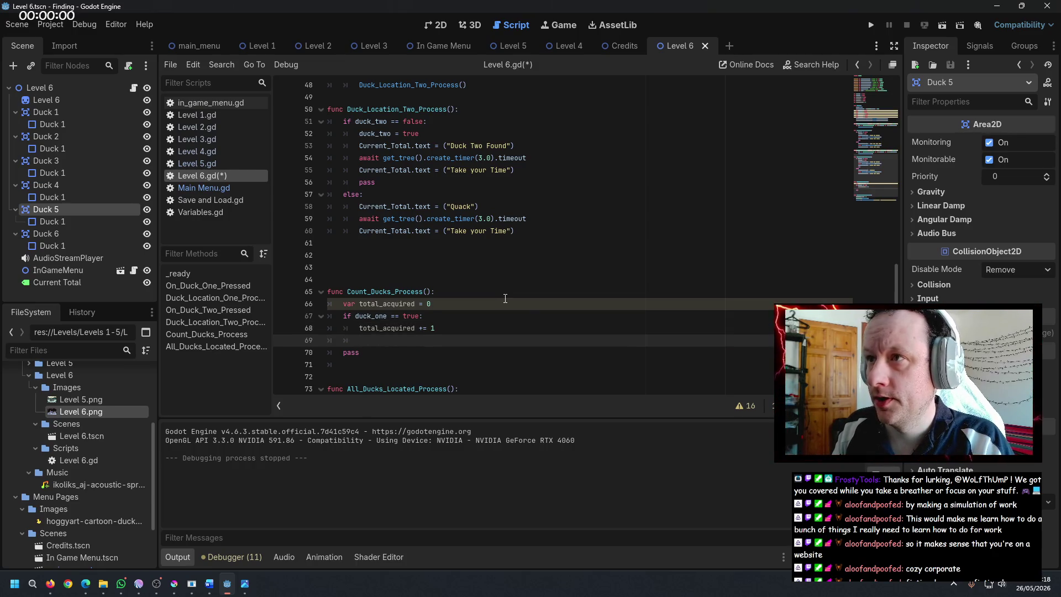
Add an 'if duck_two == true:' check that also increments total_acquired by 1.
{"action": "type", "text": "if"}
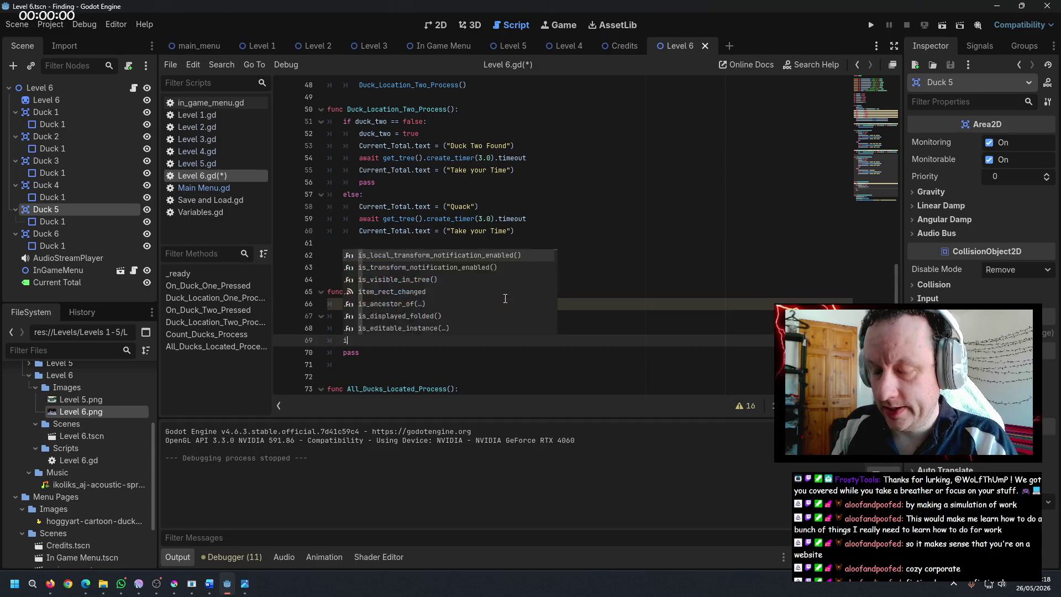
{"action": "key", "text": "BackSpace"}
{"action": "key", "text": "BackSpace"}
{"action": "key", "text": "BackSpace"}
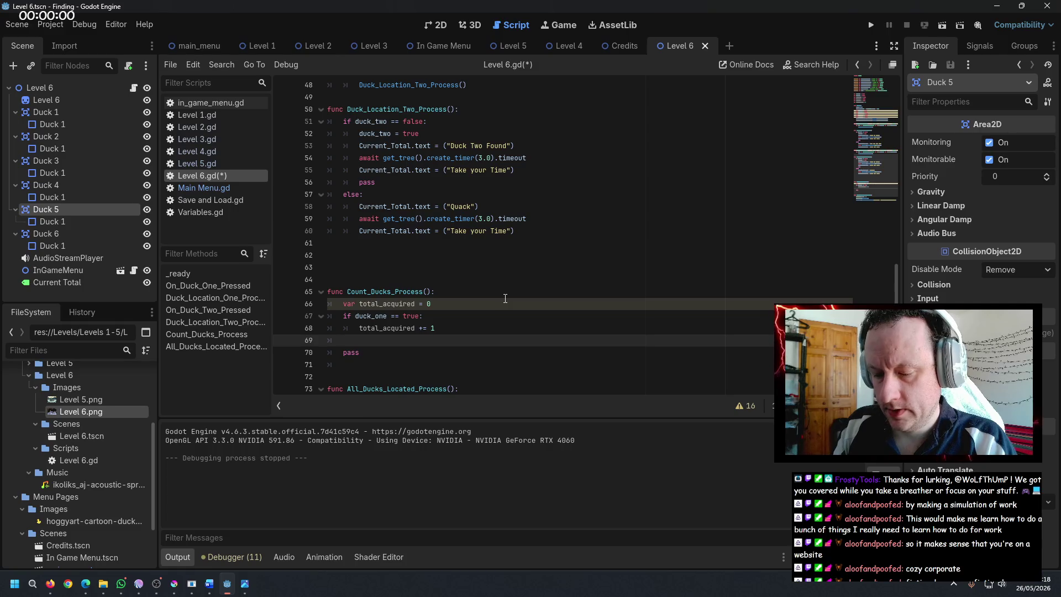
{"action": "type", "text": "if "}
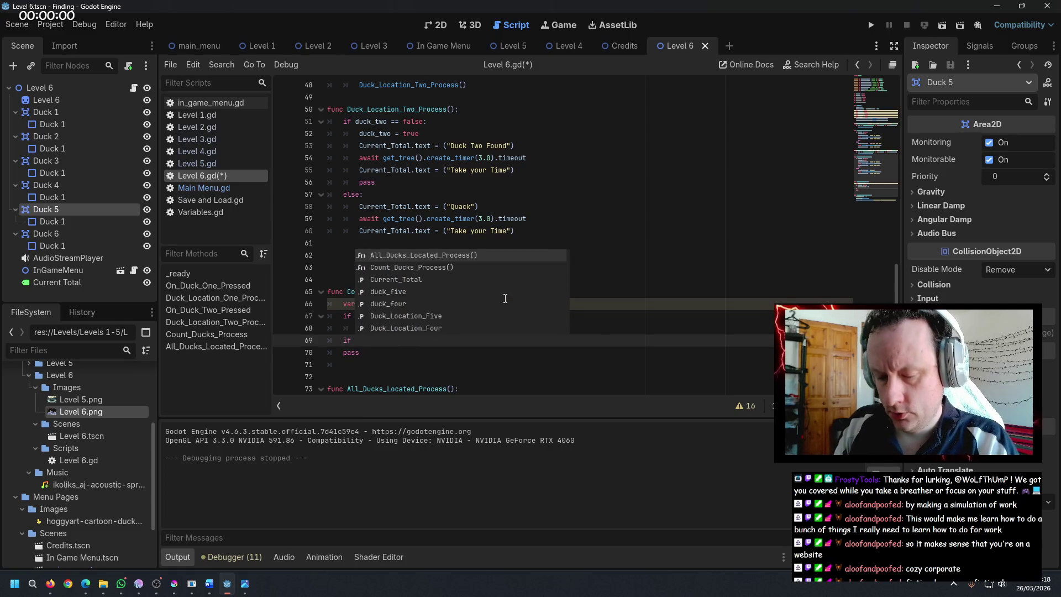
{"action": "type", "text": "duck"}
{"action": "key", "text": "Down"}
{"action": "key", "text": "Down"}
{"action": "key", "text": "Down"}
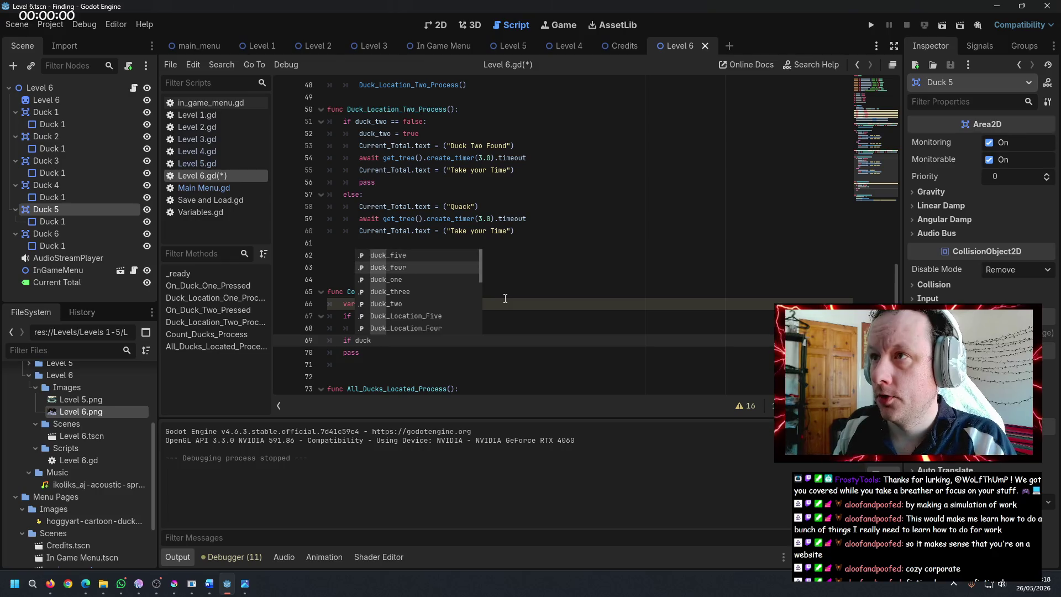
{"action": "key", "text": "Return"}
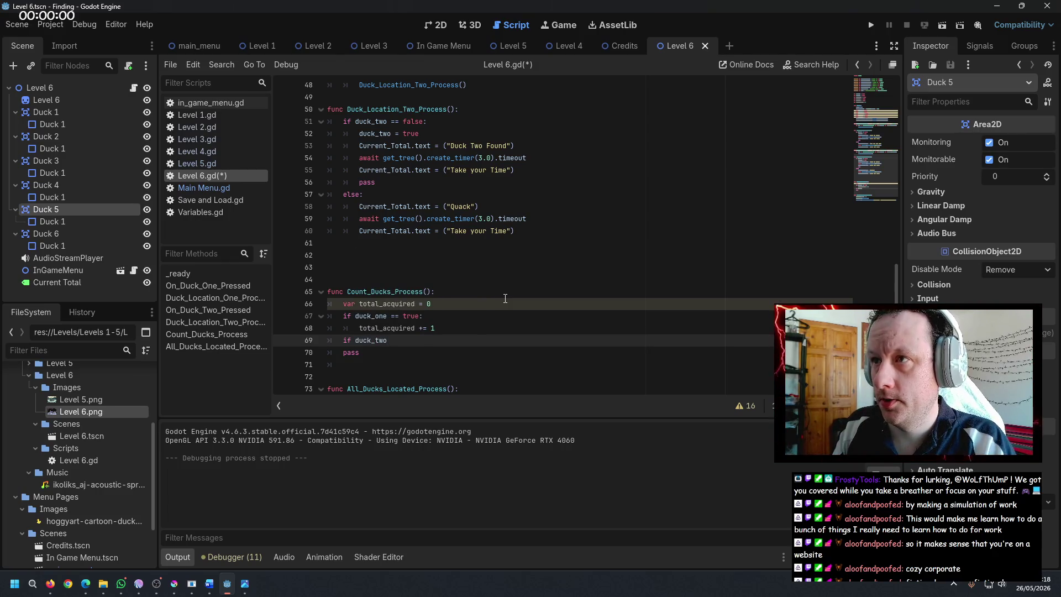
{"action": "type", "text": "true:"}
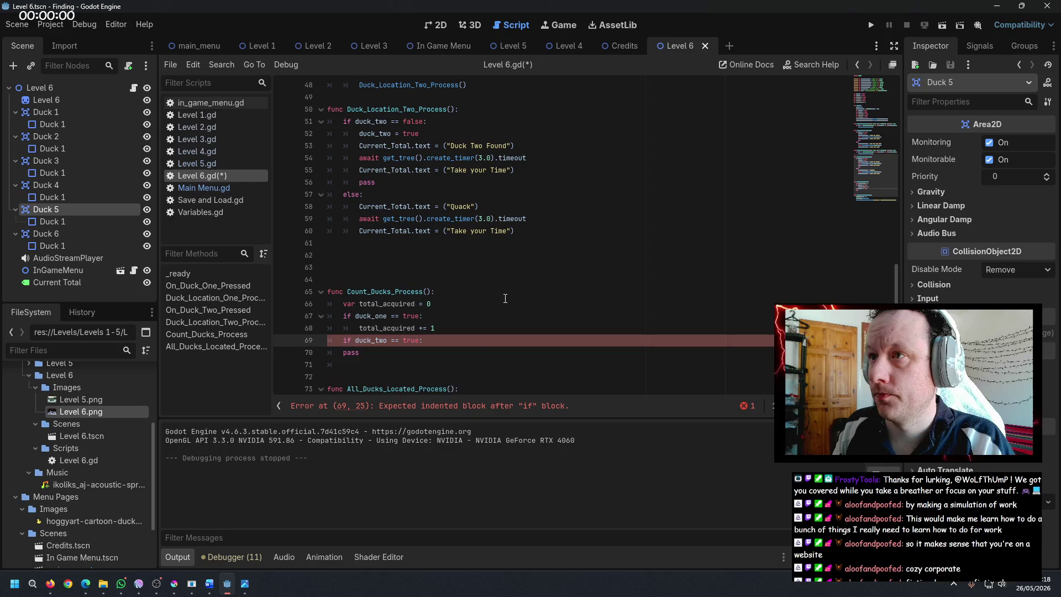
{"action": "key", "text": "Return"}
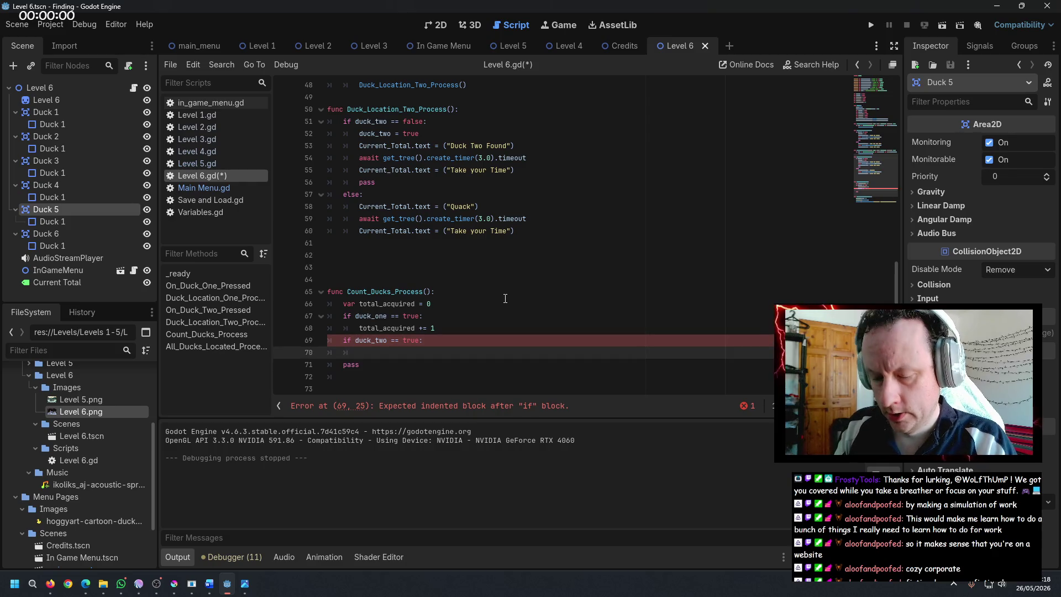
{"action": "type", "text": "ot"}
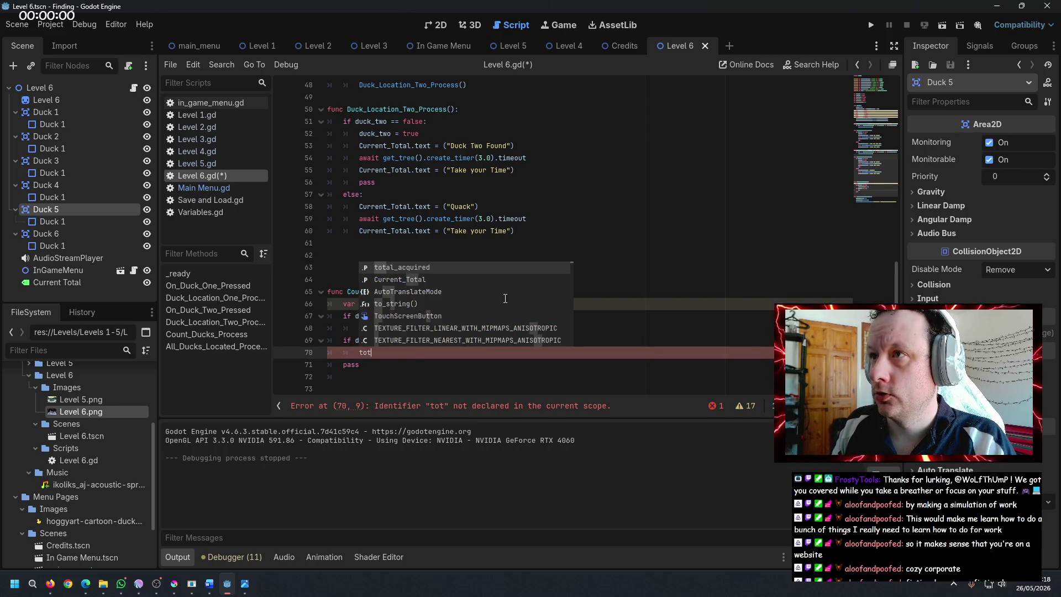
{"action": "key", "text": "Return"}
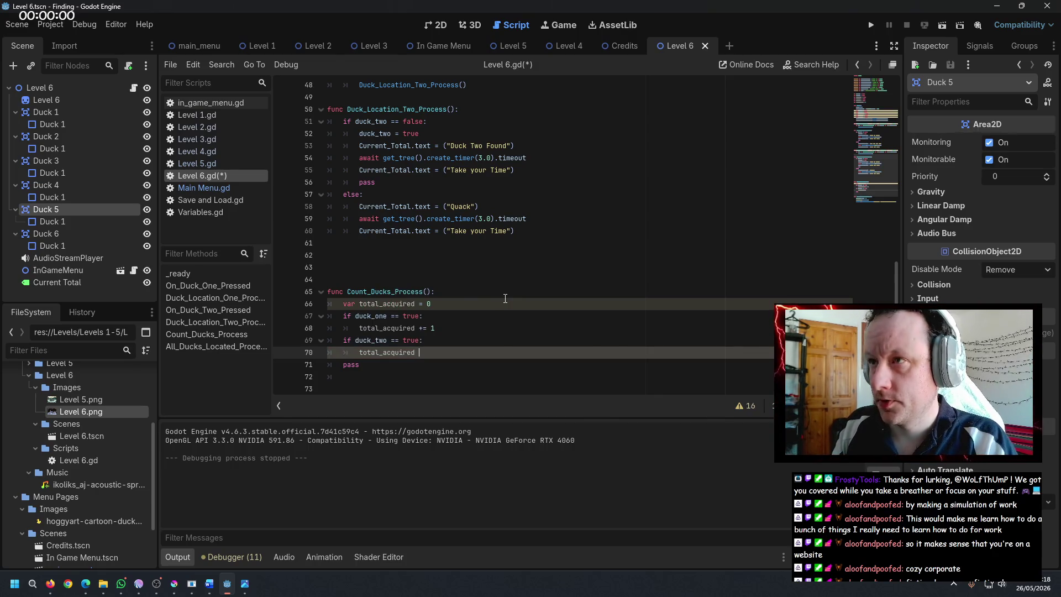
{"action": "type", "text": "= 1"}
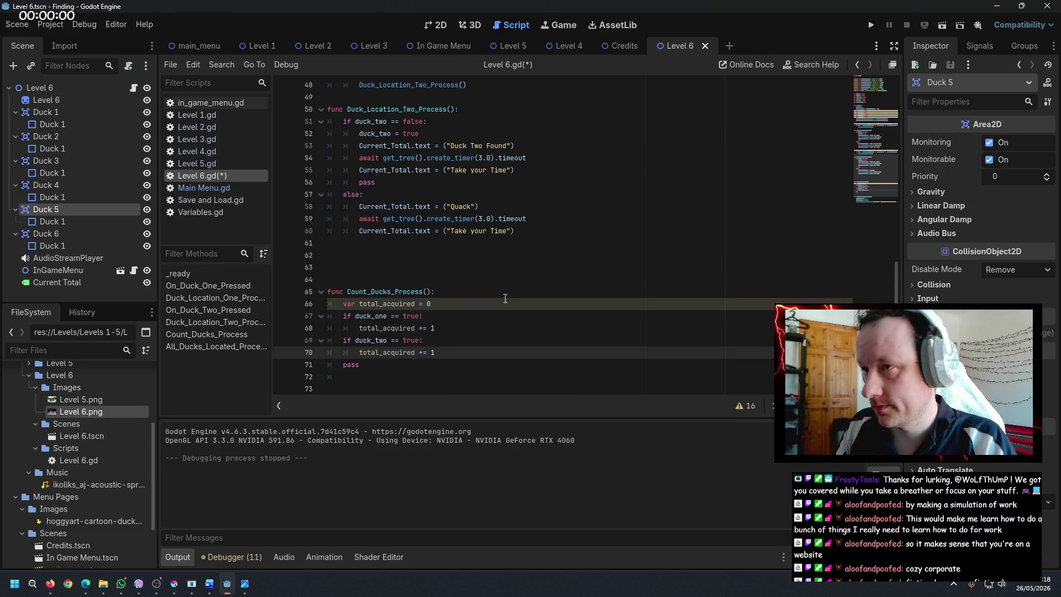
{"action": "key", "text": "Return"}
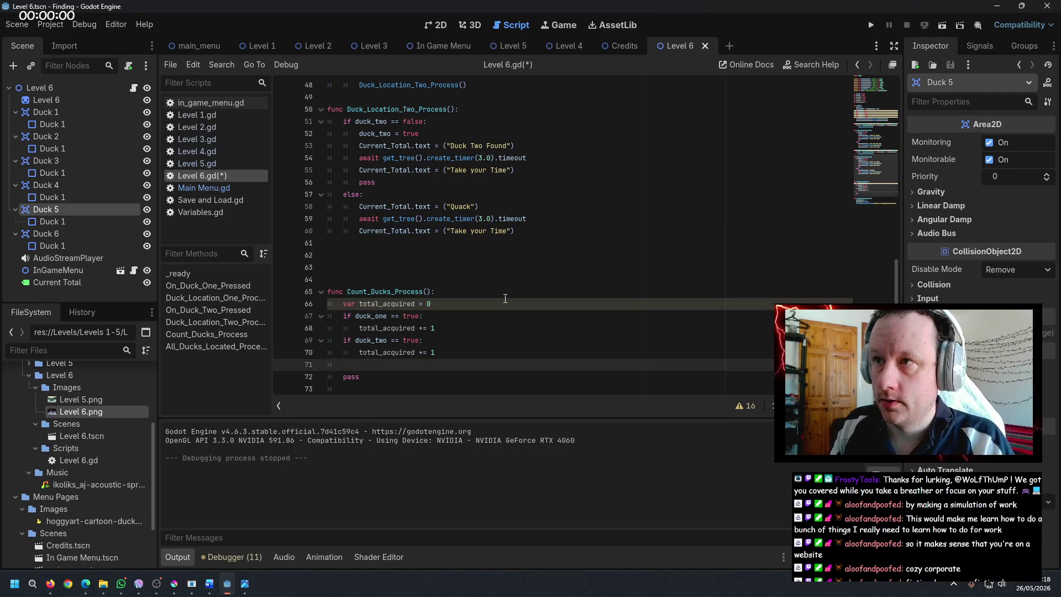
Assign total_acquired to Current_Total.text at the end of the function.
{"action": "key", "text": "Return"}
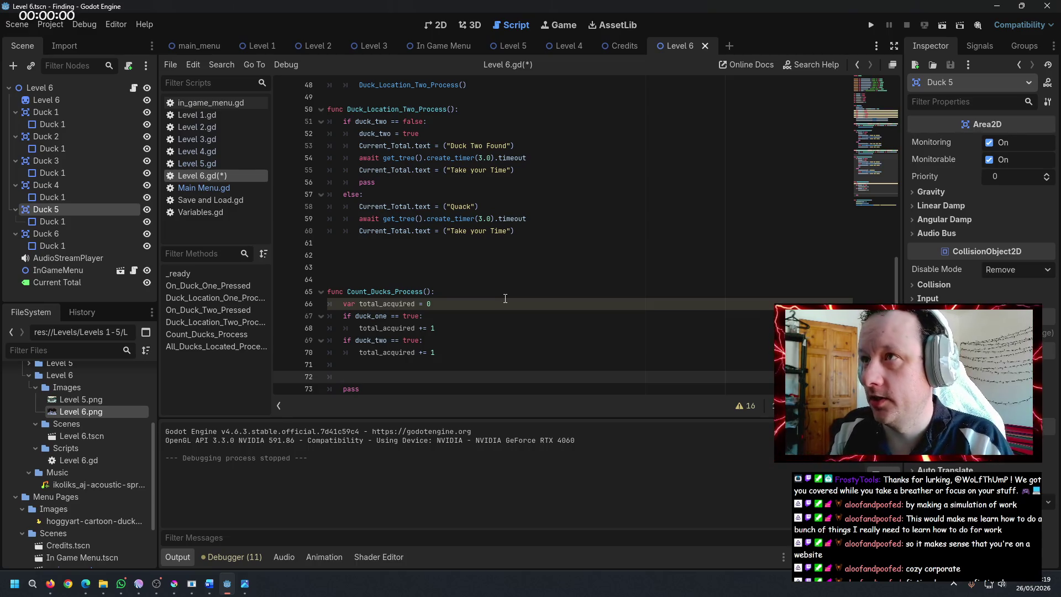
{"action": "type", "text": "Curren"}
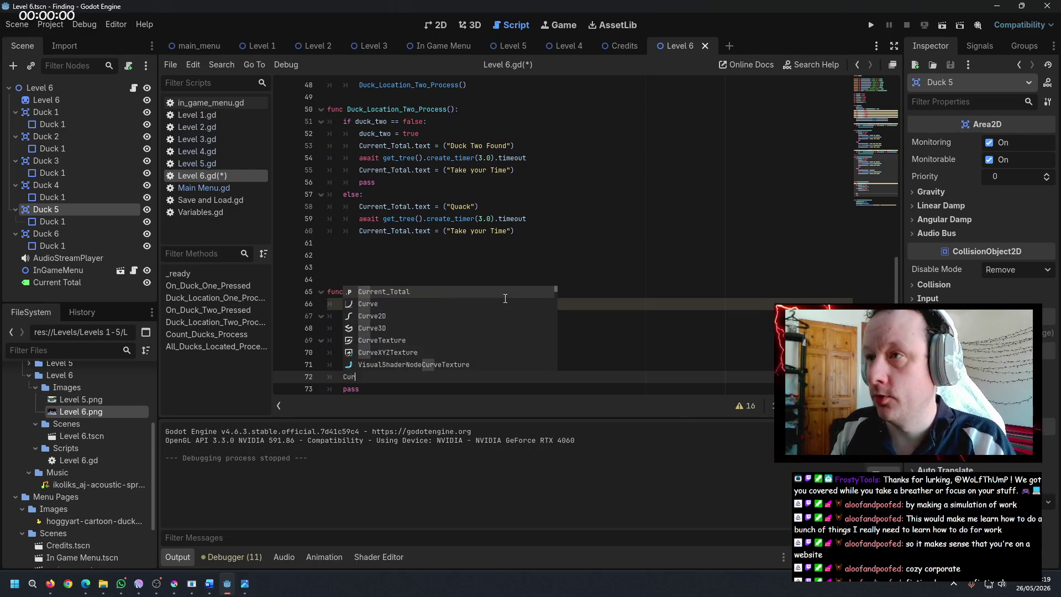
{"action": "key", "text": "Return"}
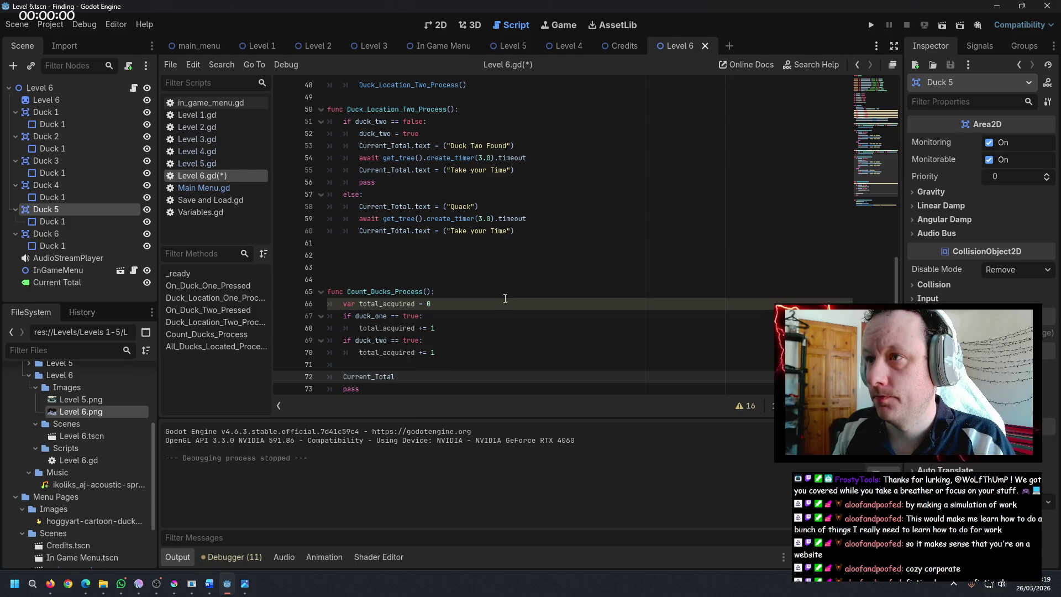
{"action": "type", "text": ".text"}
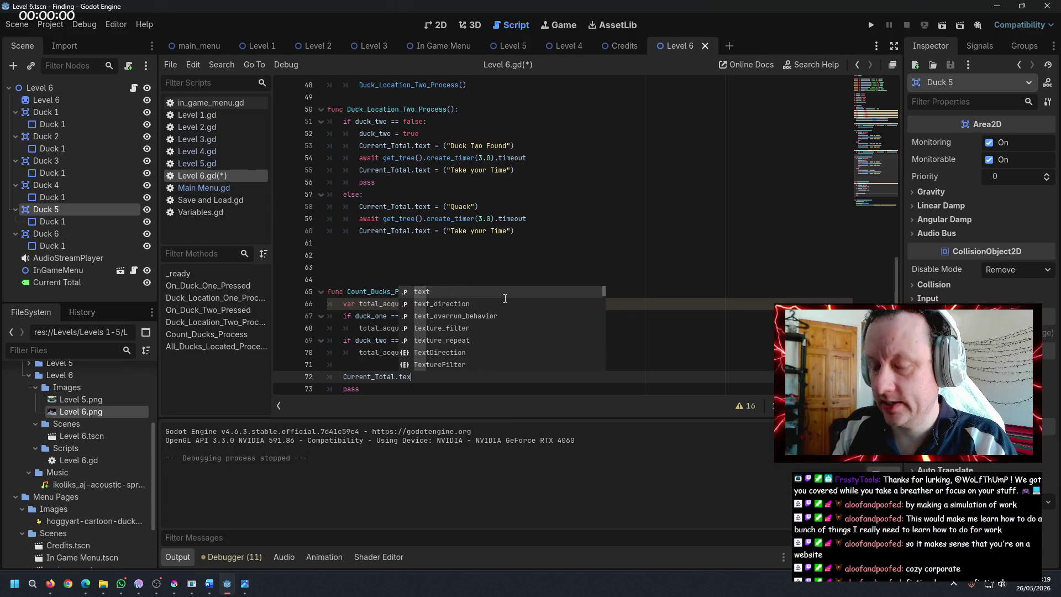
{"action": "type", "text": " = "}
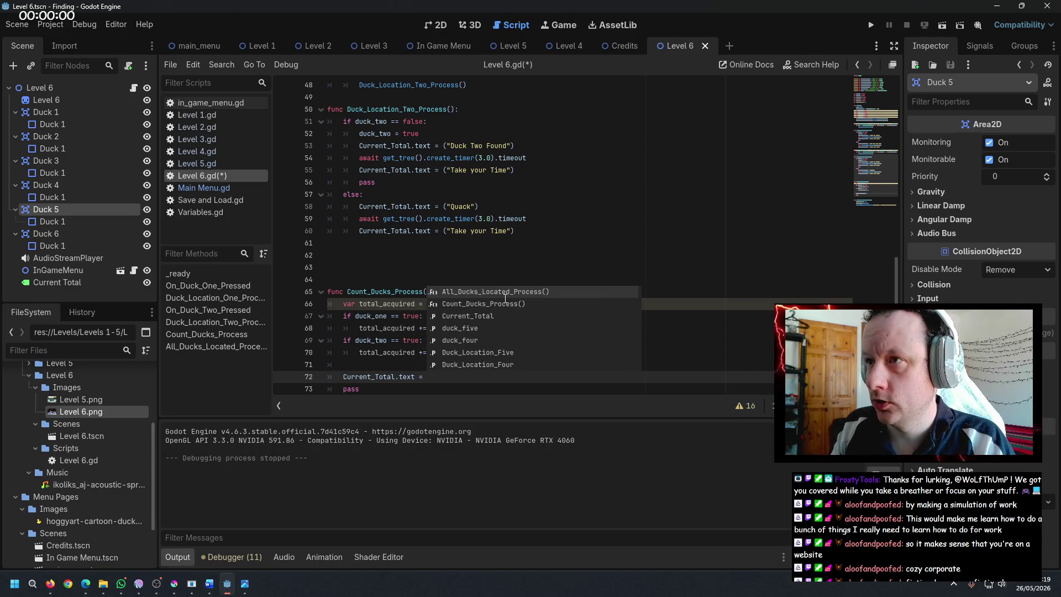
{"action": "type", "text": "tot"}
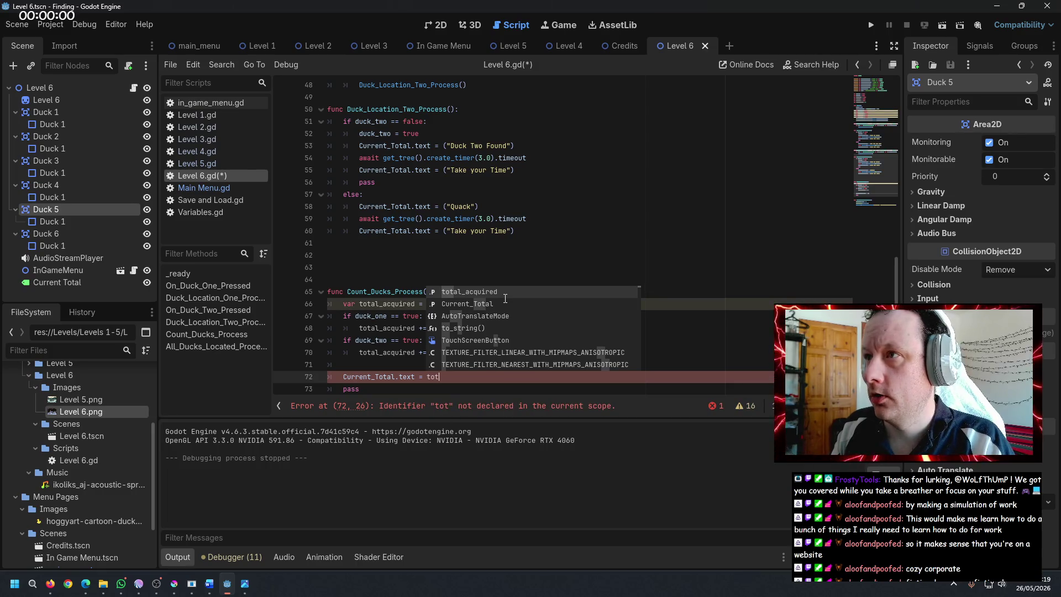
{"action": "key", "text": "Return"}
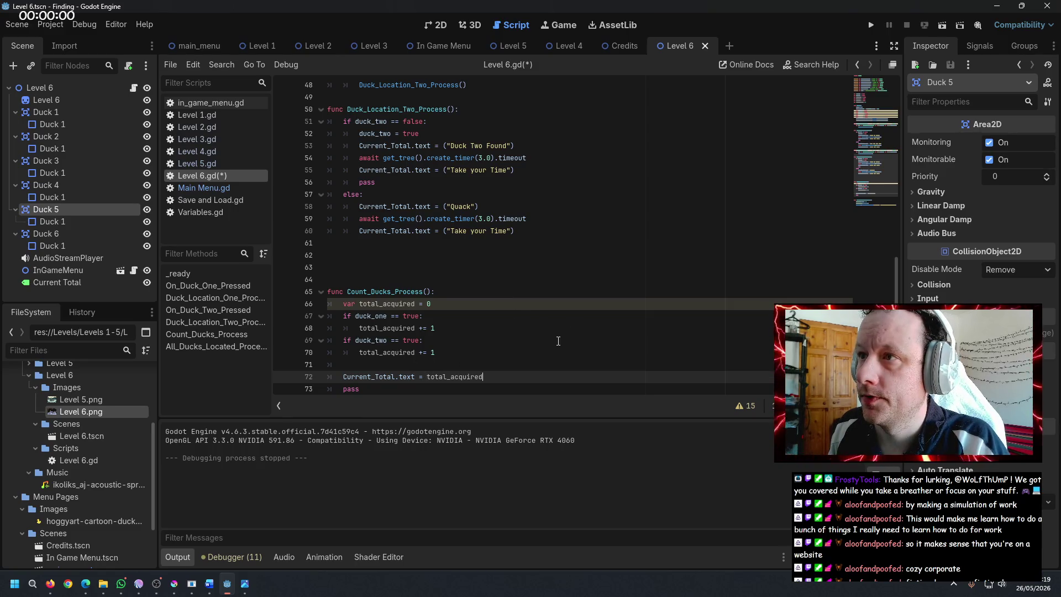
Run the game, find a hidden duck, then stop the game.
{"action": "key", "text": "F5"}
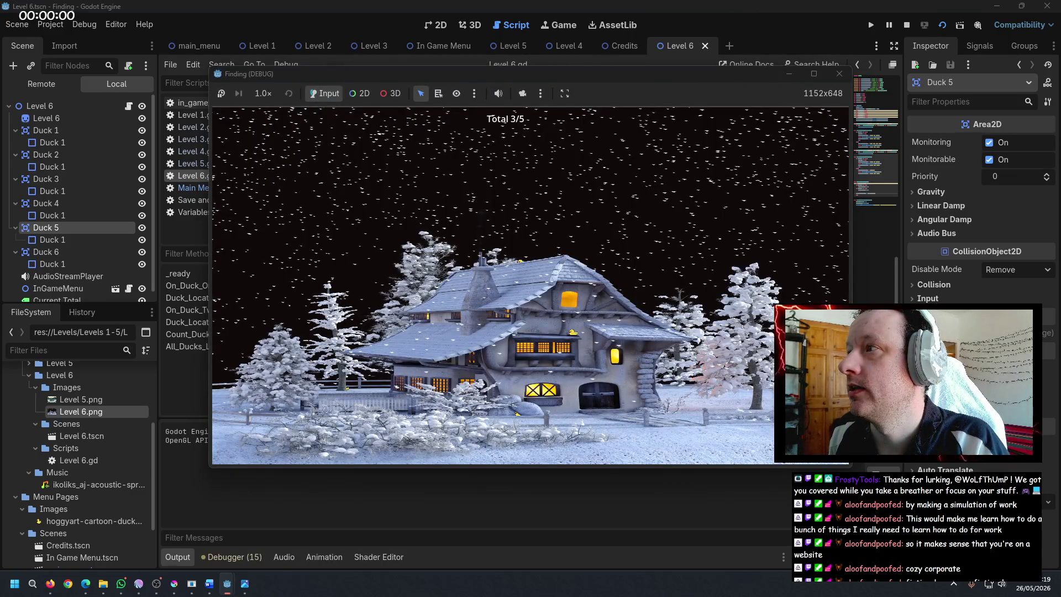
{"action": "left_click", "coordinate": [683, 441]}
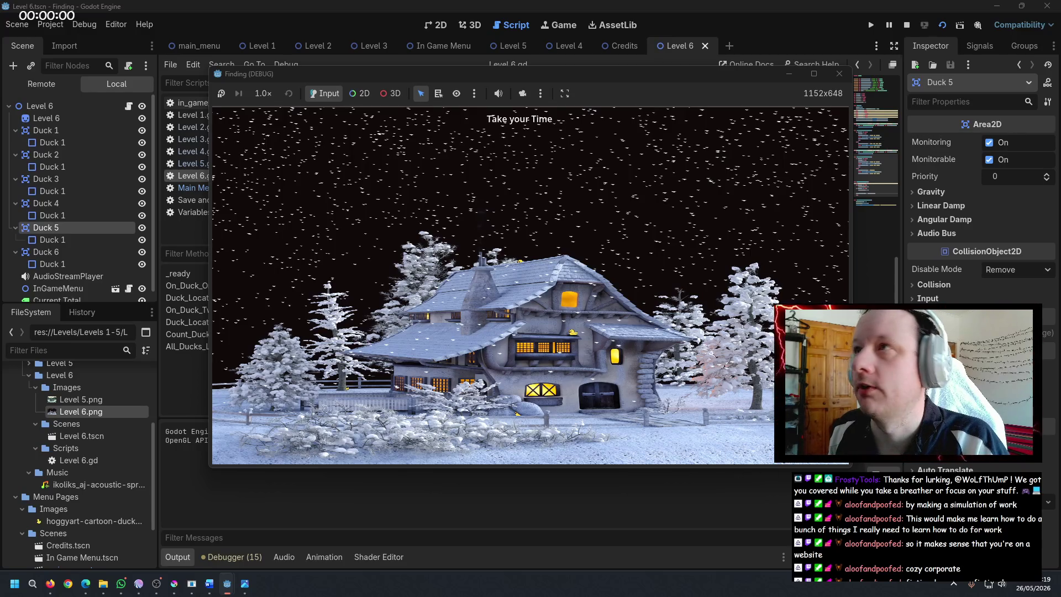
{"action": "key", "text": "F8"}
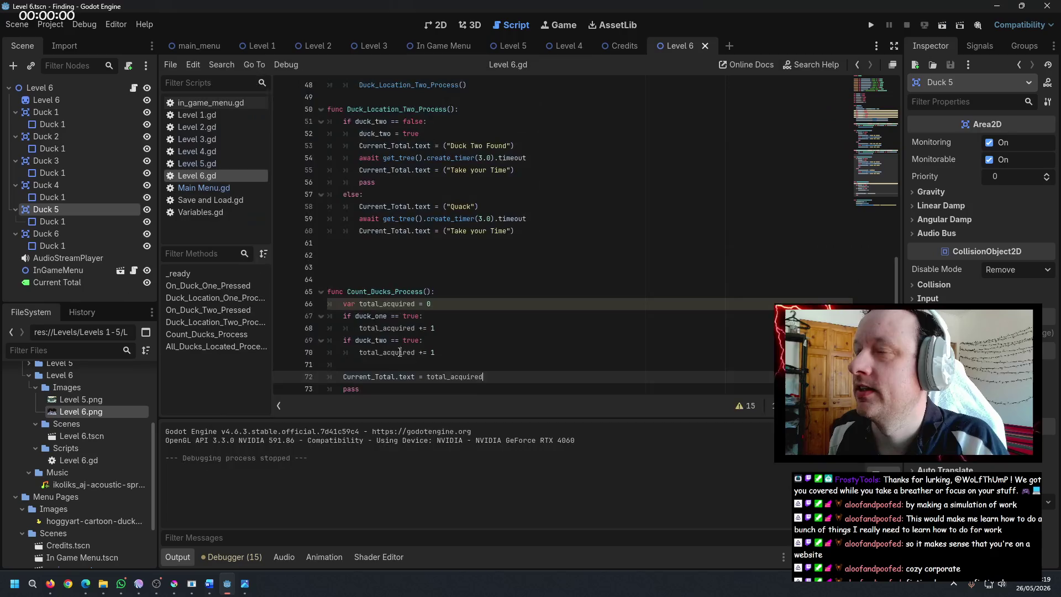
Duplicate the 3-second await timer line onto a new line 61.
{"action": "left_click", "coordinate": [526, 232]}
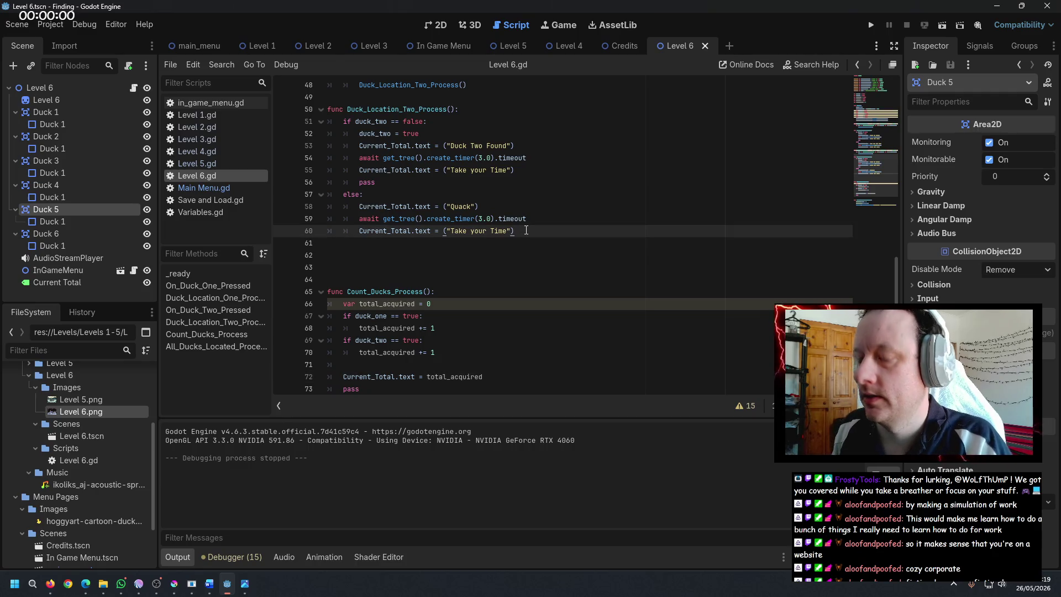
{"action": "key", "text": "Return"}
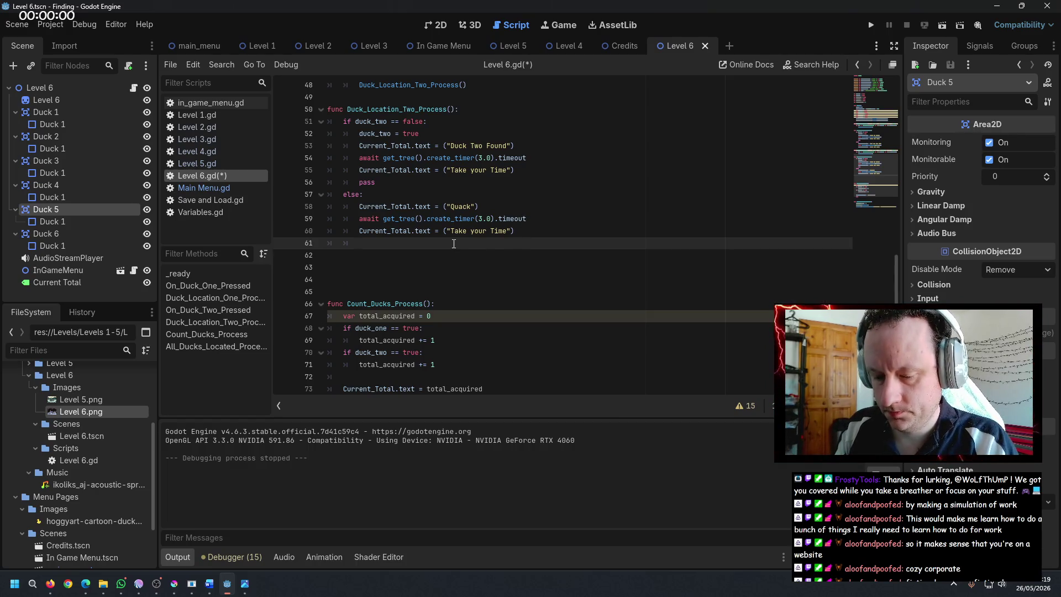
{"action": "type", "text": "a"}
{"action": "key", "text": "BackSpace"}
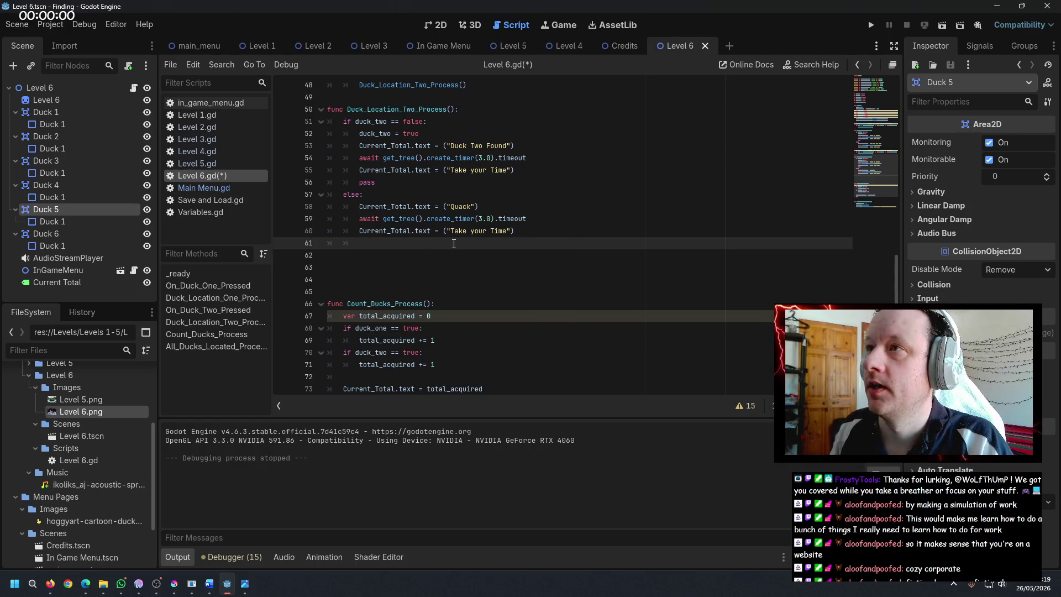
{"action": "left_click_drag", "start_coordinate": [525, 218], "coordinate": [360, 219]}
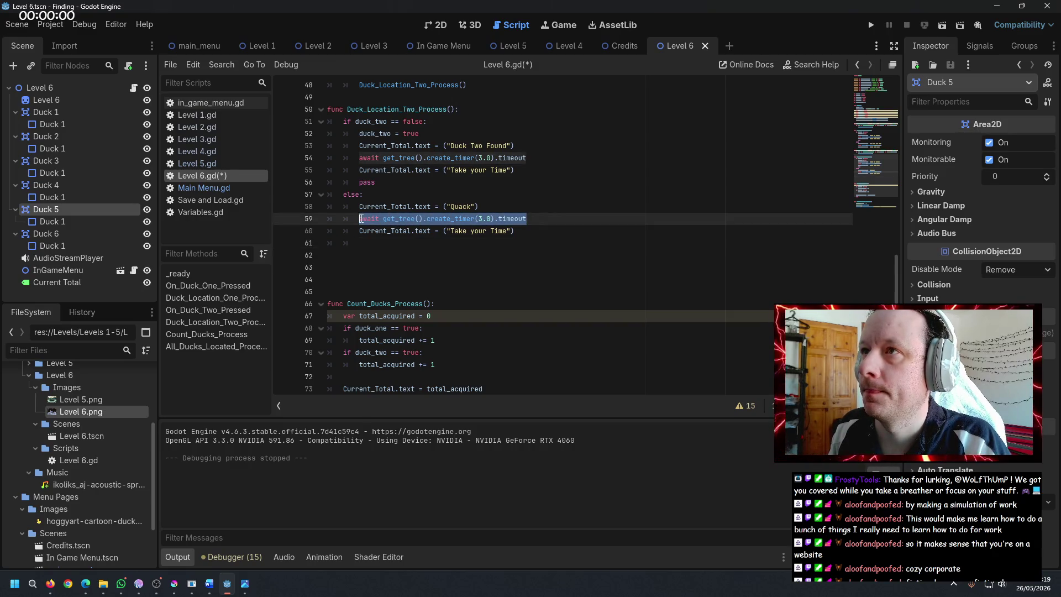
{"action": "right_click", "coordinate": [367, 219]}
{"action": "left_click", "coordinate": [431, 292]}
{"action": "left_click", "coordinate": [380, 240]}
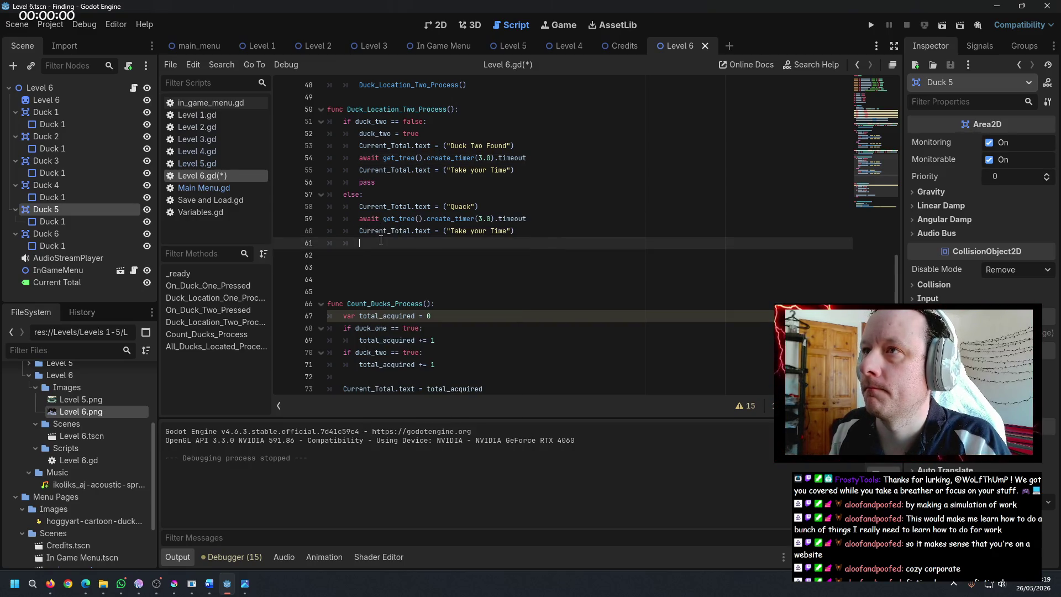
{"action": "key", "text": "ctrl+v"}
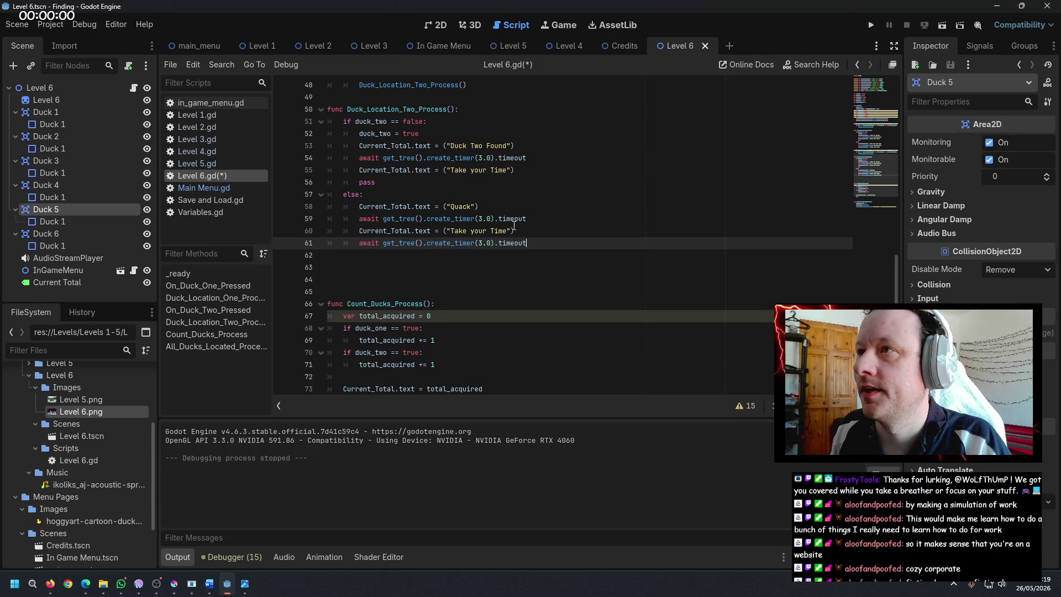
Change the copied await to 2.0 seconds and follow it with a Count_Ducks_Process() call.
{"action": "left_click", "coordinate": [485, 242]}
{"action": "key", "text": "BackSpace"}
{"action": "type", "text": "2"}
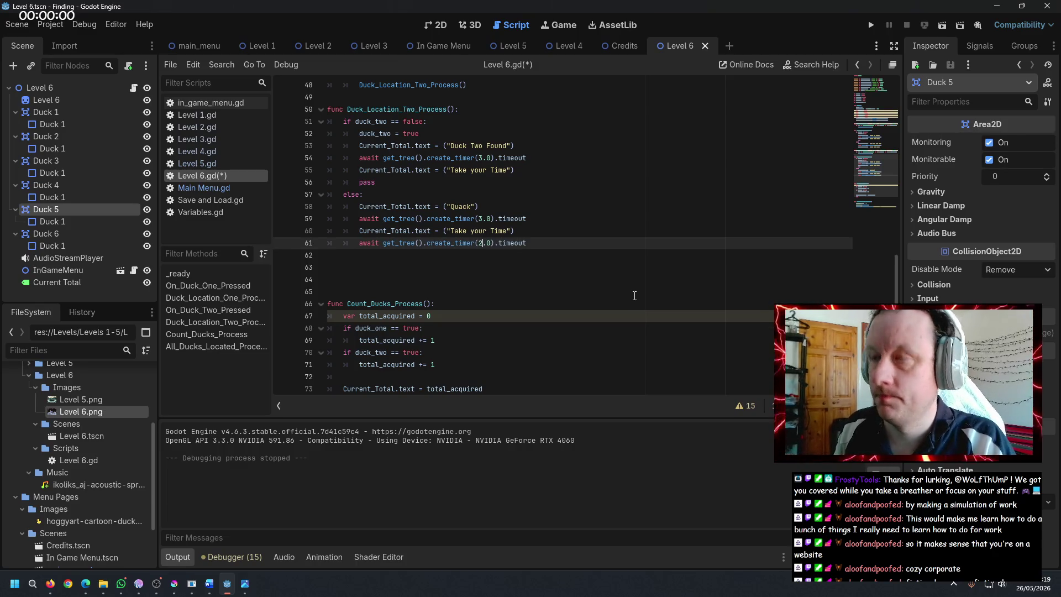
{"action": "left_click", "coordinate": [542, 242]}
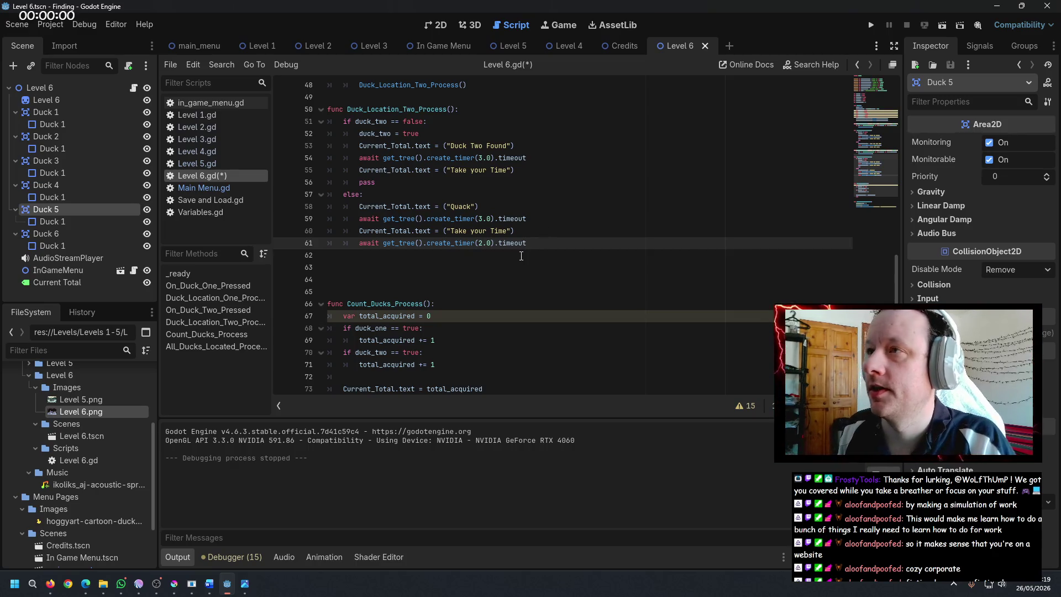
{"action": "key", "text": "Return"}
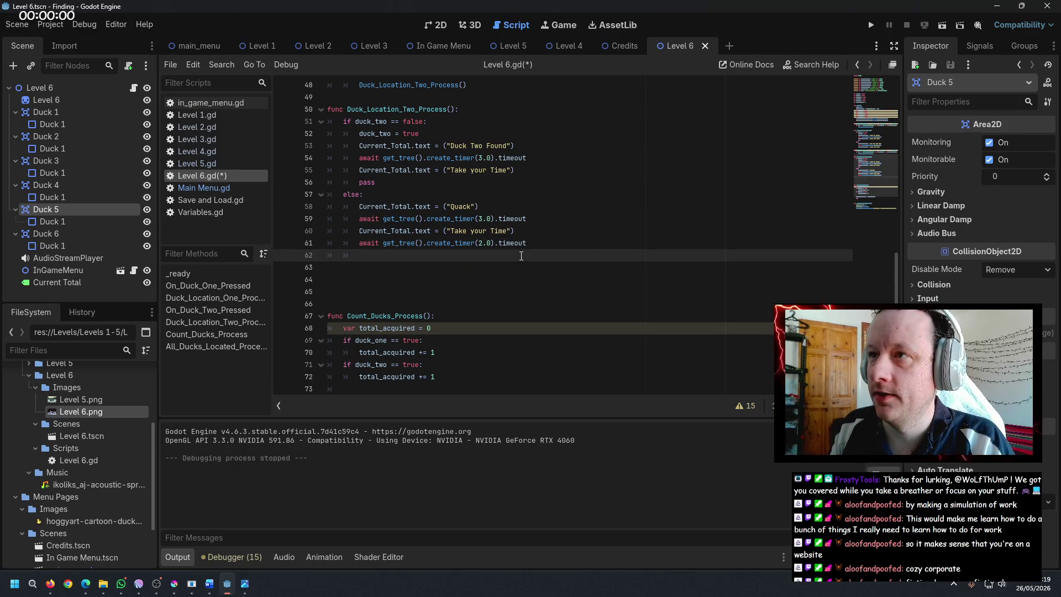
{"action": "type", "text": "Coun"}
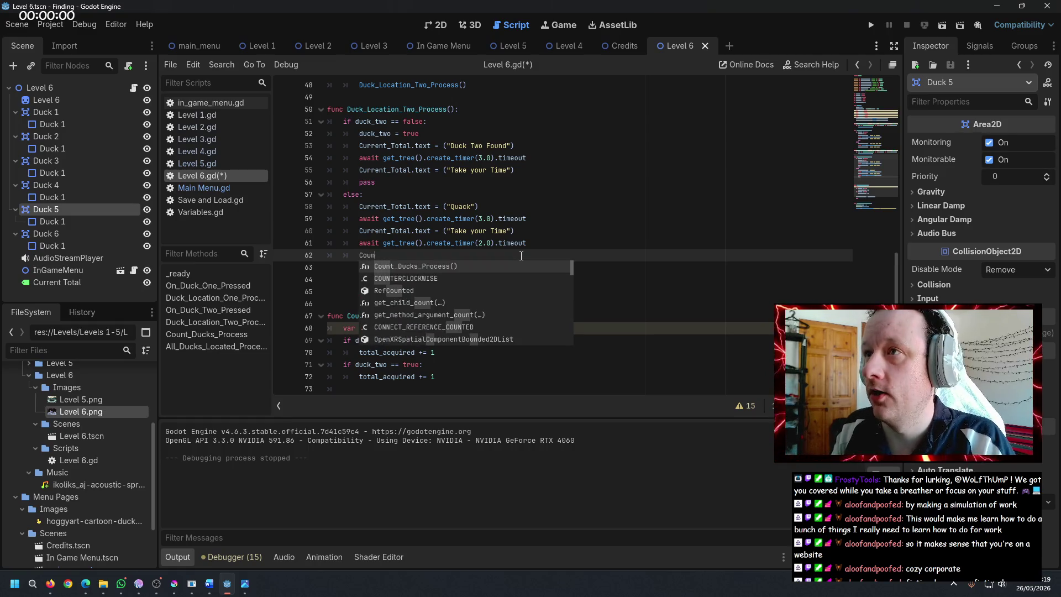
{"action": "key", "text": "Return"}
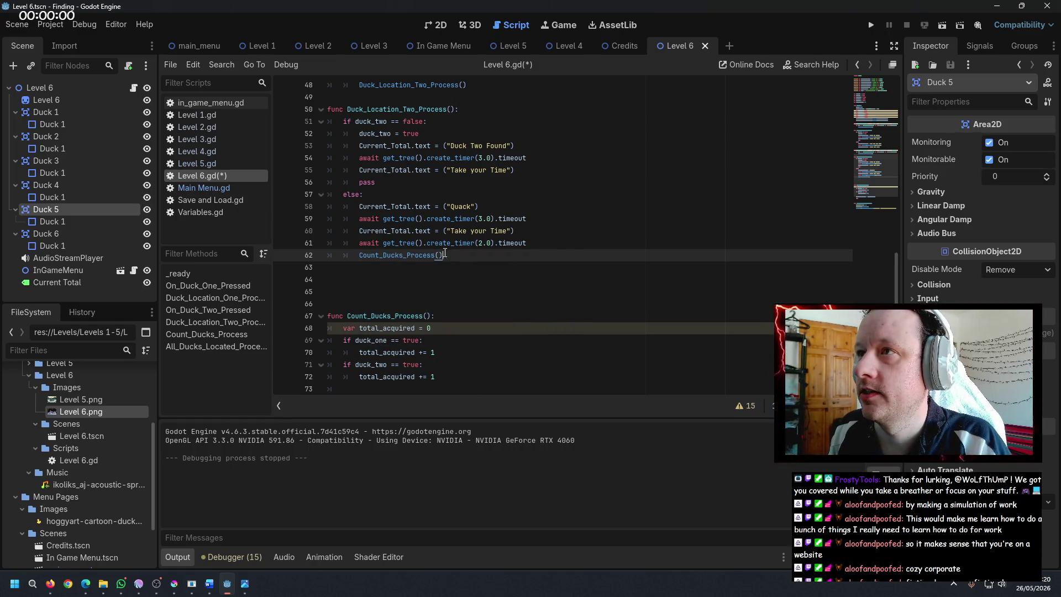
Copy the two wait-and-count lines to the clipboard.
{"action": "left_click_drag", "start_coordinate": [445, 254], "coordinate": [359, 254]}
{"action": "right_click", "coordinate": [368, 256]}
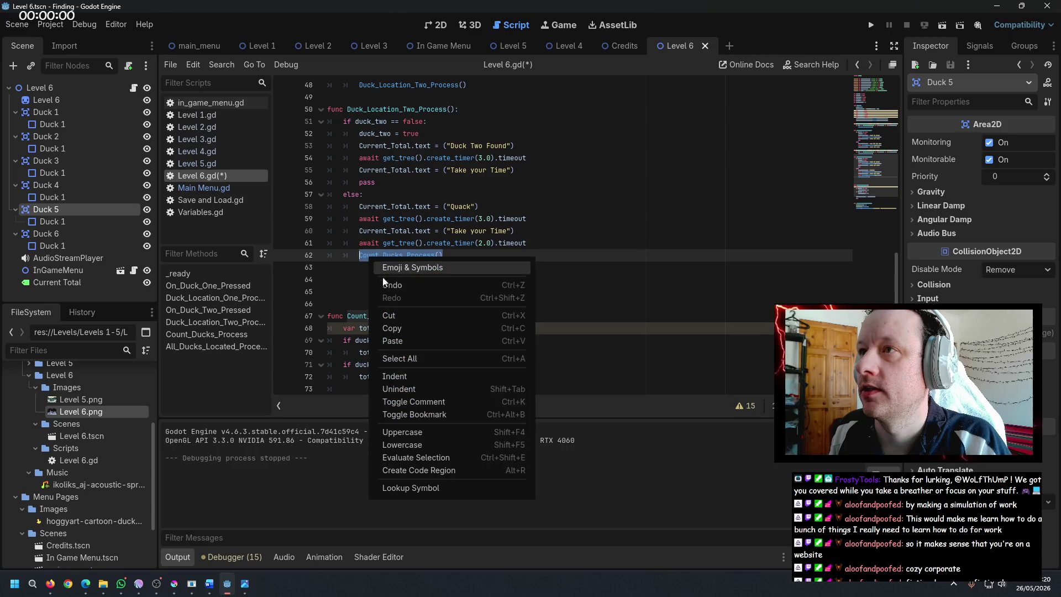
{"action": "left_click", "coordinate": [565, 234]}
{"action": "left_click_drag", "start_coordinate": [395, 255], "coordinate": [402, 256]}
{"action": "left_click", "coordinate": [1049, 445]}
{"action": "left_click", "coordinate": [465, 264]}
{"action": "left_click_drag", "start_coordinate": [462, 254], "coordinate": [360, 244]}
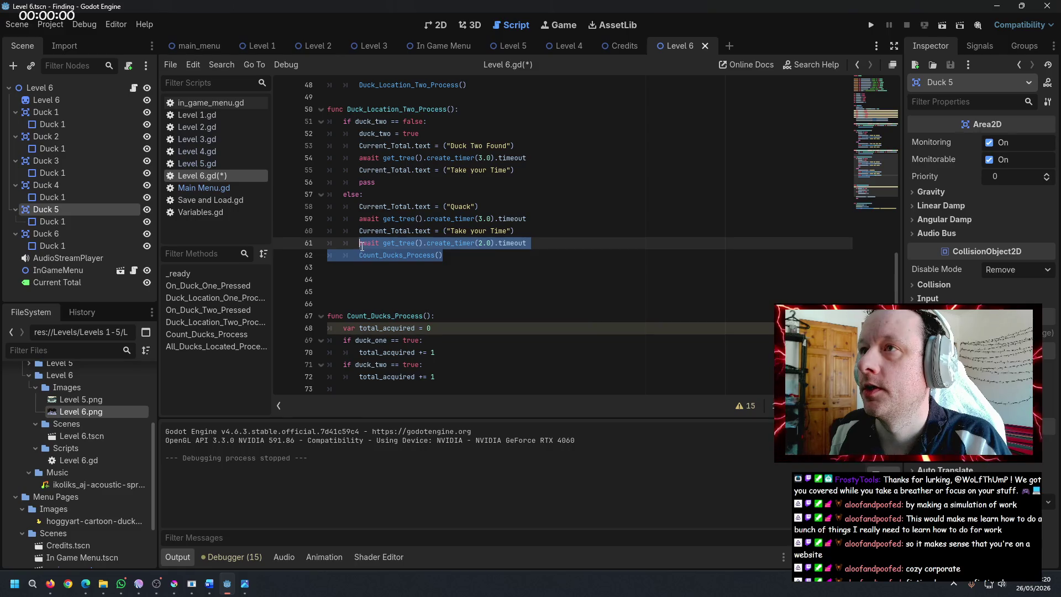
{"action": "right_click", "coordinate": [368, 246]}
{"action": "left_click", "coordinate": [396, 318]}
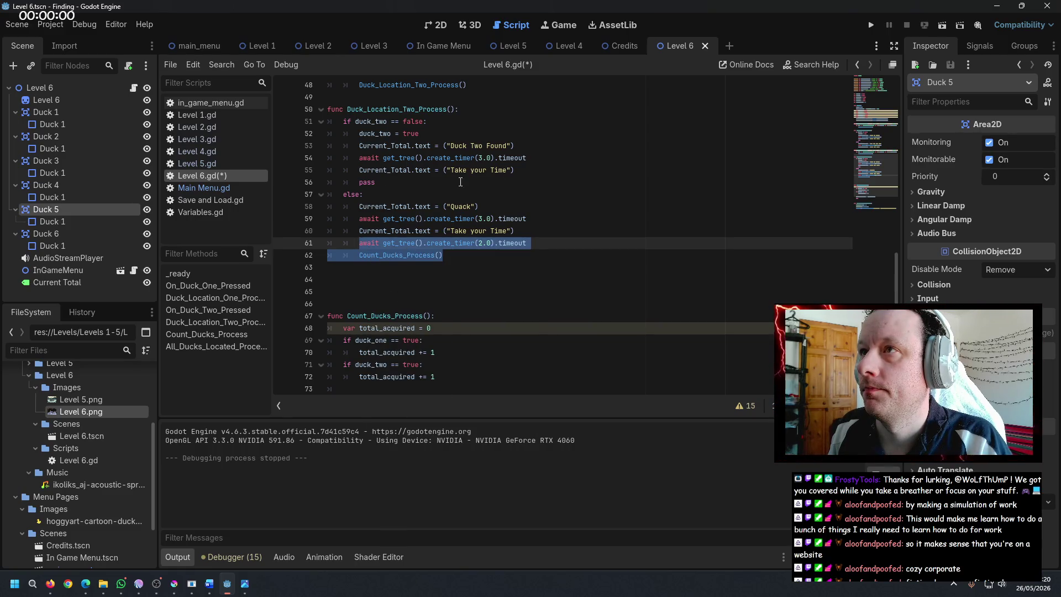
Paste the wait-and-count lines into duck two's found branch and both duck one branches.
{"action": "left_click", "coordinate": [525, 170]}
{"action": "key", "text": "Return"}
{"action": "key", "text": "ctrl+v"}
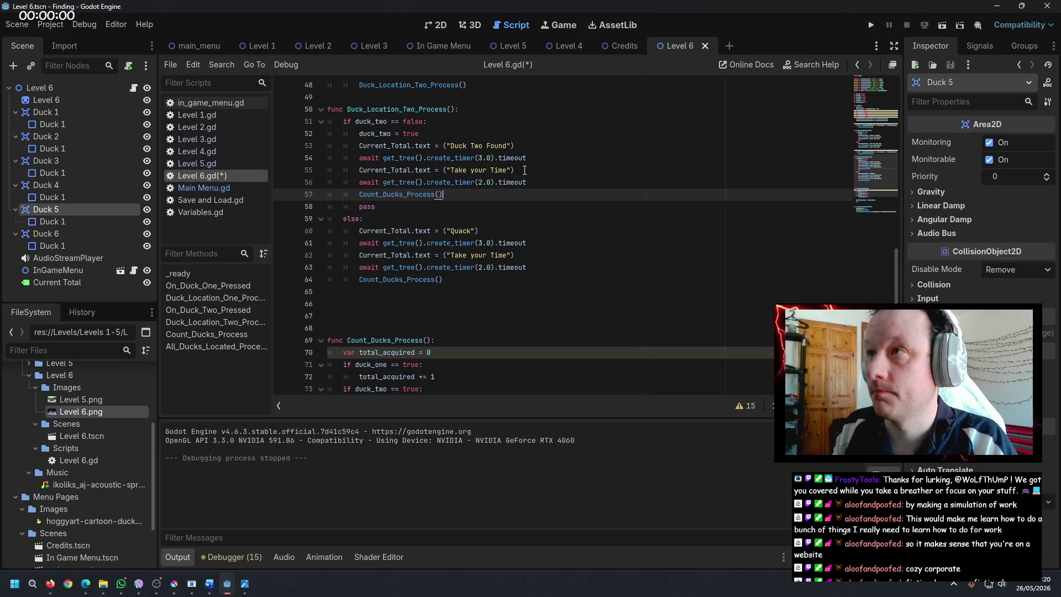
{"action": "scroll", "coordinate": [525, 170], "scroll_direction": "up", "scroll_amount": 5}
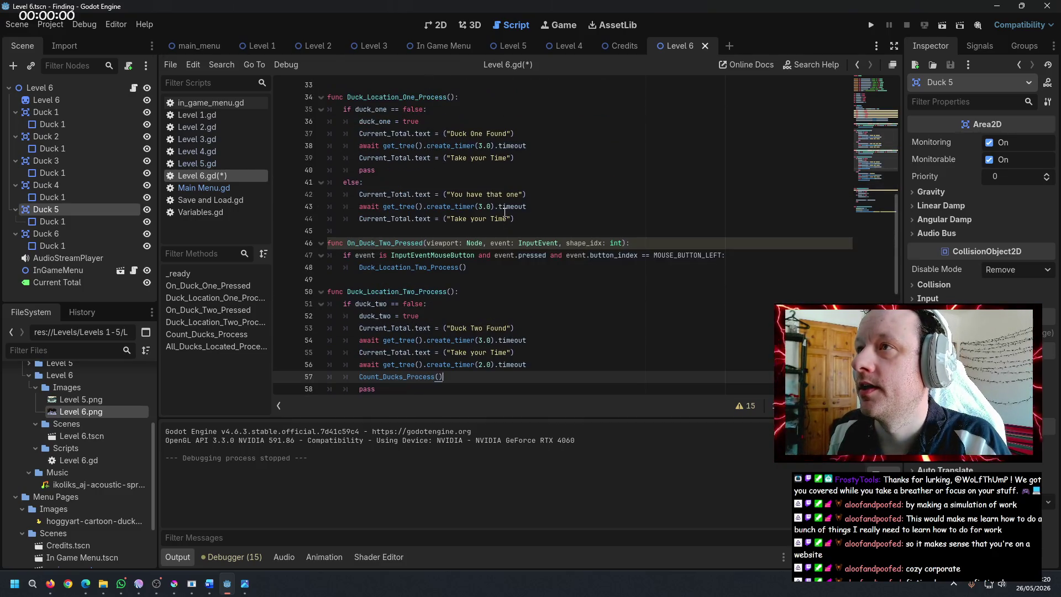
{"action": "left_click", "coordinate": [530, 218]}
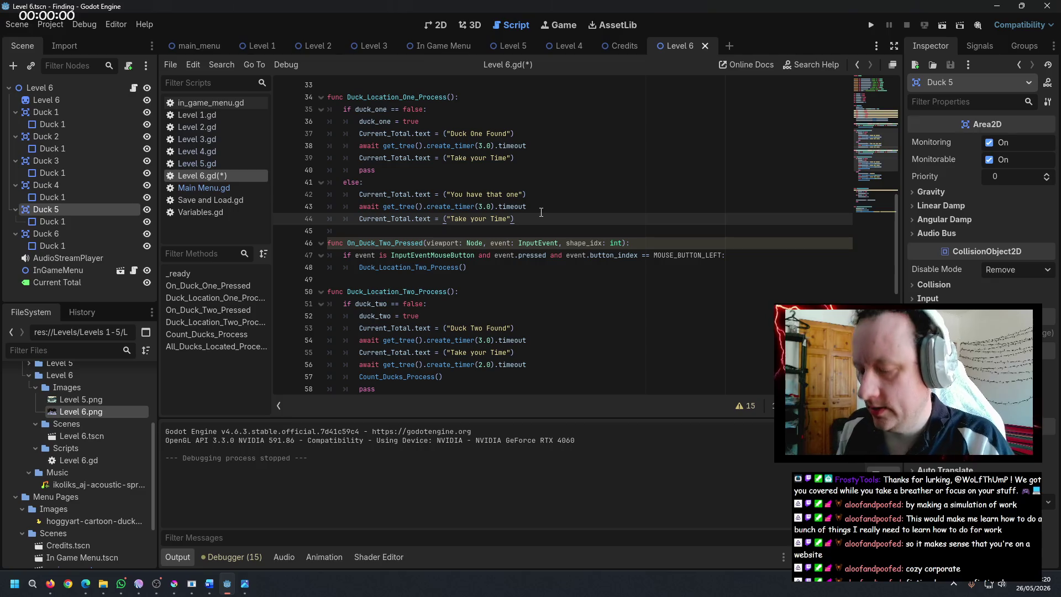
{"action": "key", "text": "Return"}
{"action": "key", "text": "ctrl+v"}
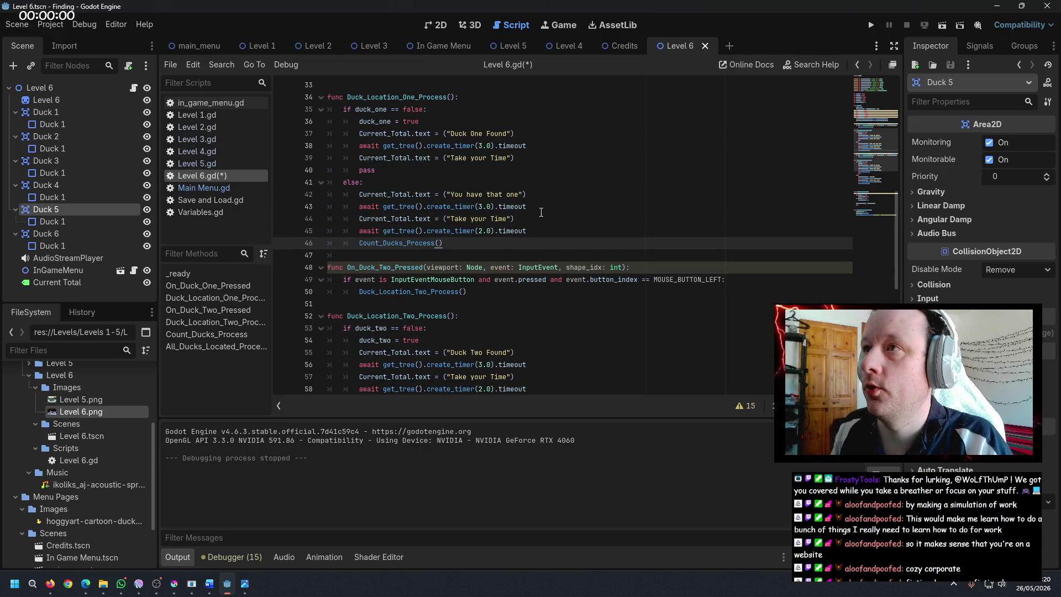
{"action": "left_click", "coordinate": [520, 157]}
{"action": "key", "text": "Return"}
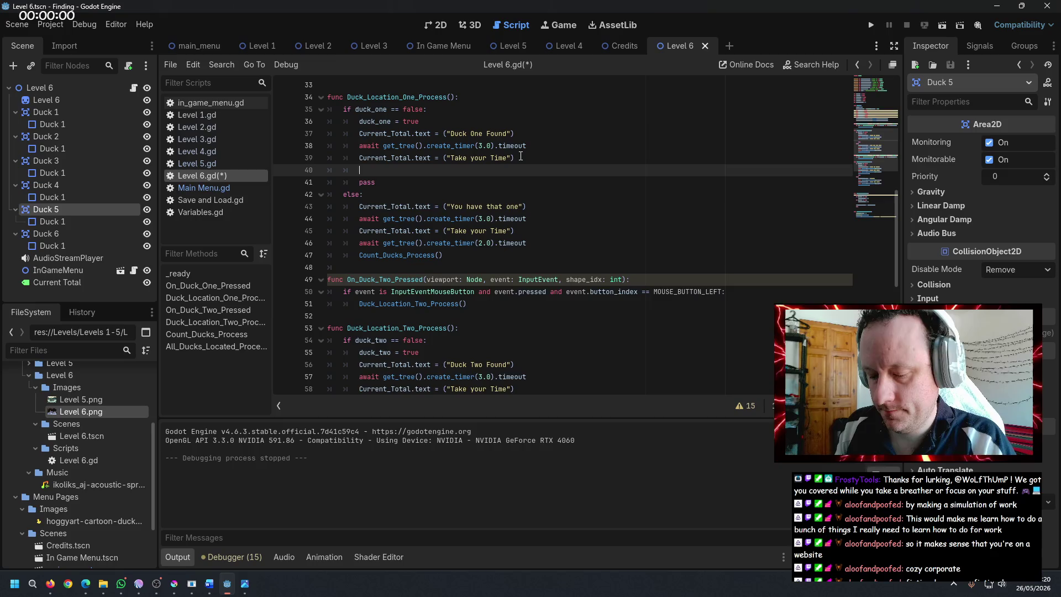
{"action": "key", "text": "ctrl+v"}
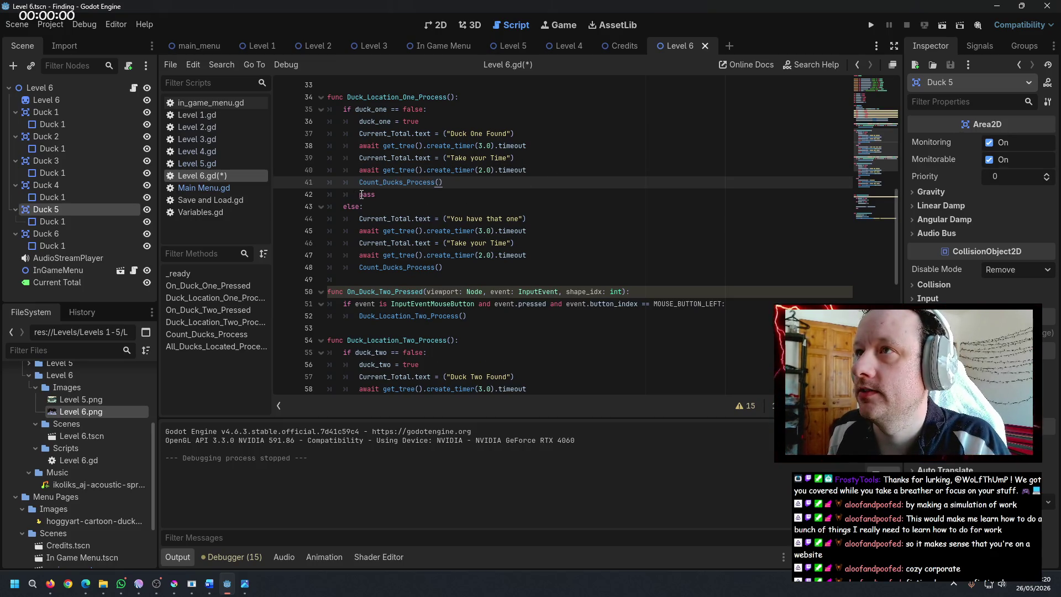
Delete the leftover pass statements, then save and run the game.
{"action": "double_click", "coordinate": [364, 194]}
{"action": "key", "text": "BackSpace"}
{"action": "key", "text": "BackSpace"}
{"action": "key", "text": "BackSpace"}
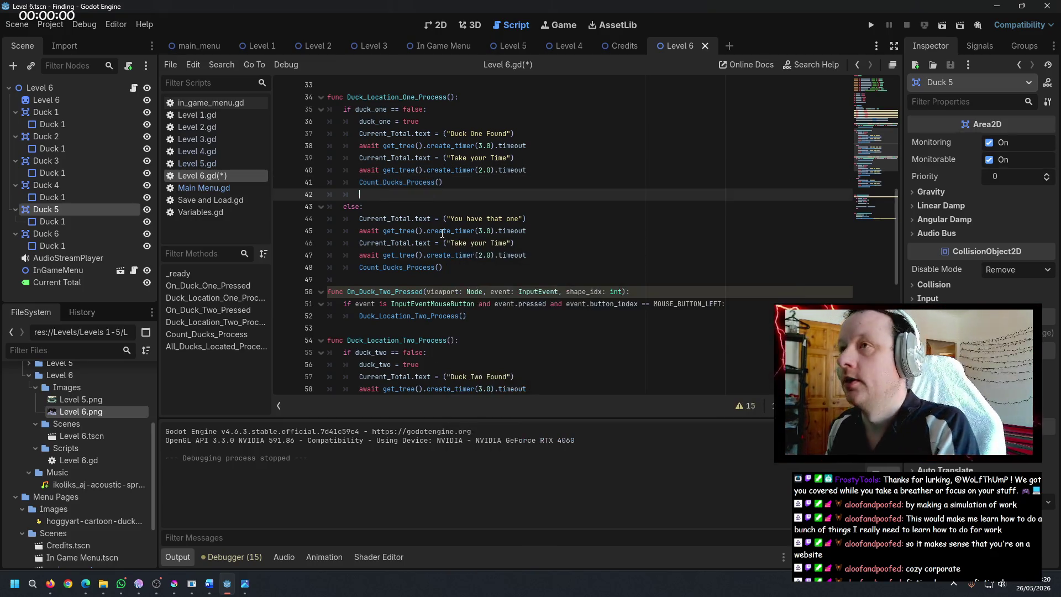
{"action": "key", "text": "BackSpace"}
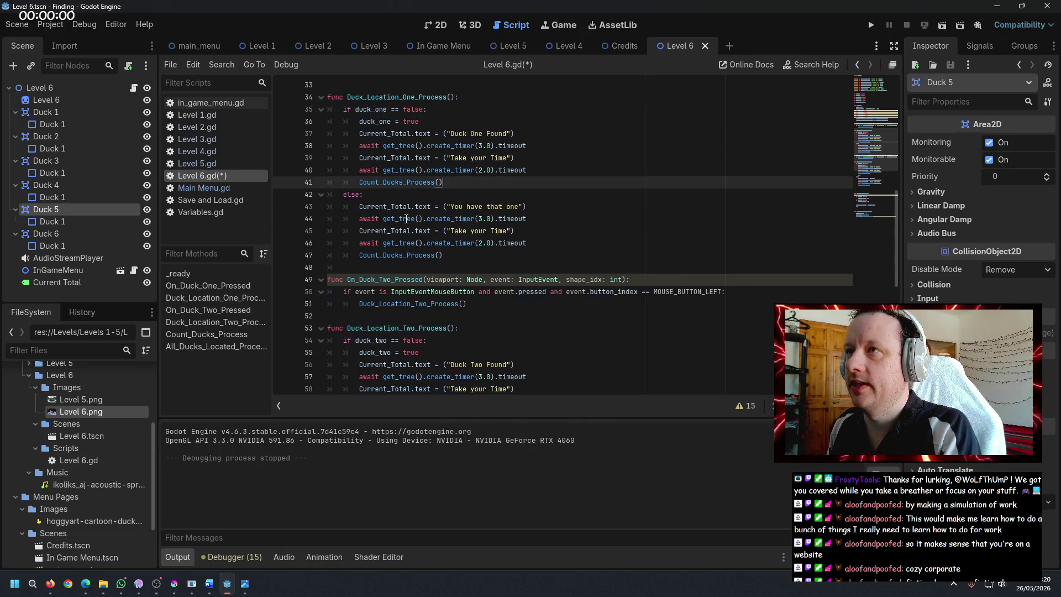
{"action": "scroll", "coordinate": [386, 211], "scroll_direction": "down", "scroll_amount": 6}
{"action": "double_click", "coordinate": [375, 207]}
{"action": "key", "text": "BackSpace"}
{"action": "key", "text": "BackSpace"}
{"action": "key", "text": "BackSpace"}
{"action": "left_click", "coordinate": [507, 281]}
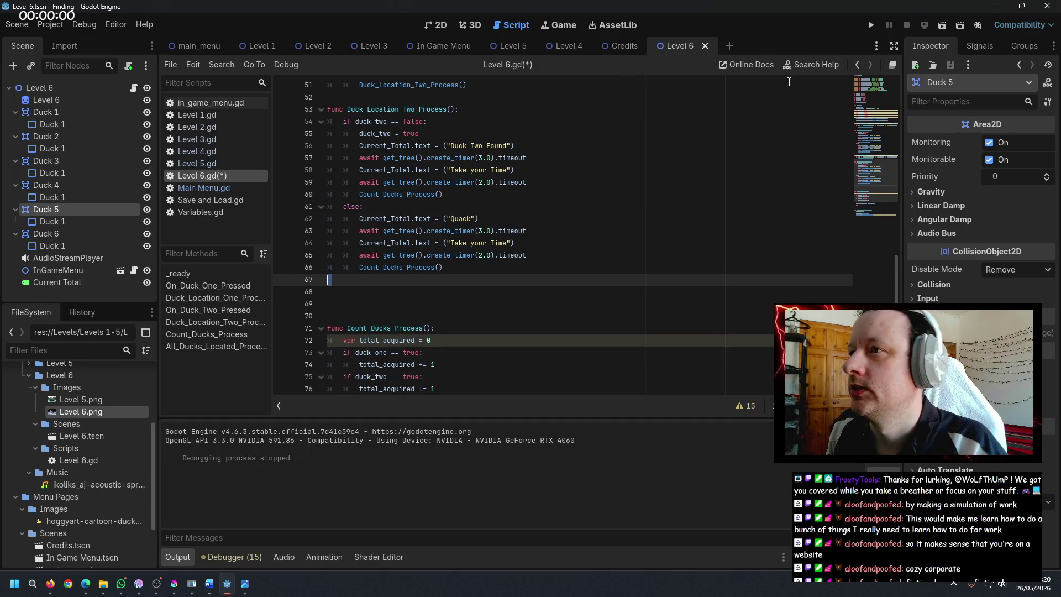
{"action": "left_click", "coordinate": [947, 25]}
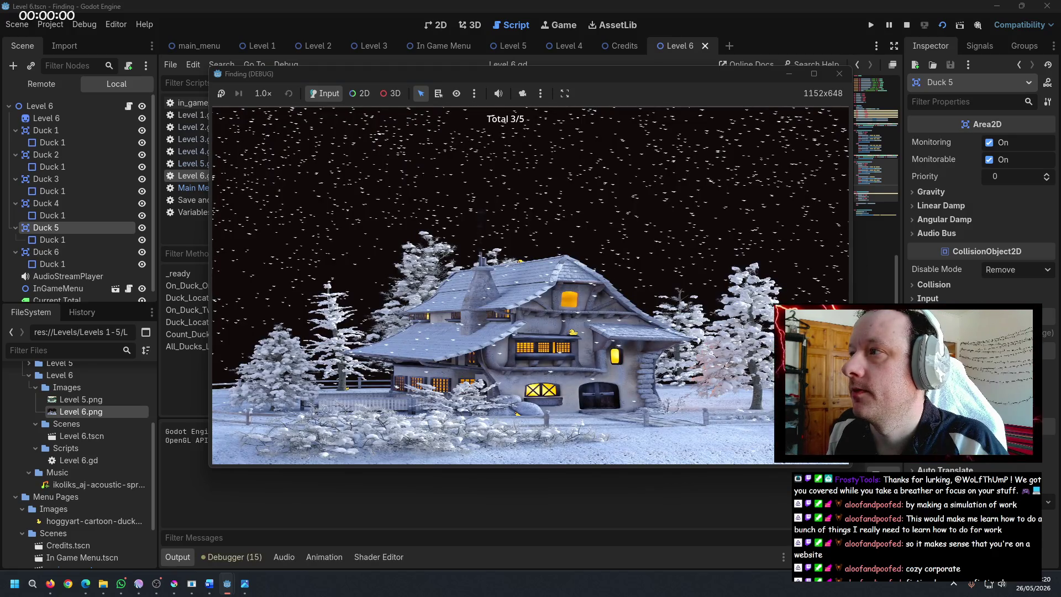
Find a hidden duck in the game, triggering the int-to-Label-text error at line 78.
{"action": "left_click", "coordinate": [756, 432]}
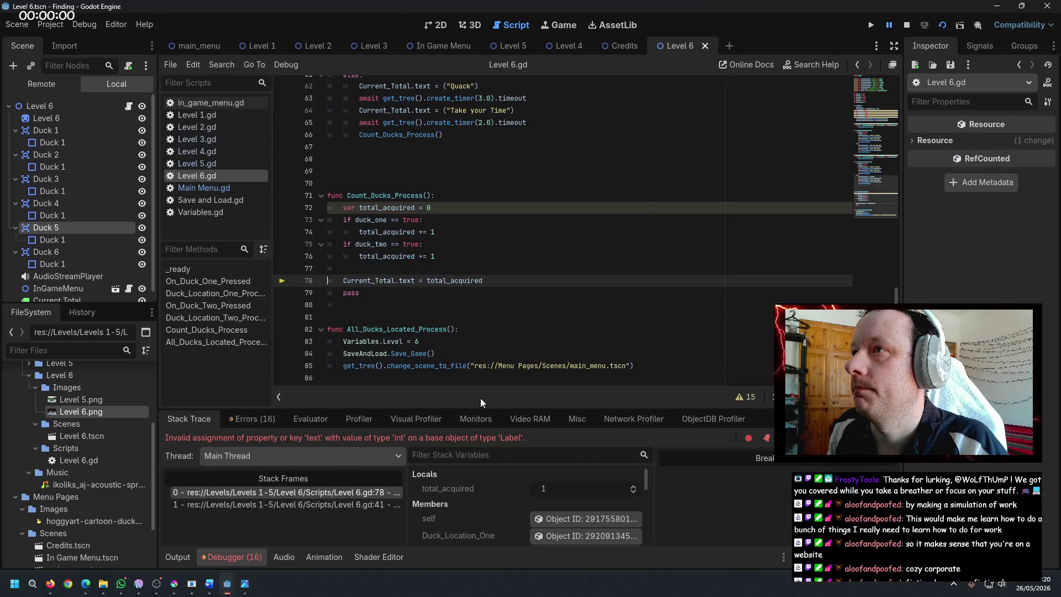
{"action": "mouse_move", "coordinate": [397, 208]}
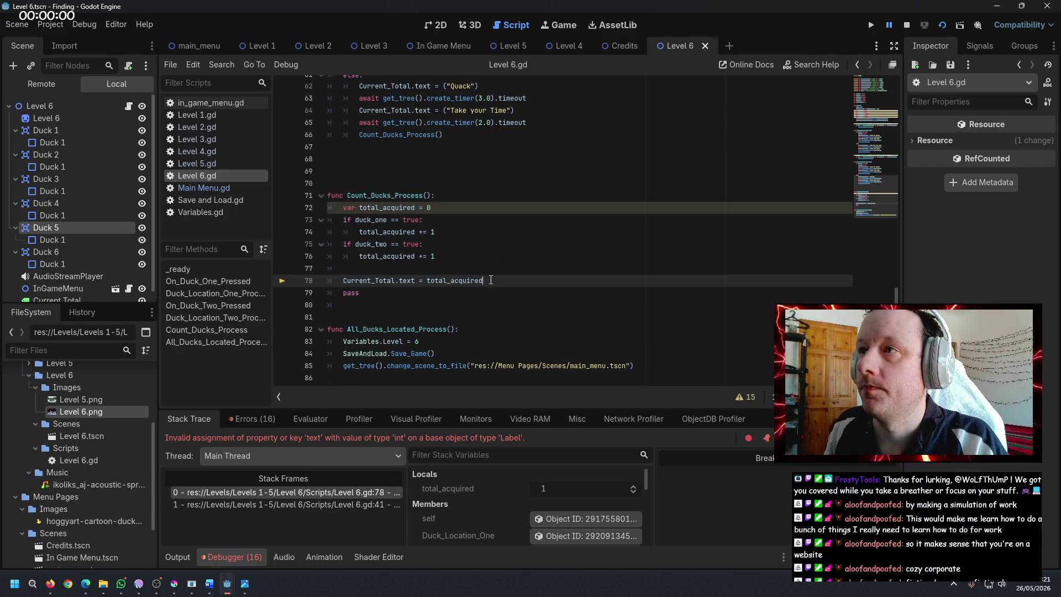
Replace total_acquired on line 78 with str(total_acquired).
{"action": "double_click", "coordinate": [429, 279]}
{"action": "type", "text": "str"}
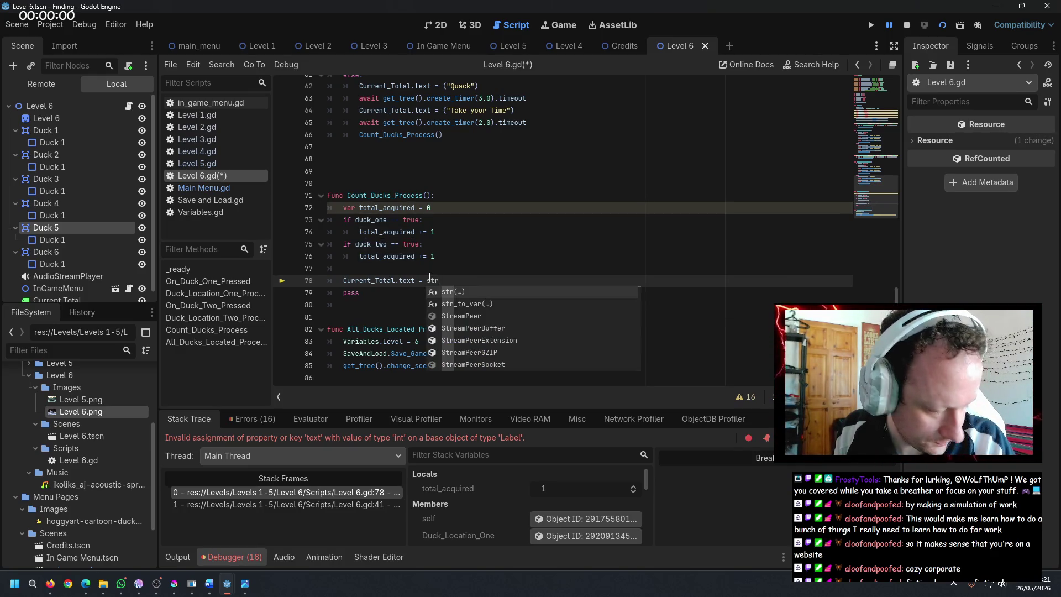
{"action": "key", "text": "Return"}
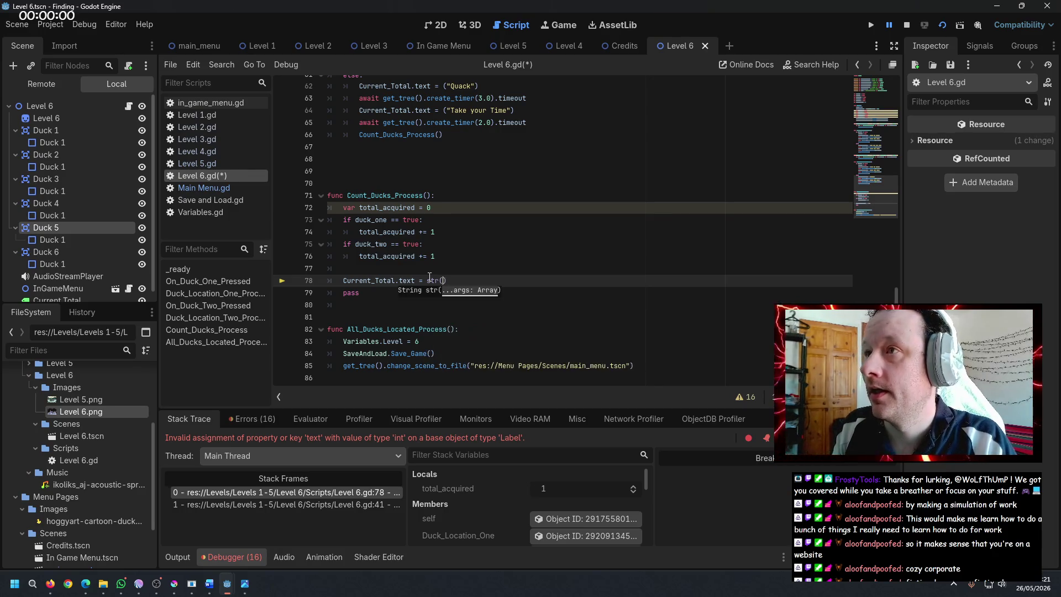
{"action": "type", "text": "tot"}
{"action": "key", "text": "Return"}
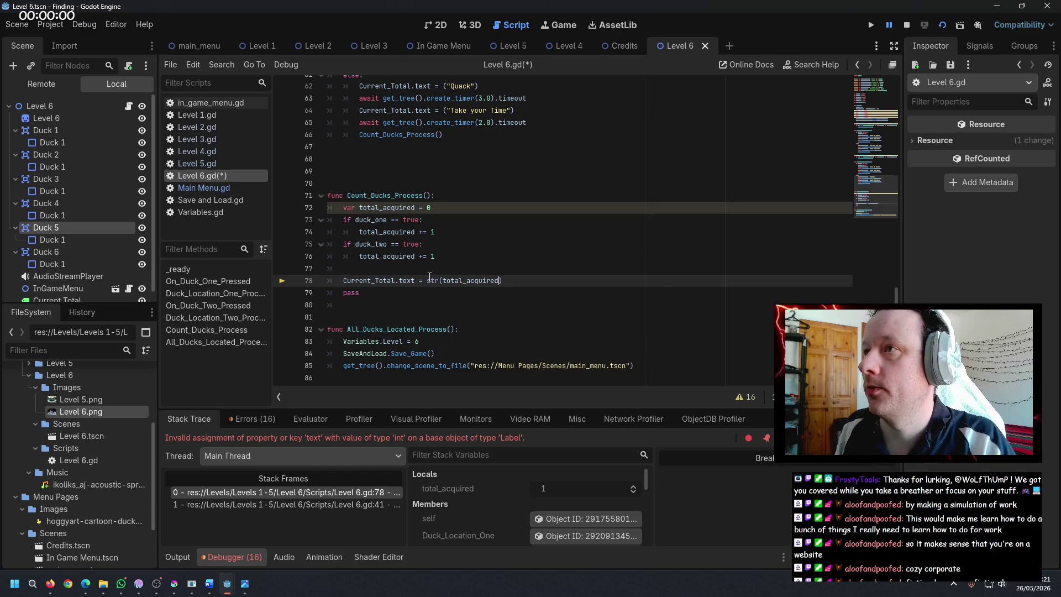
Rerun Level 6, find the second duck so the counter shows 2, then close the game.
{"action": "left_click", "coordinate": [943, 25]}
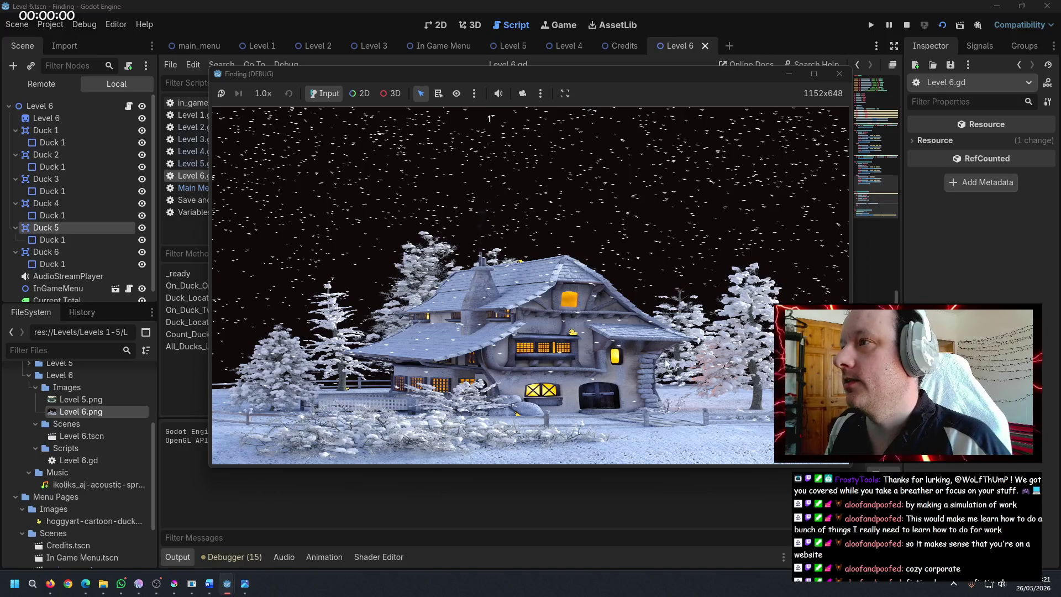
{"action": "left_click", "coordinate": [573, 332]}
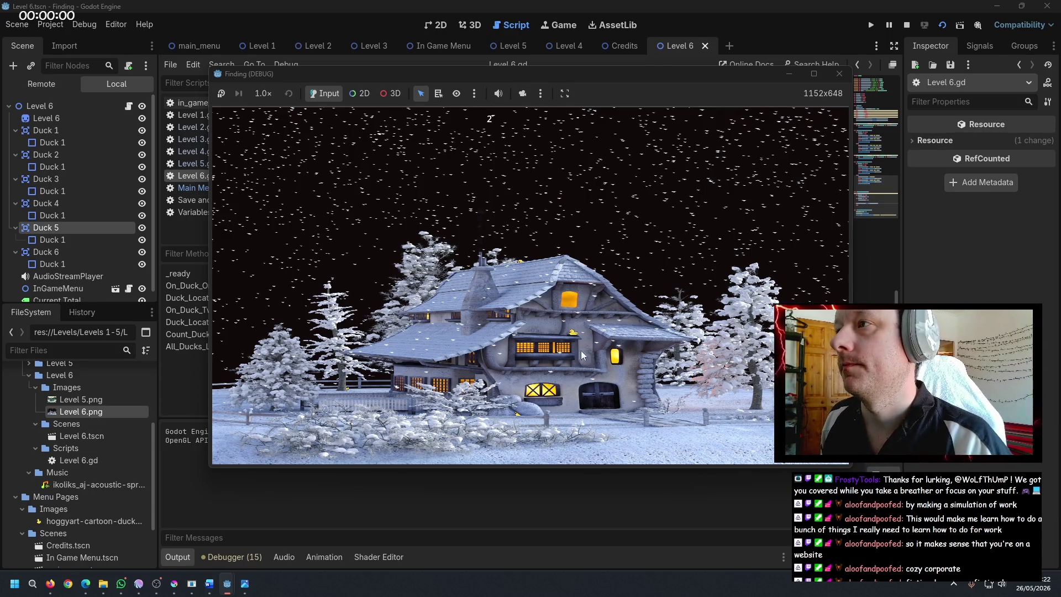
{"action": "left_click", "coordinate": [839, 74]}
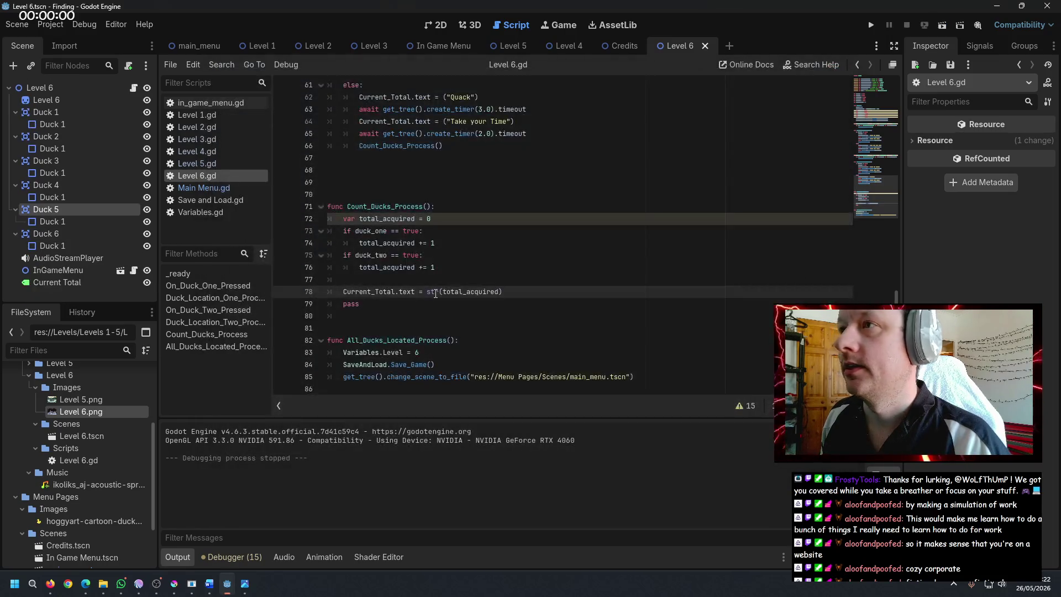
Below the duck_two check, add 'if duck_three == true:' incrementing total_acquired by 1.
{"action": "left_click_drag", "start_coordinate": [435, 268], "coordinate": [319, 257]}
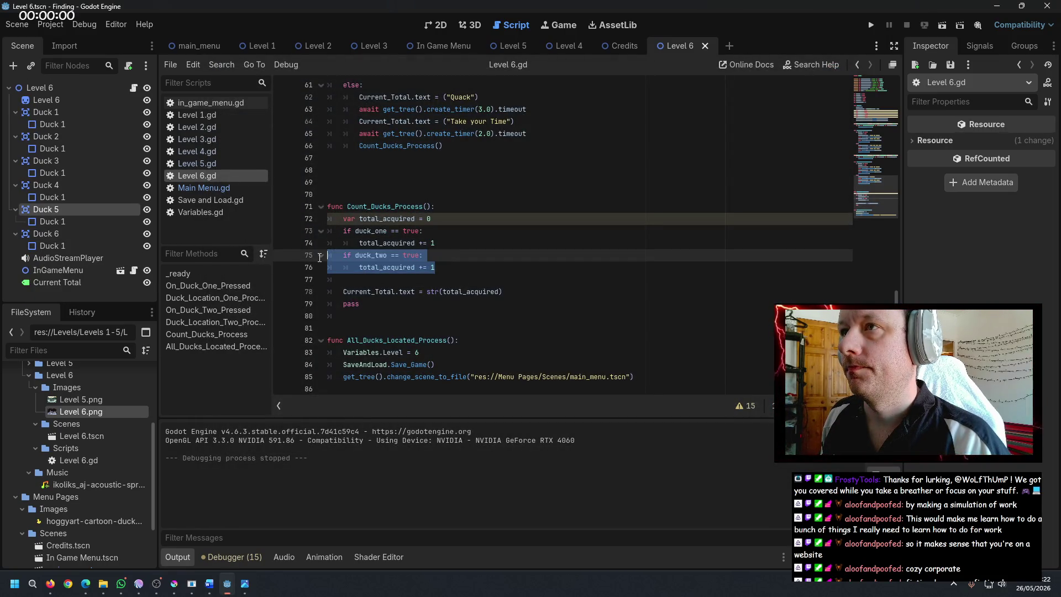
{"action": "left_click", "coordinate": [467, 262]}
{"action": "key", "text": "Return"}
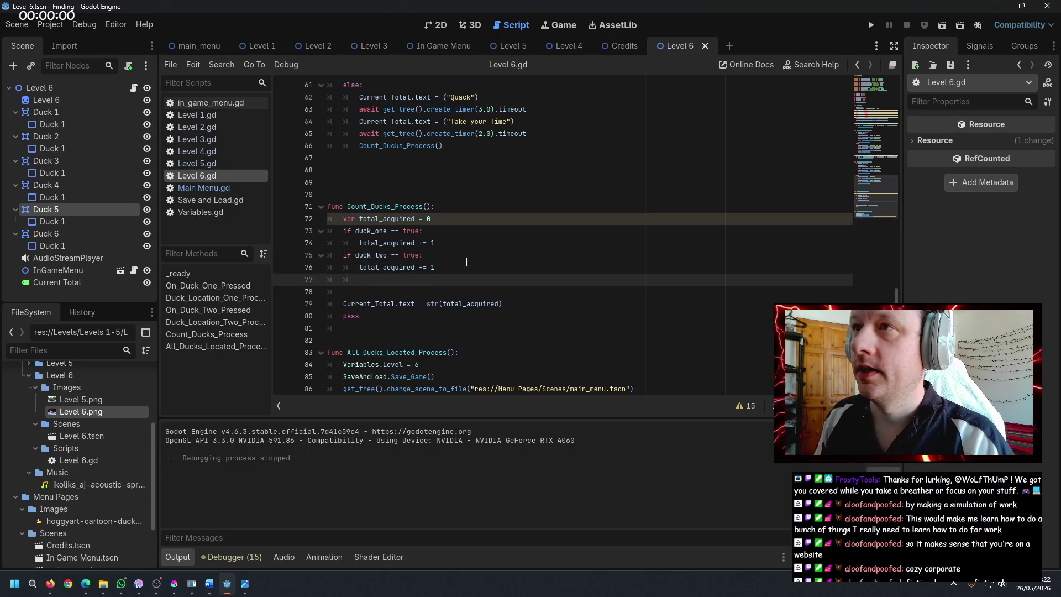
{"action": "type", "text": "if duck"}
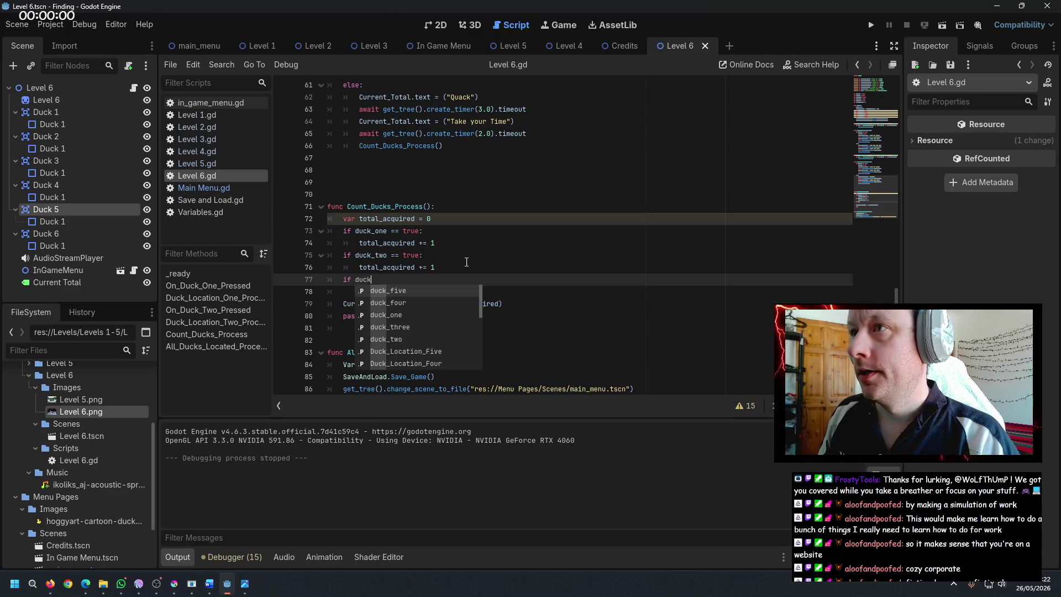
{"action": "type", "text": "_three"}
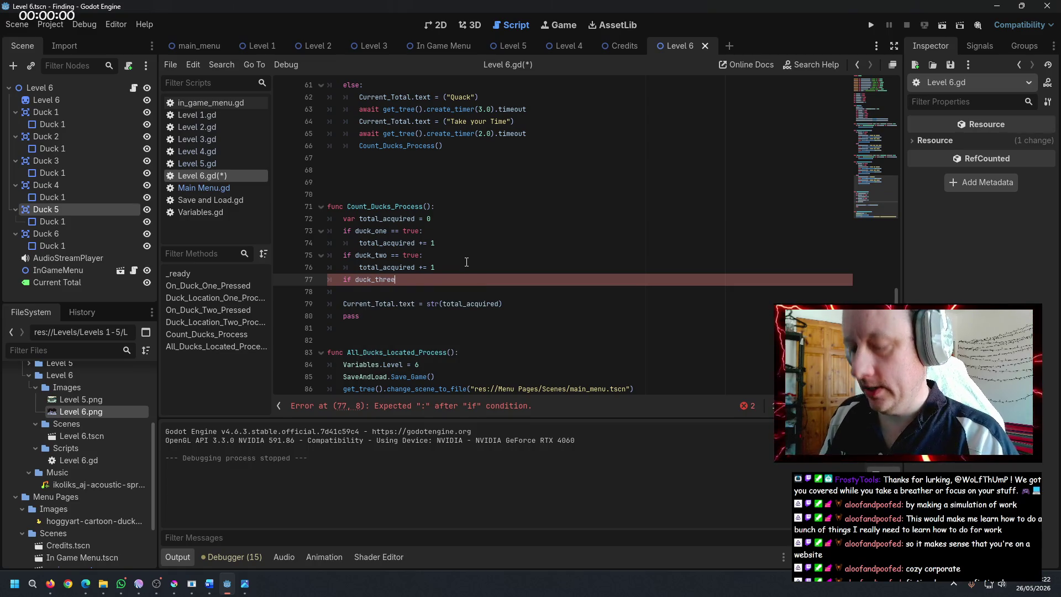
{"action": "type", "text": " == "}
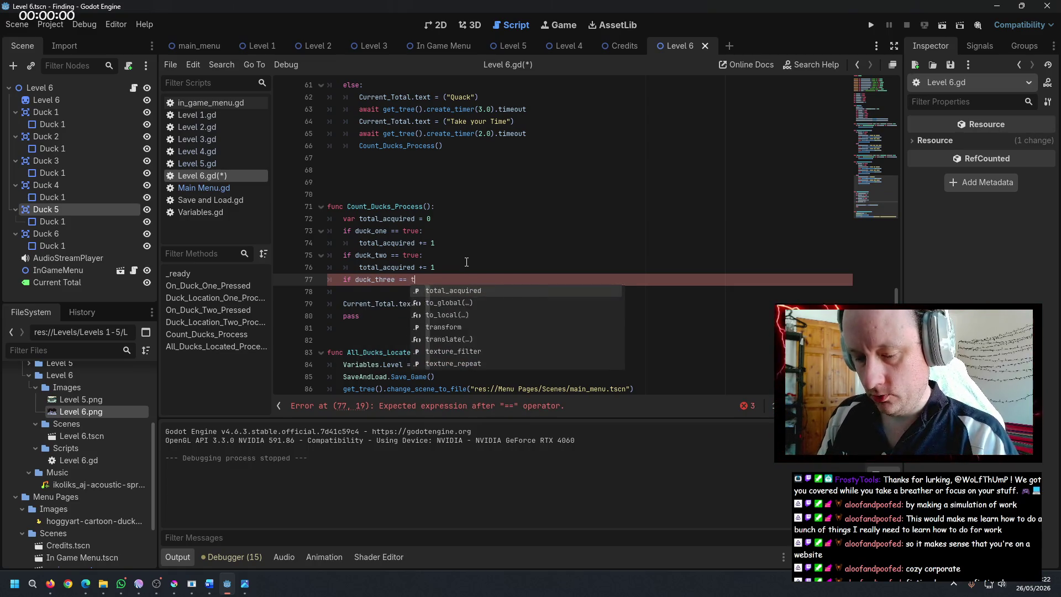
{"action": "type", "text": "true"}
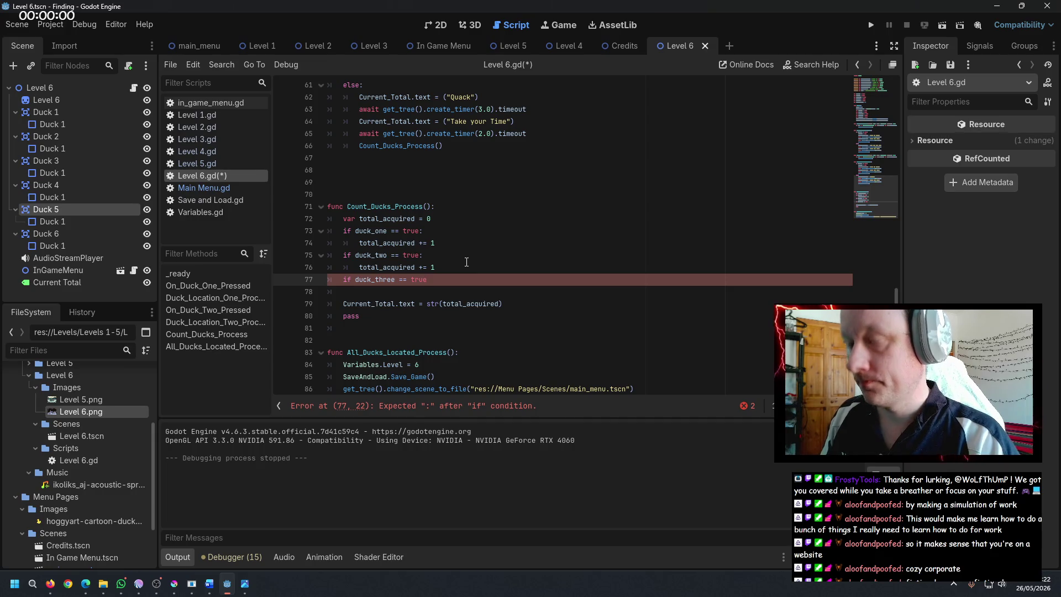
{"action": "type", "text": ":"}
{"action": "key", "text": "Return"}
{"action": "type", "text": "t"}
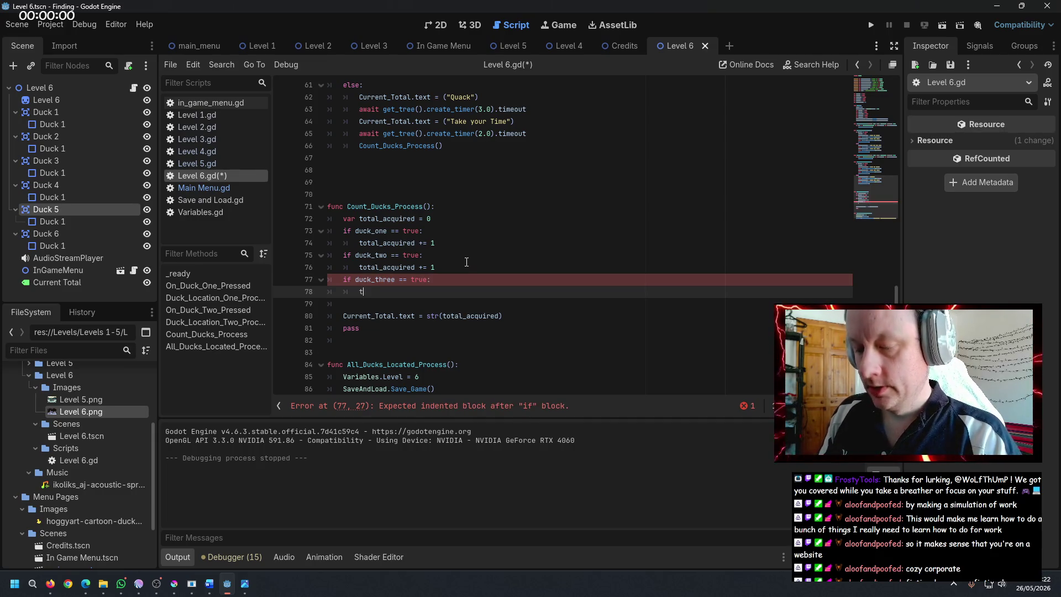
{"action": "type", "text": "ot"}
{"action": "key", "text": "Return"}
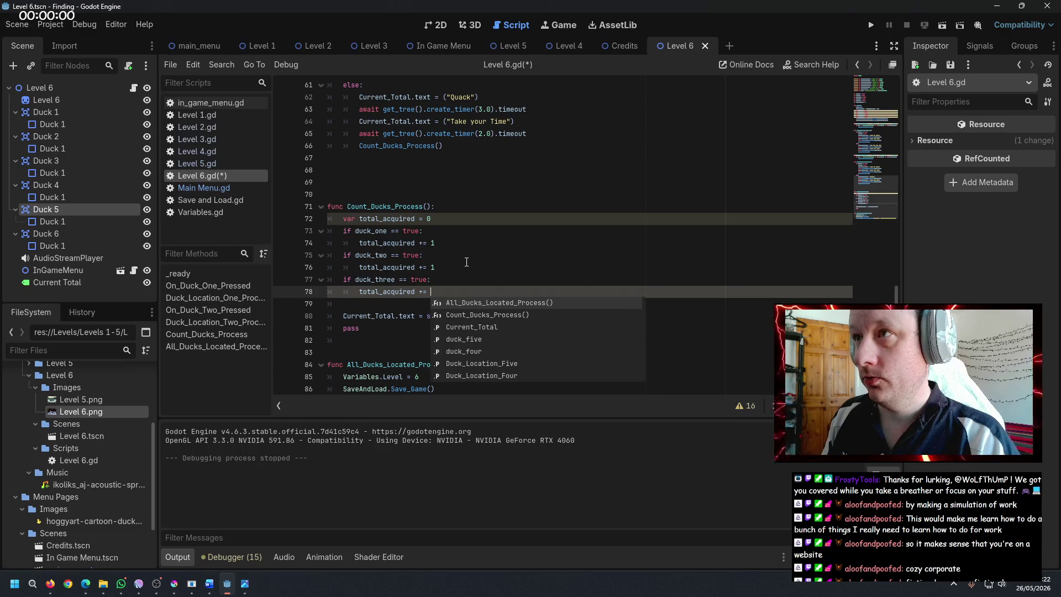
{"action": "type", "text": "1"}
{"action": "key", "text": "Return"}
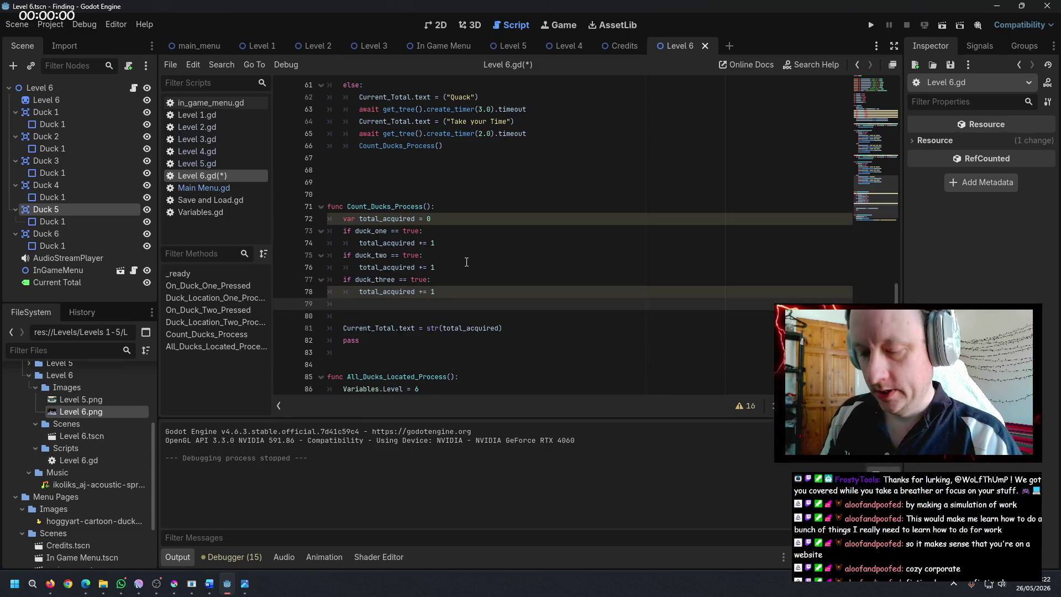
Add 'if duck_four == true:' with 'total_acquired += 1', then begin another duck check.
{"action": "type", "text": "ck f"}
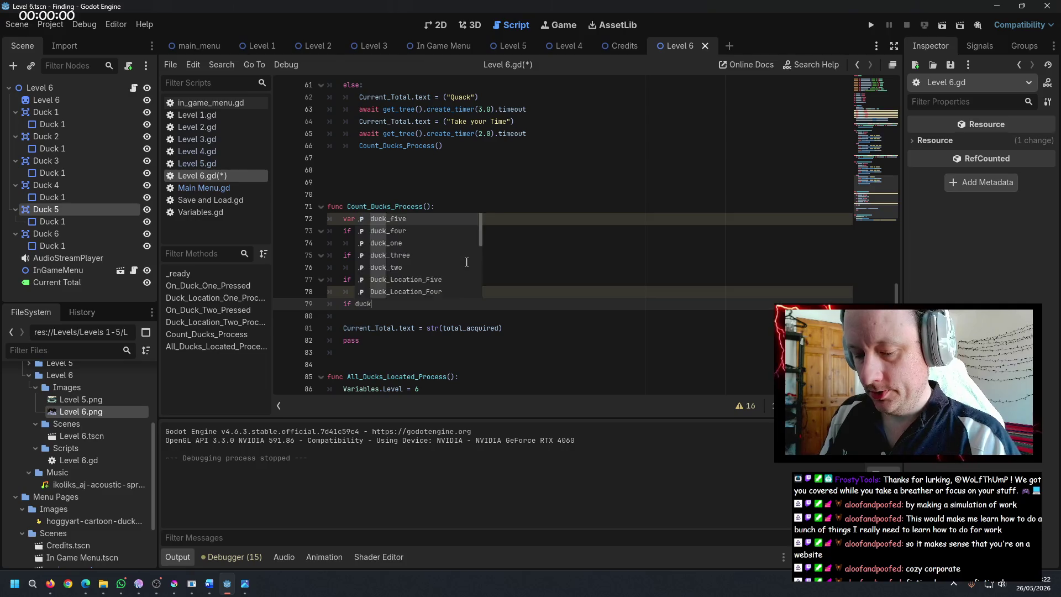
{"action": "key", "text": "BackSpace"}
{"action": "key", "text": "BackSpace"}
{"action": "type", "text": "_fou"}
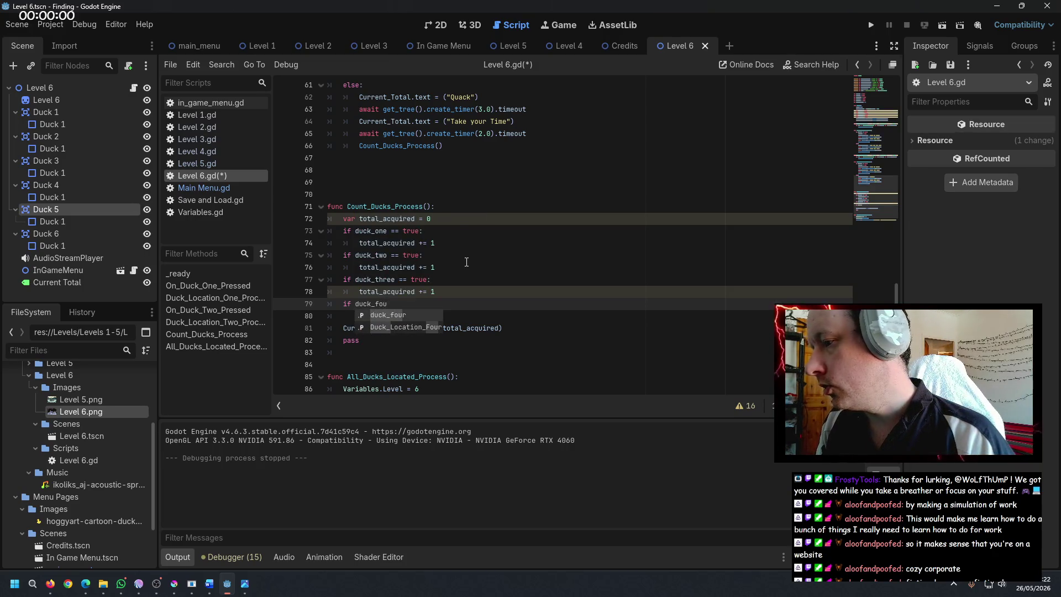
{"action": "type", "text": "r"}
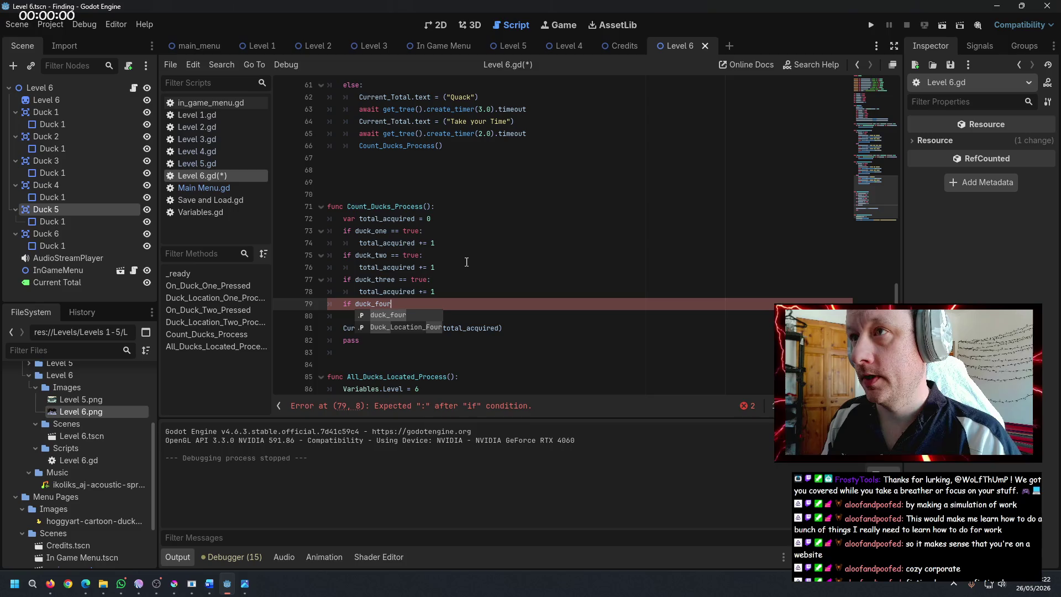
{"action": "type", "text": " == true"}
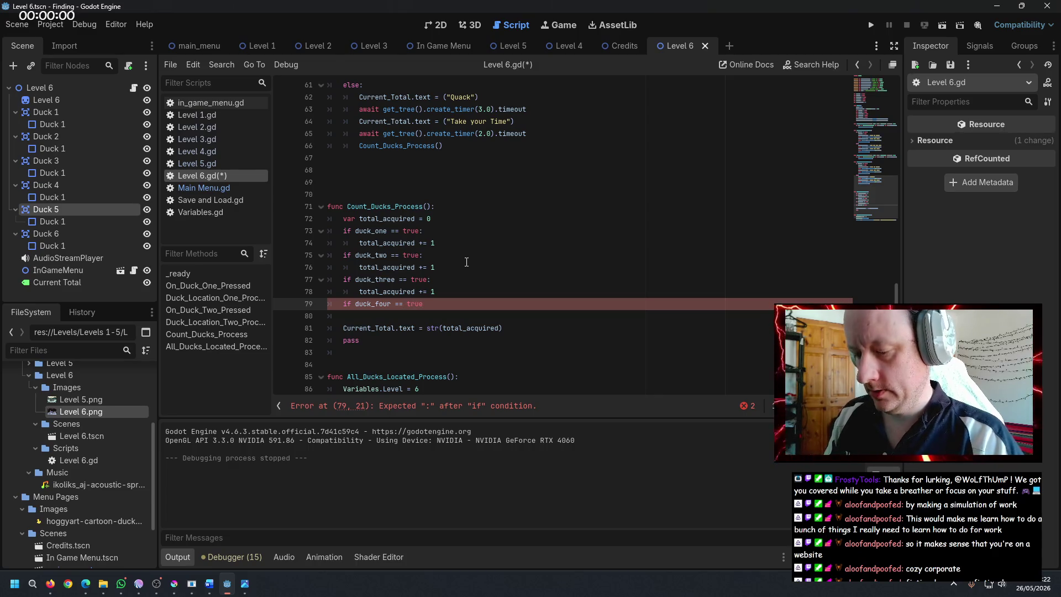
{"action": "type", "text": ":"}
{"action": "key", "text": "Return"}
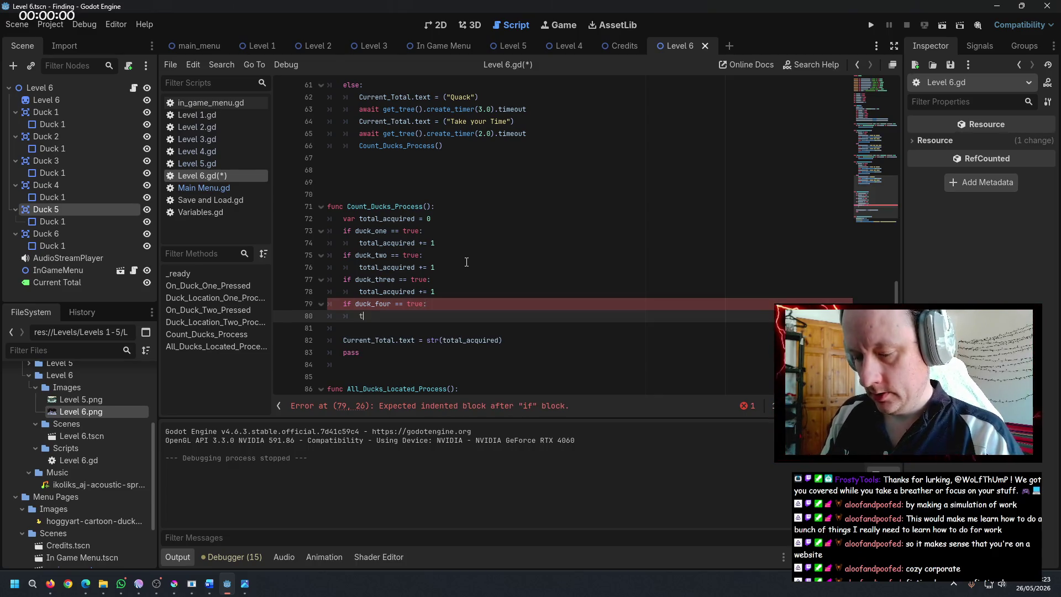
{"action": "type", "text": "tot"}
{"action": "key", "text": "Return"}
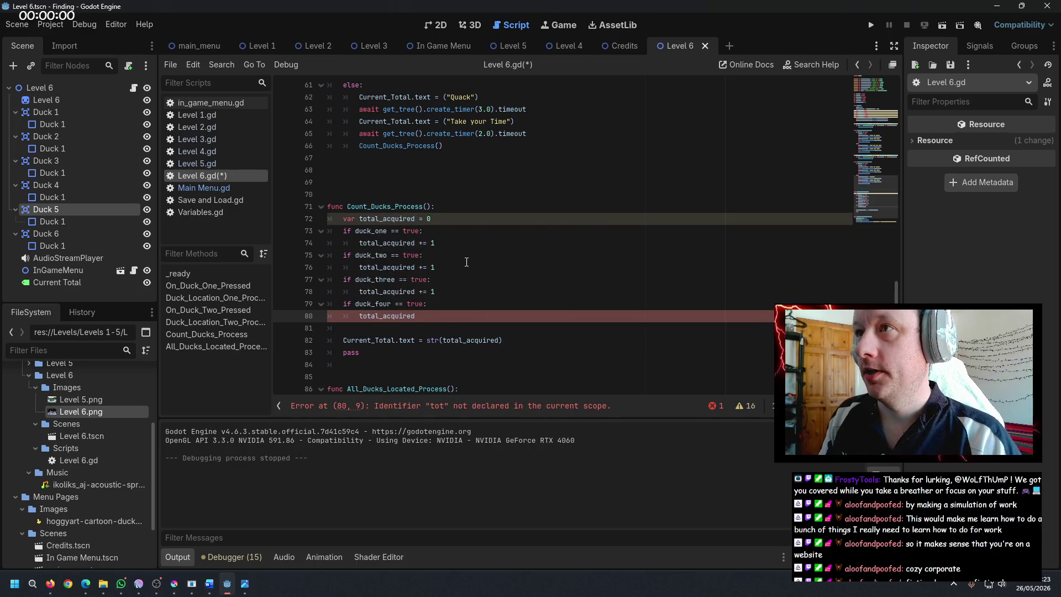
{"action": "type", "text": "+="}
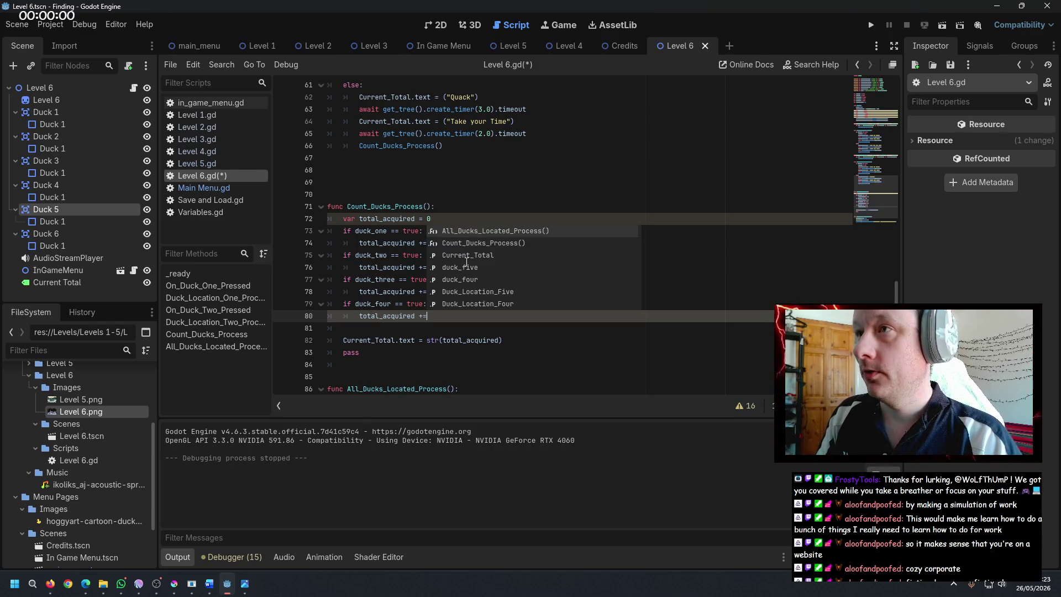
{"action": "type", "text": " 1"}
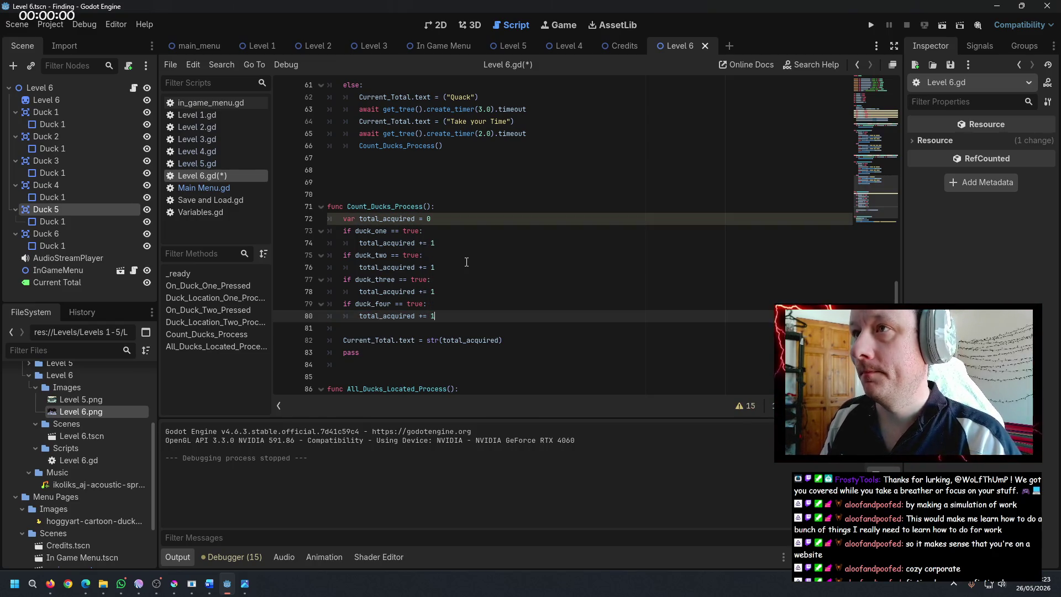
{"action": "key", "text": "Return"}
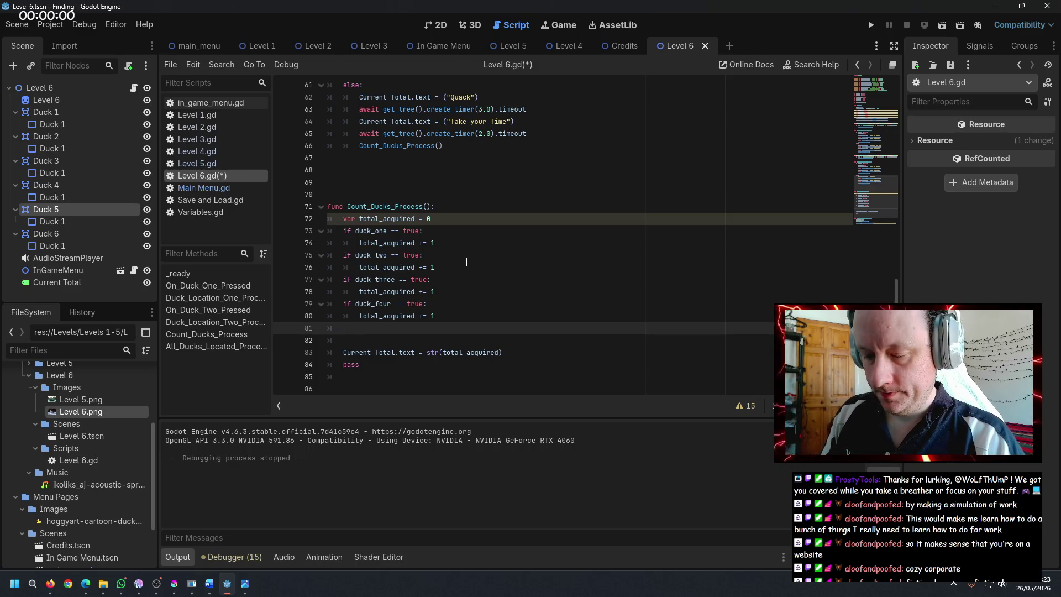
{"action": "key", "text": "BackSpace"}
{"action": "type", "text": "if duck"}
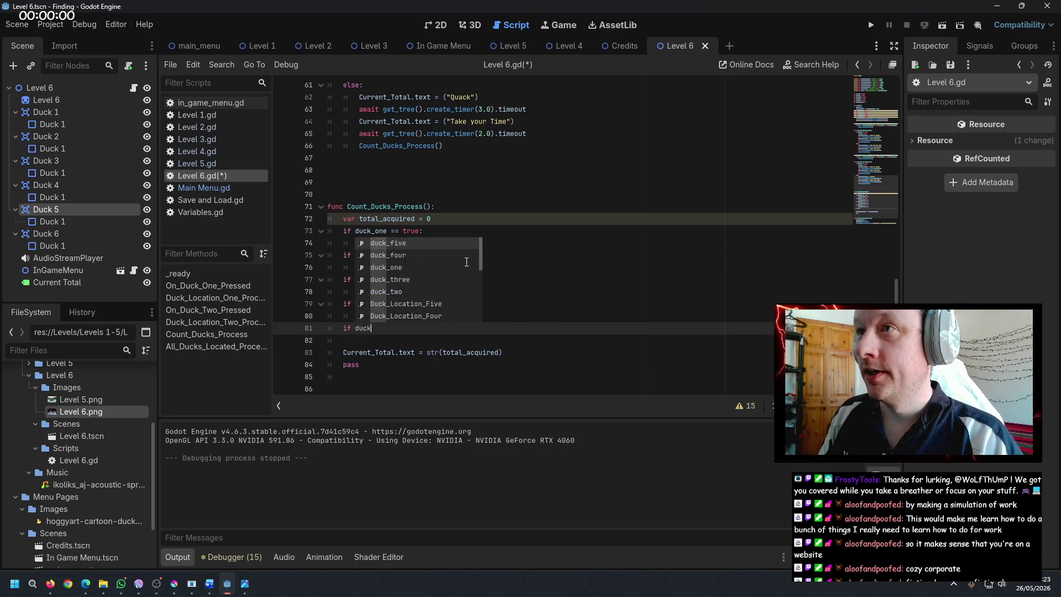
Add 'if duck_five == true:' with an indented 'total_acquired += 1' body.
{"action": "key", "text": "Return"}
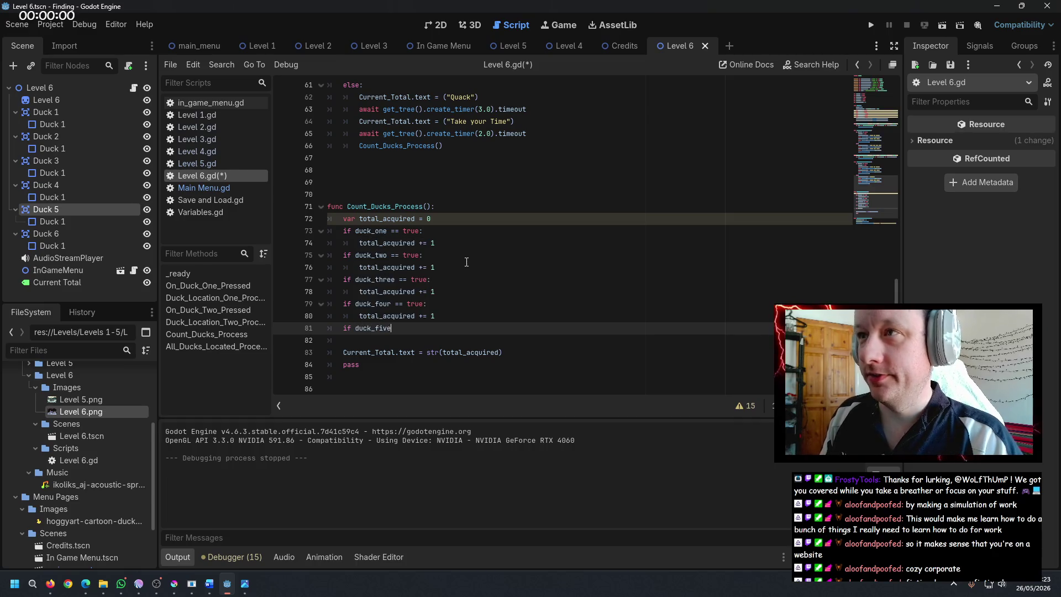
{"action": "type", "text": "= tr"}
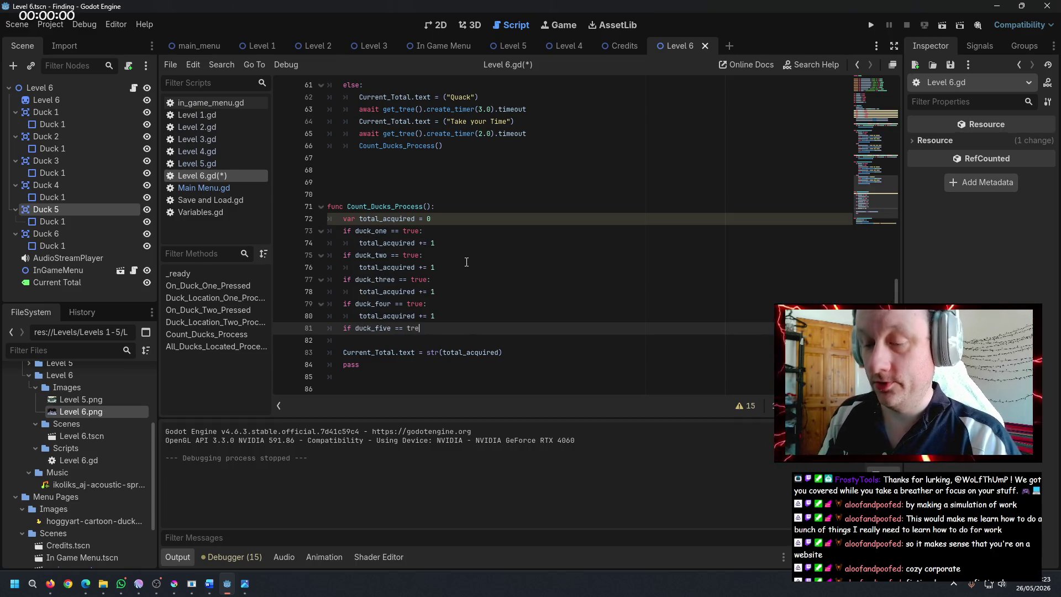
{"action": "type", "text": "ue:"}
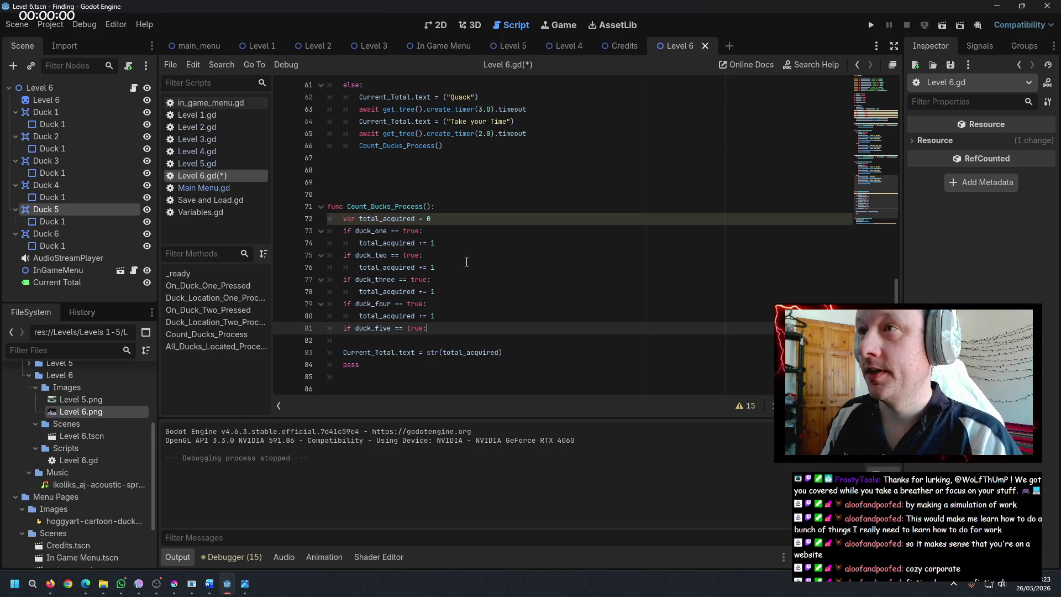
{"action": "key", "text": "Return"}
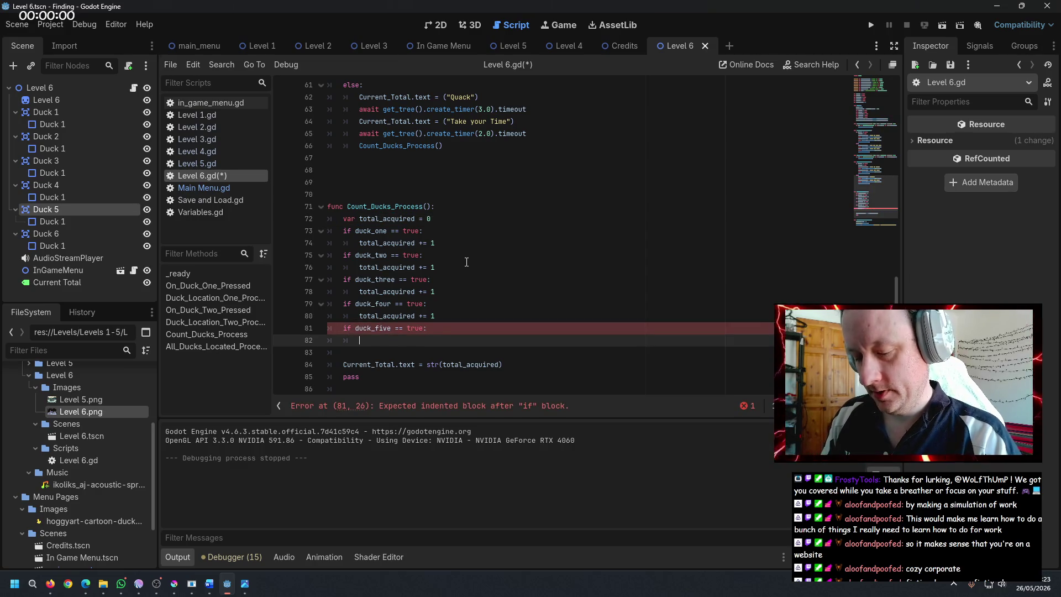
{"action": "type", "text": "total"}
{"action": "key", "text": "Return"}
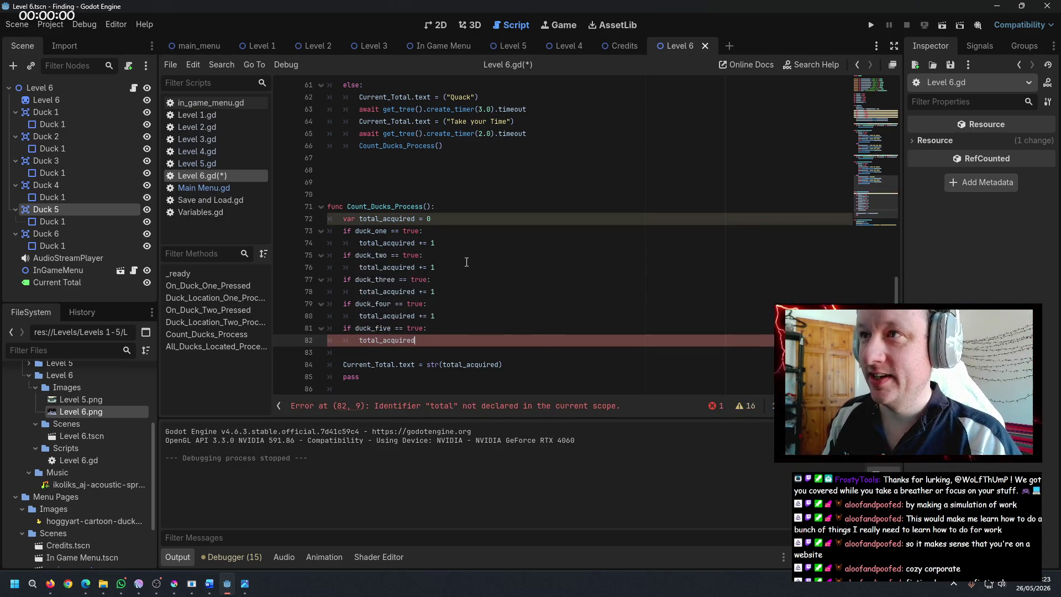
{"action": "type", "text": "1"}
{"action": "key", "text": "BackSpace"}
{"action": "type", "text": "1"}
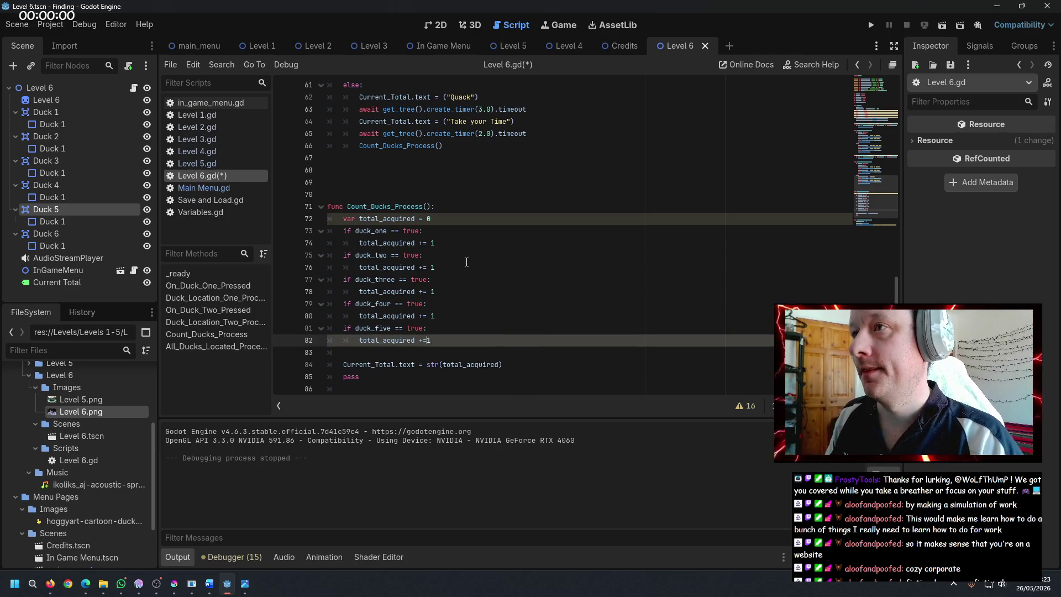
Remove the empty line above the Current_Total.text line.
{"action": "key", "text": "Down"}
{"action": "key", "text": "BackSpace"}
{"action": "key", "text": "BackSpace"}
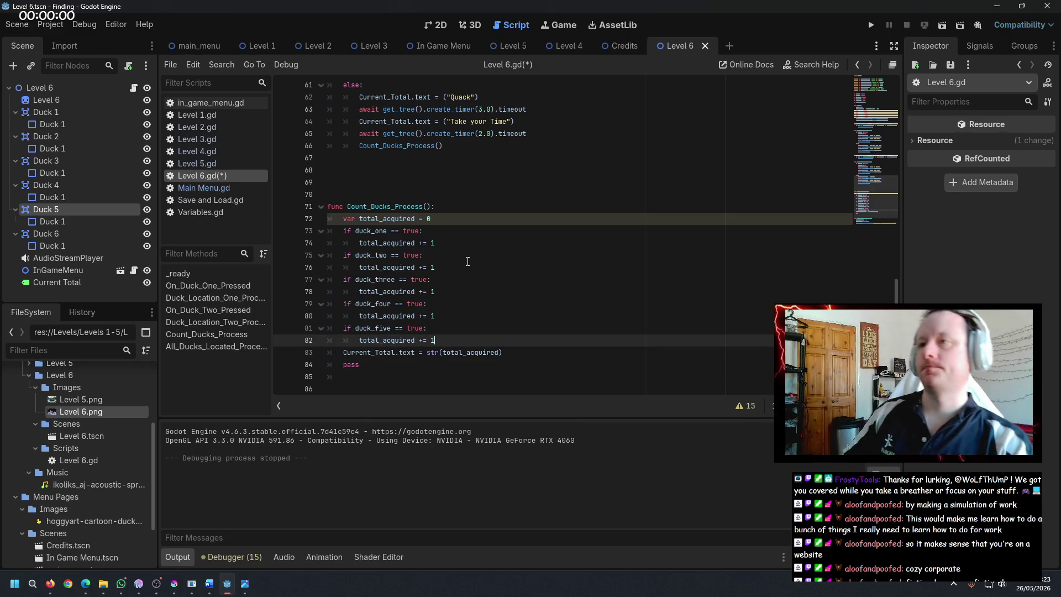
{"action": "left_click", "coordinate": [540, 354]}
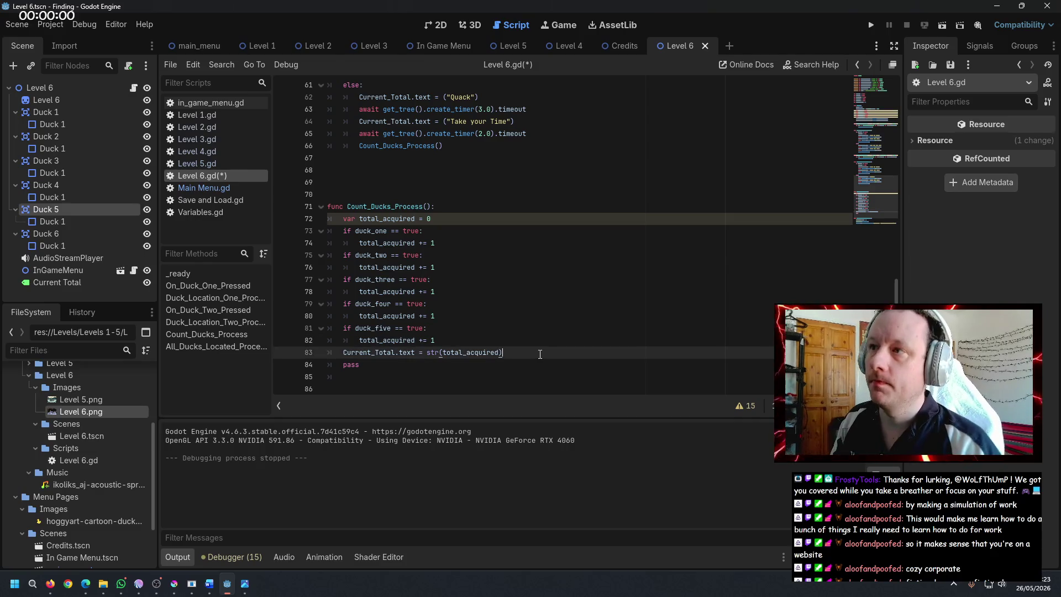
Below the total display, add 'if total_acquired == 5:' setting Current_Total.text to ("Winner").
{"action": "key", "text": "Return"}
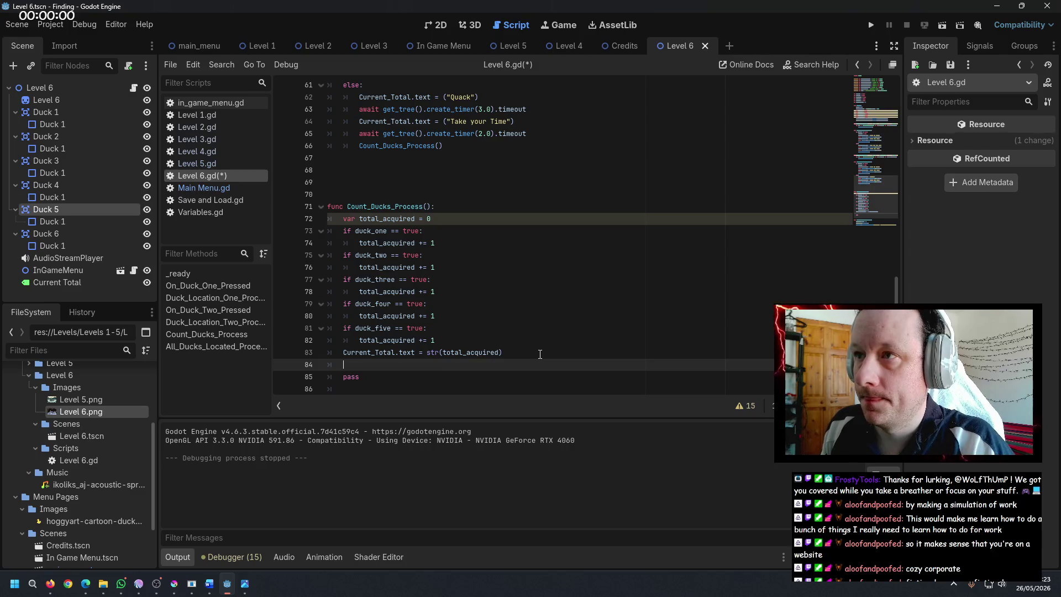
{"action": "type", "text": "if "}
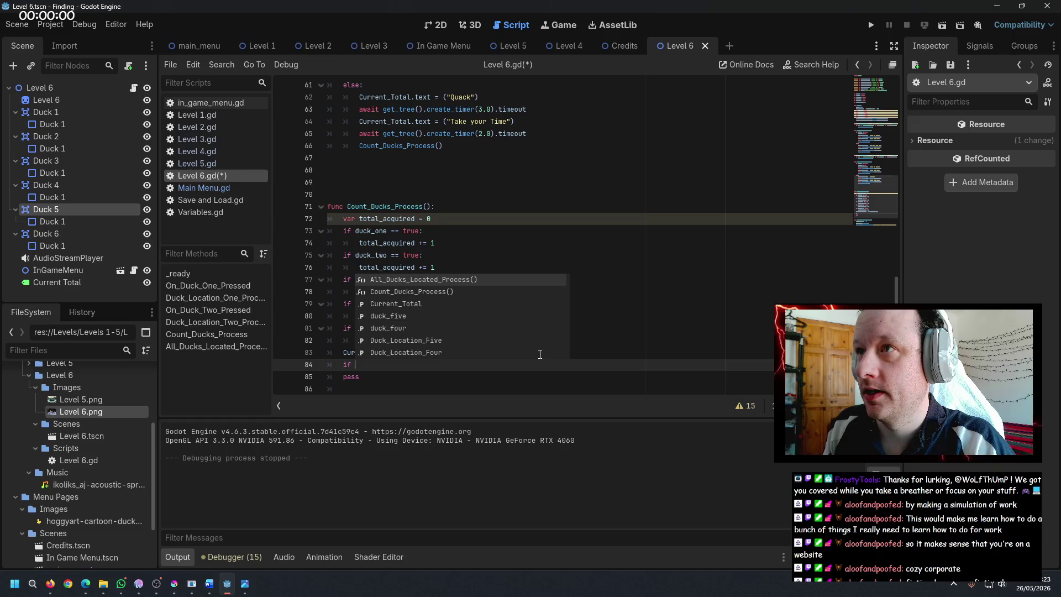
{"action": "type", "text": "total"}
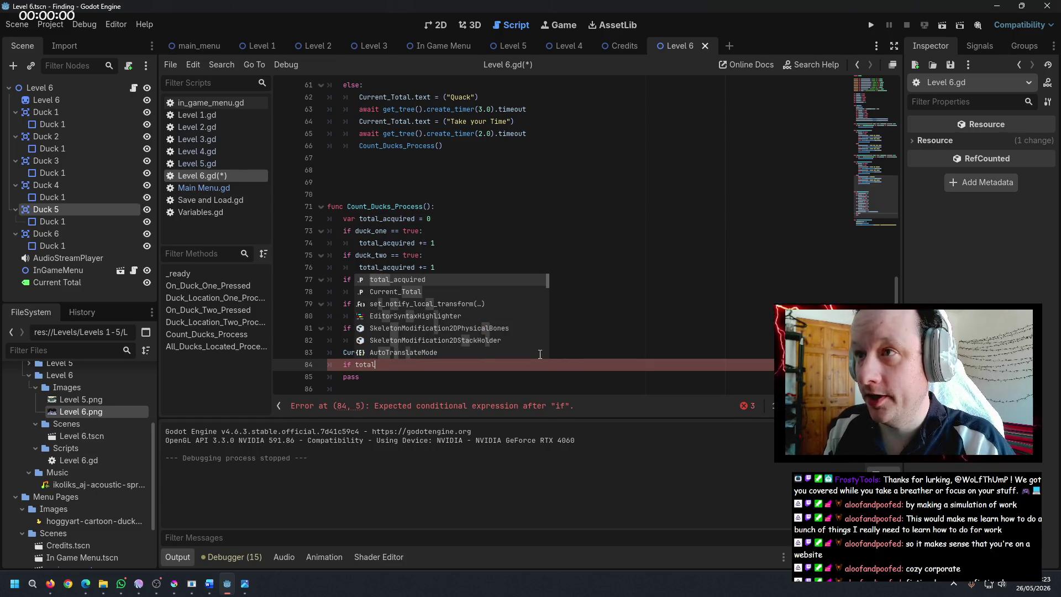
{"action": "key", "text": "Return"}
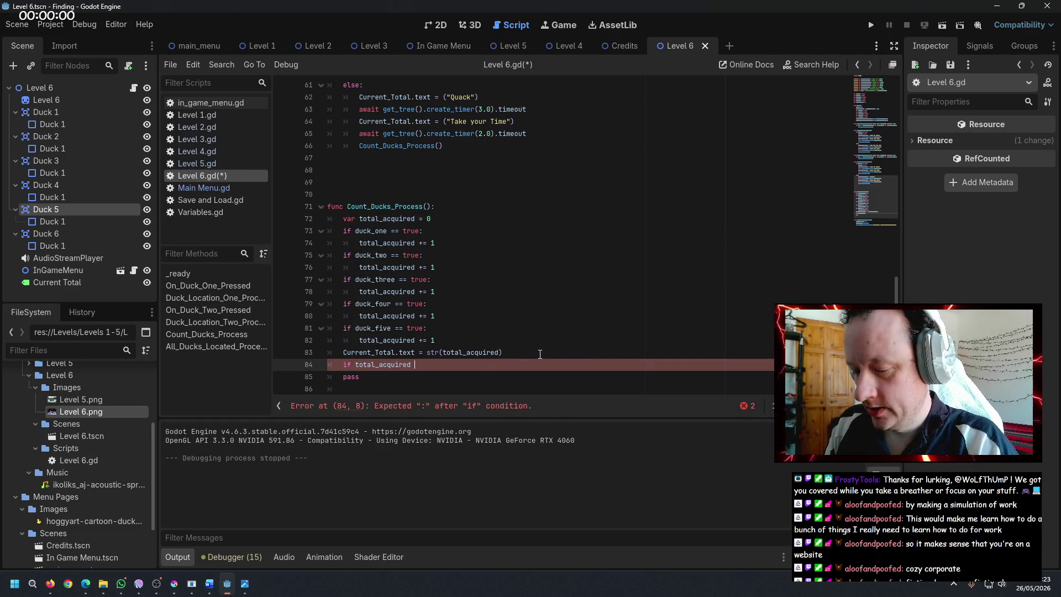
{"action": "type", "text": "== 5:"}
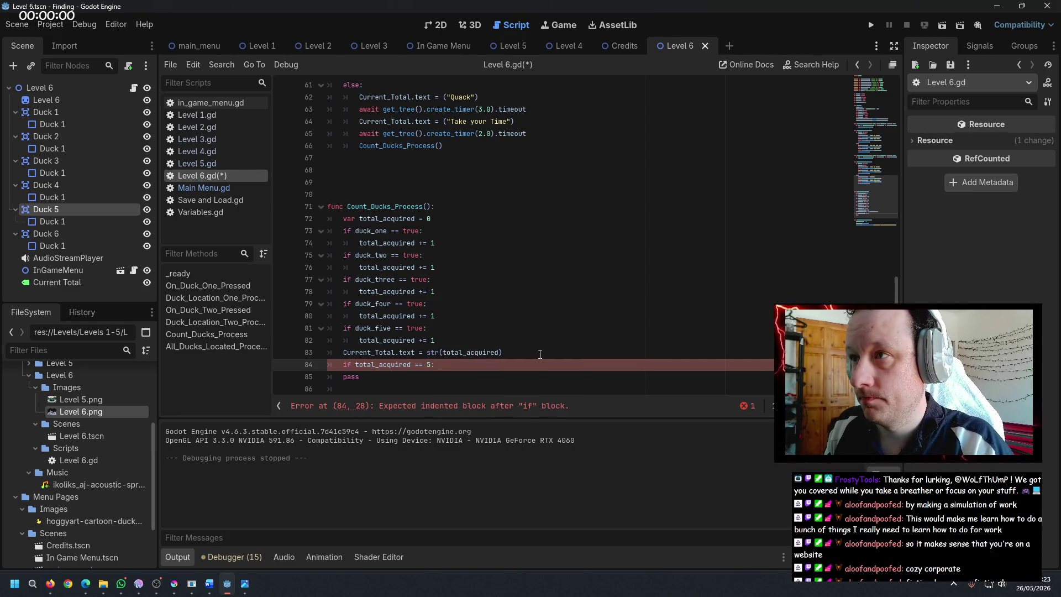
{"action": "key", "text": "Return"}
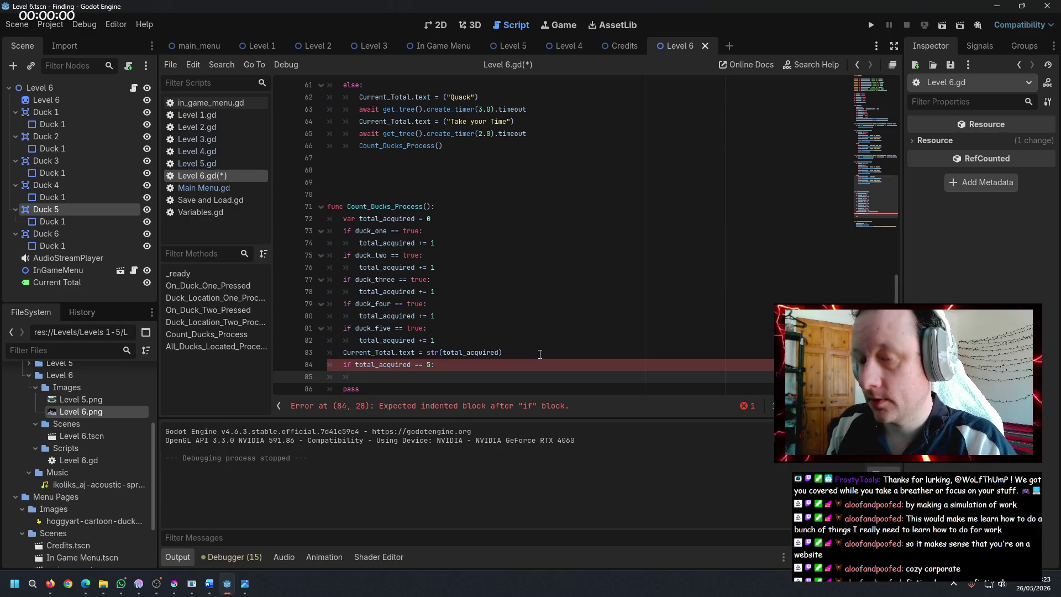
{"action": "type", "text": "Curren"}
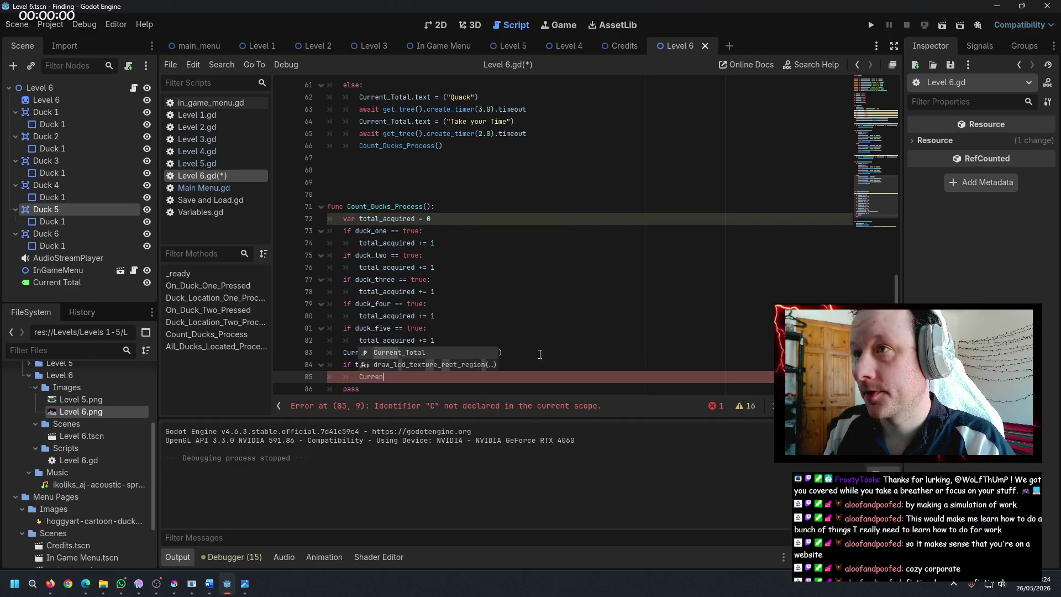
{"action": "key", "text": "Return"}
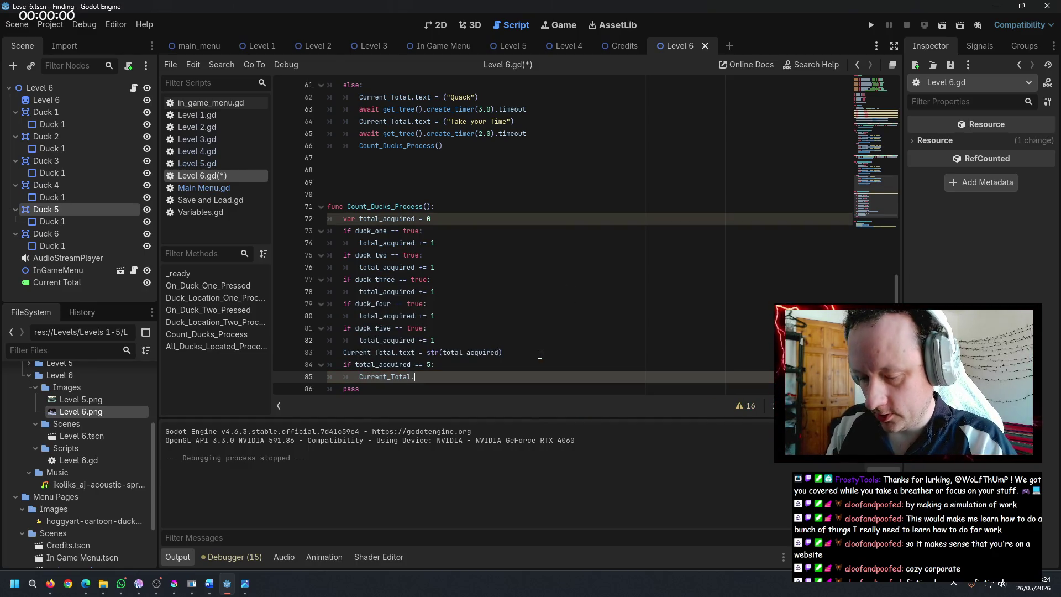
{"action": "type", "text": "text("}
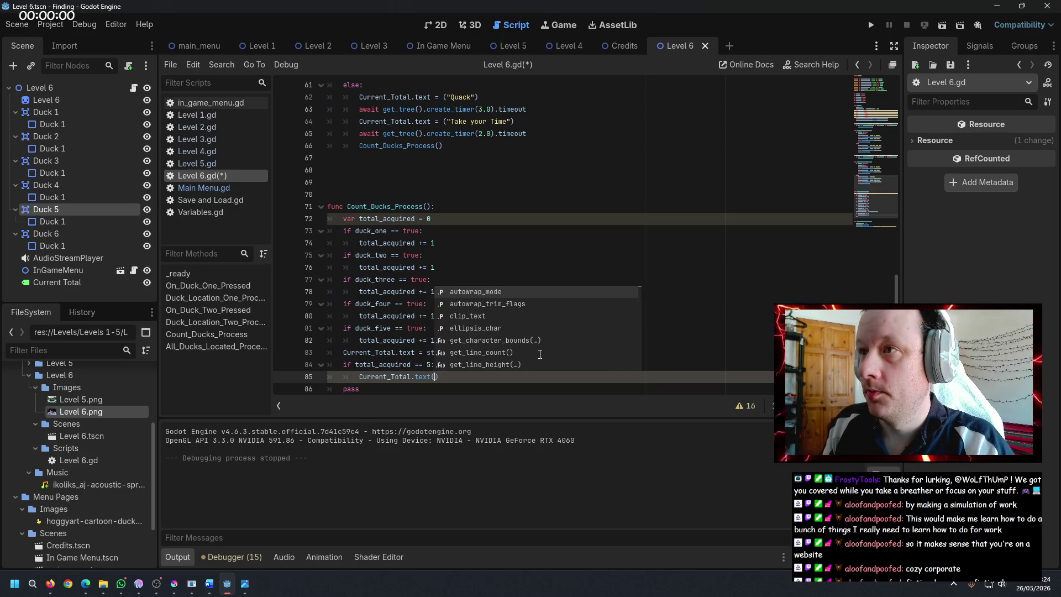
{"action": "key", "text": "Escape"}
{"action": "key", "text": "BackSpace"}
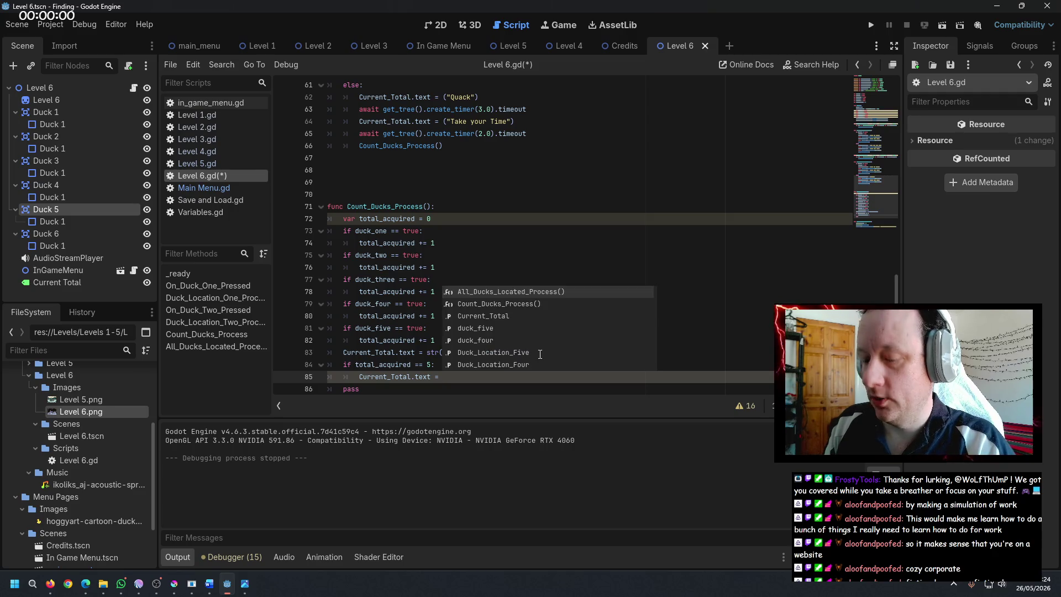
{"action": "type", "text": "(\"W"}
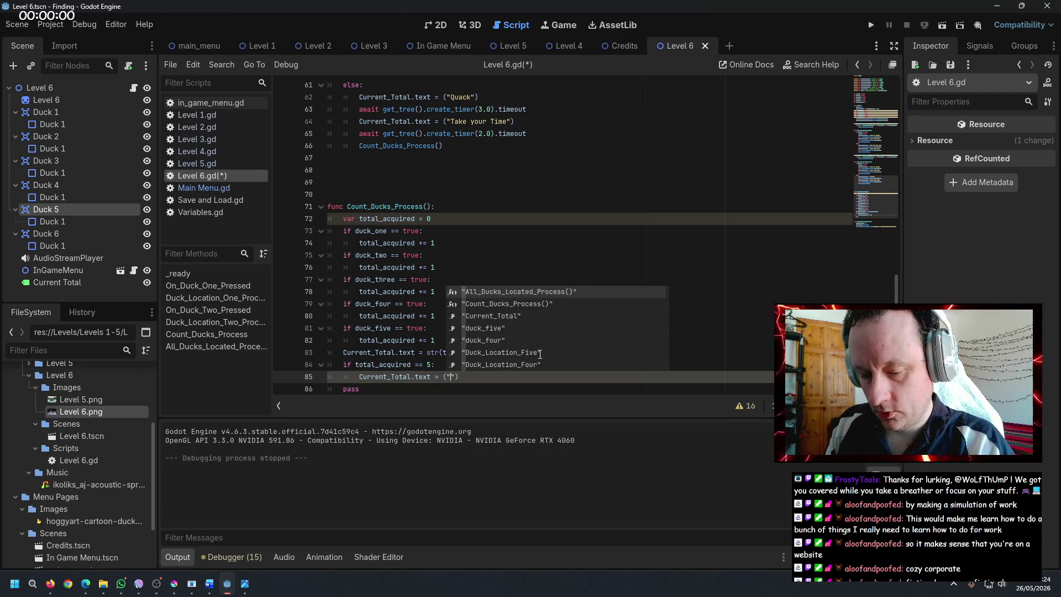
{"action": "type", "text": "inner"}
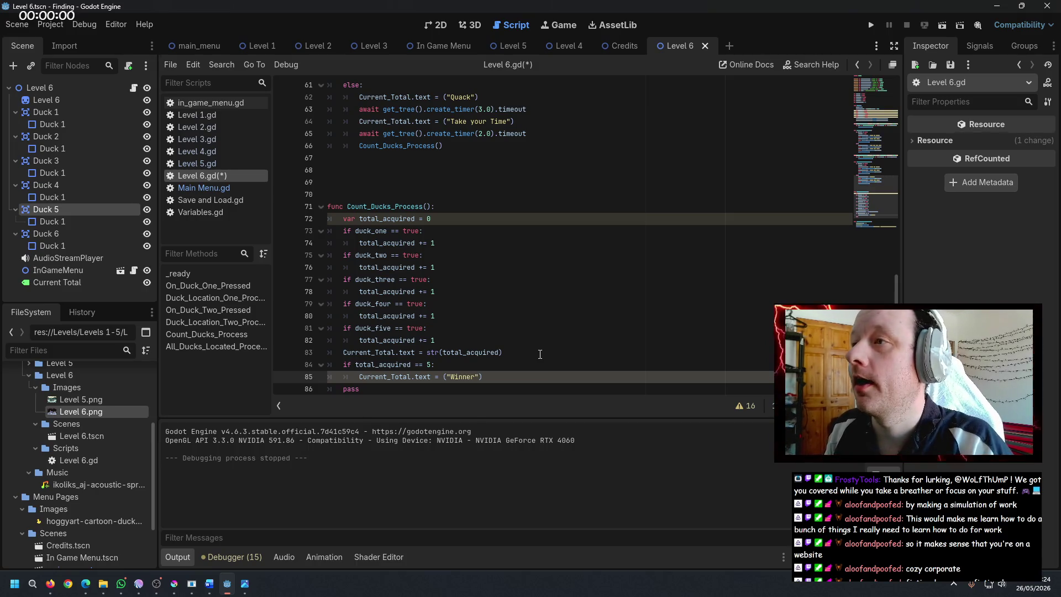
{"action": "left_click", "coordinate": [504, 305]}
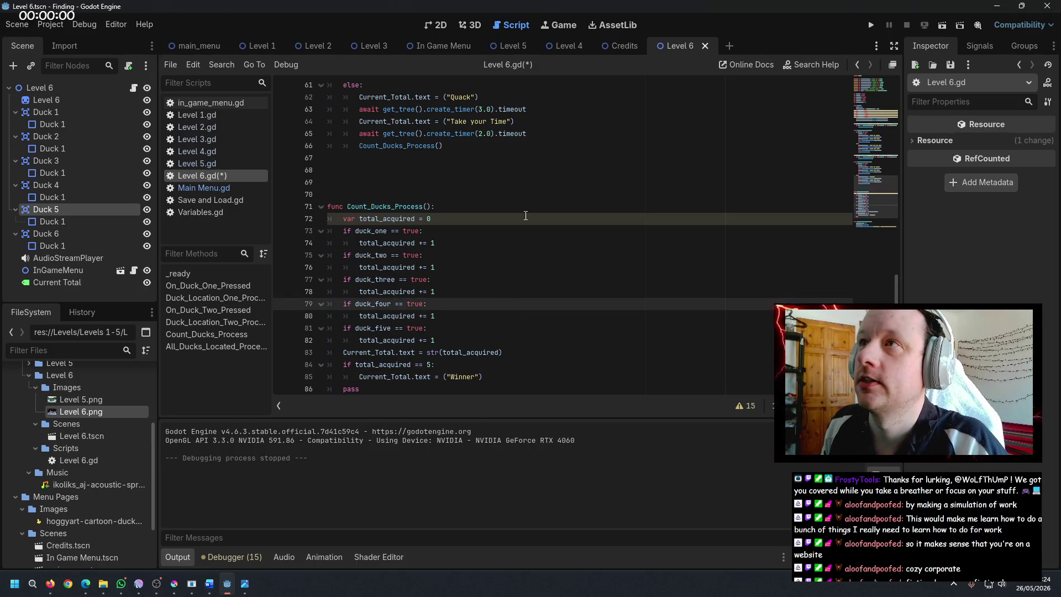
Copy the On_Duck_Two_Pressed and Duck_Location_Two_Process code on lines 49–66.
{"action": "scroll", "coordinate": [518, 198], "scroll_direction": "up", "scroll_amount": 7}
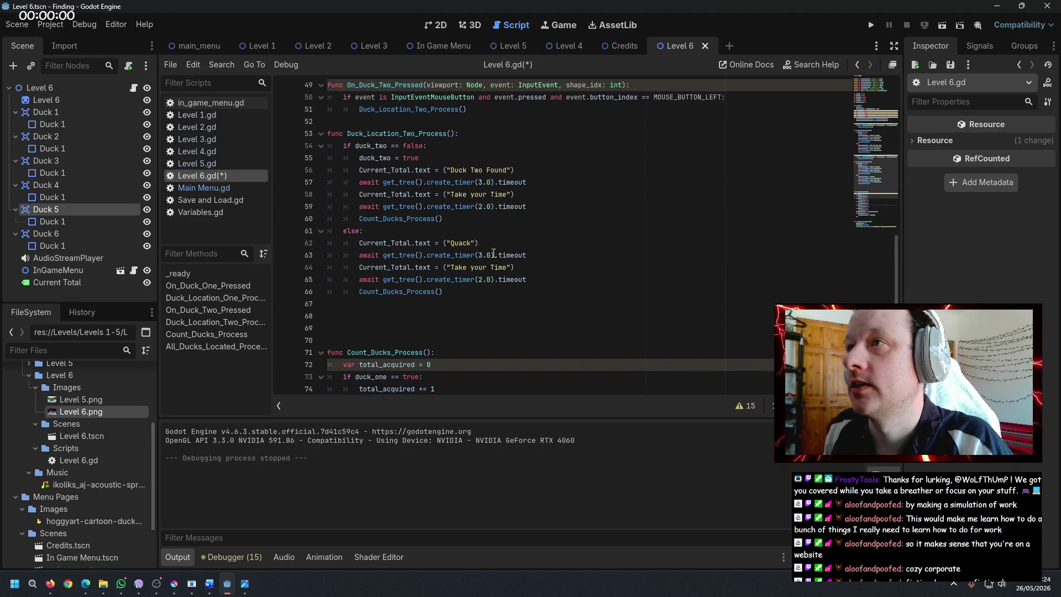
{"action": "scroll", "coordinate": [444, 288], "scroll_direction": "down", "scroll_amount": 1}
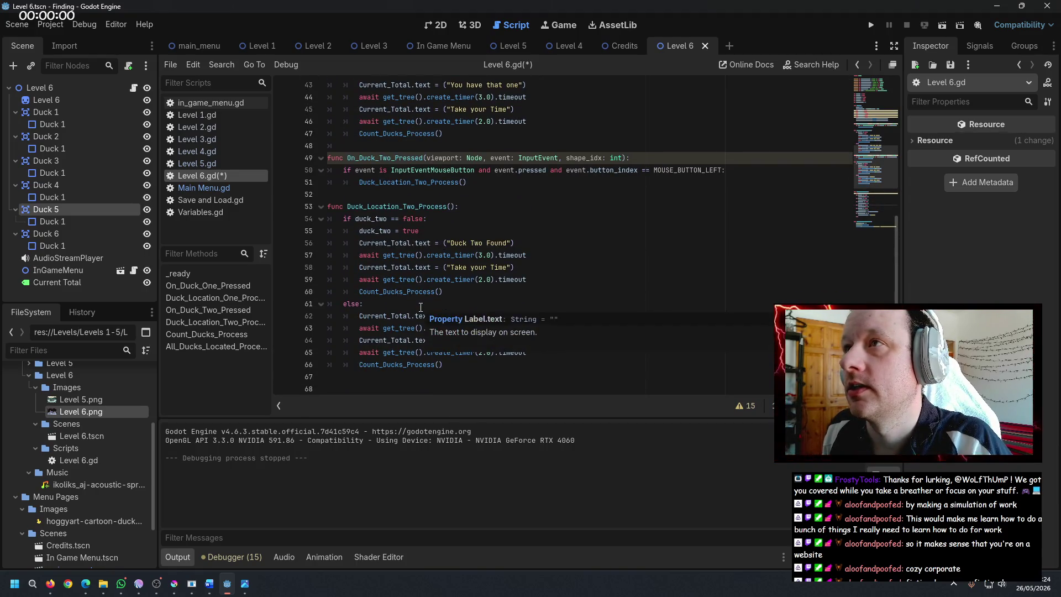
{"action": "mouse_move", "coordinate": [455, 362]}
{"action": "left_mouse_down"}
{"action": "mouse_move", "coordinate": [332, 260]}
{"action": "mouse_move", "coordinate": [307, 162]}
{"action": "left_mouse_up"}
{"action": "right_click", "coordinate": [403, 263]}
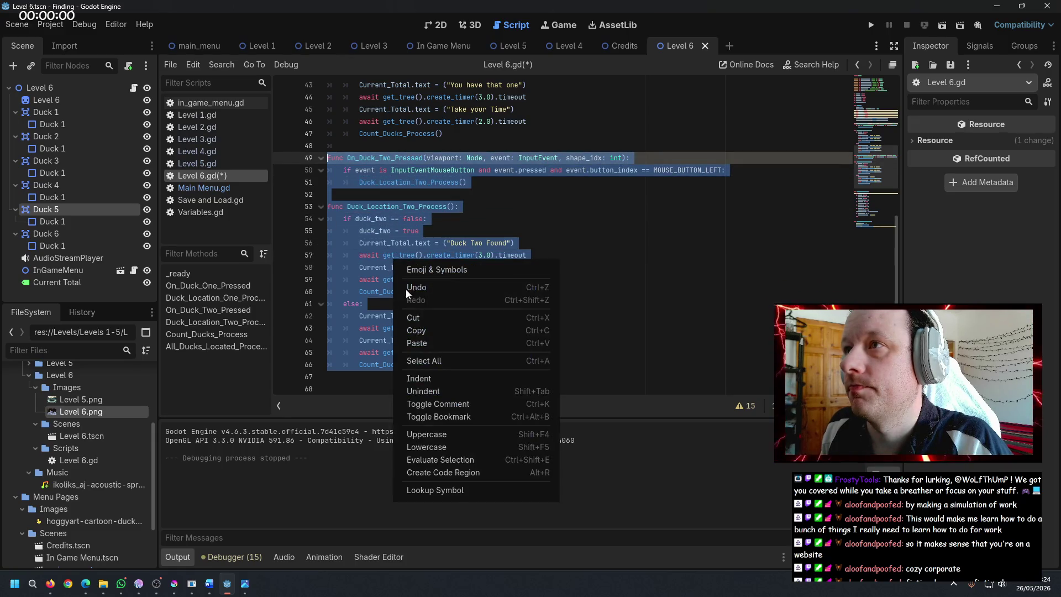
{"action": "left_click", "coordinate": [422, 329]}
Add blank lines below Duck_Location_Two_Process.
{"action": "scroll", "coordinate": [415, 294], "scroll_direction": "down", "scroll_amount": 3}
{"action": "left_click", "coordinate": [358, 269]}
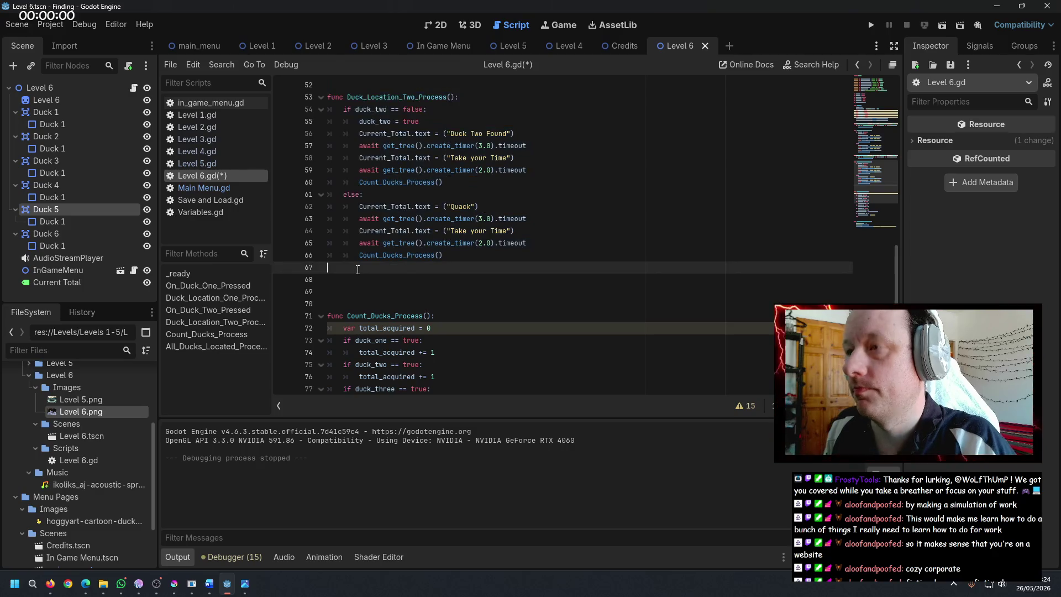
{"action": "key", "text": "Down"}
{"action": "key", "text": "Down"}
{"action": "key", "text": "Down"}
{"action": "key", "text": "Return"}
{"action": "key", "text": "Return"}
{"action": "key", "text": "Return"}
{"action": "key", "text": "Up"}
{"action": "key", "text": "Up"}
{"action": "key", "text": "Up"}
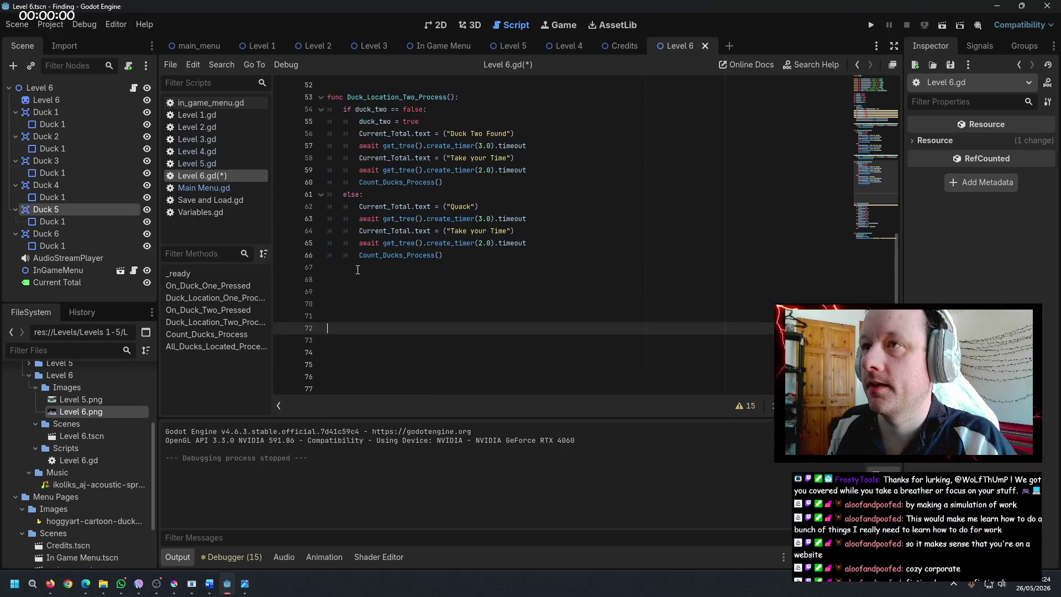
Paste the duck-two code at line 68 and rename its handler and location function to Three.
{"action": "key", "text": "ctrl+v"}
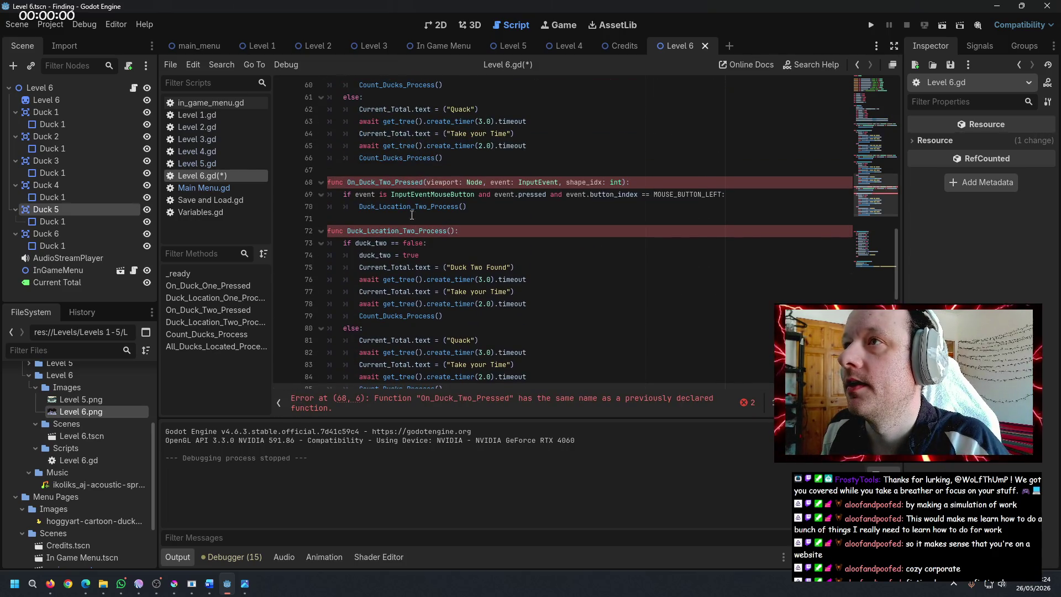
{"action": "scroll", "coordinate": [369, 318], "scroll_direction": "down", "scroll_amount": 2}
{"action": "scroll", "coordinate": [386, 222], "scroll_direction": "up", "scroll_amount": 2}
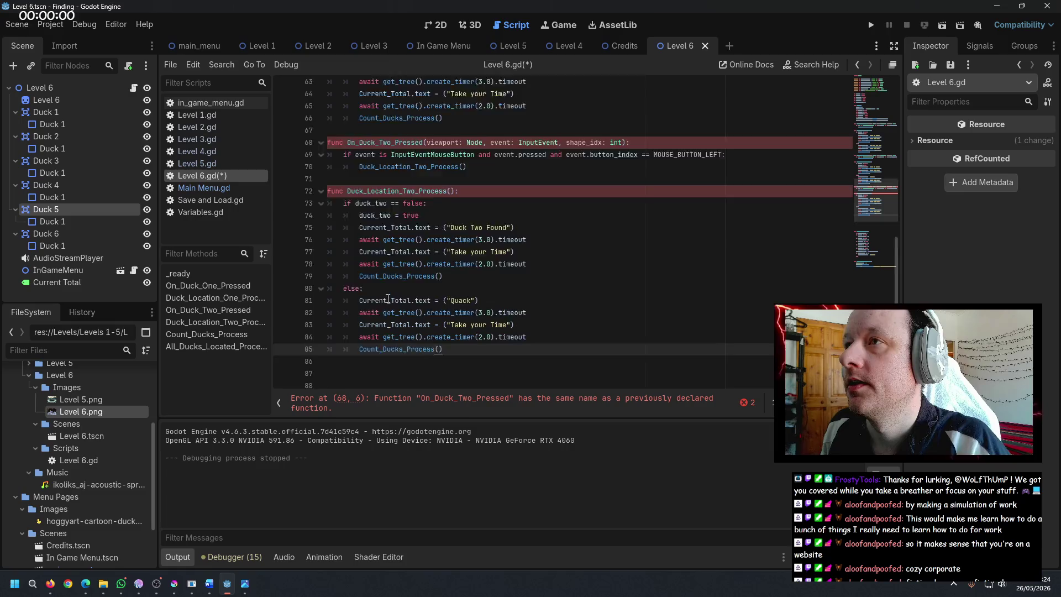
{"action": "left_click", "coordinate": [395, 183]}
{"action": "key", "text": "BackSpace"}
{"action": "key", "text": "BackSpace"}
{"action": "key", "text": "BackSpace"}
{"action": "type", "text": "Three"}
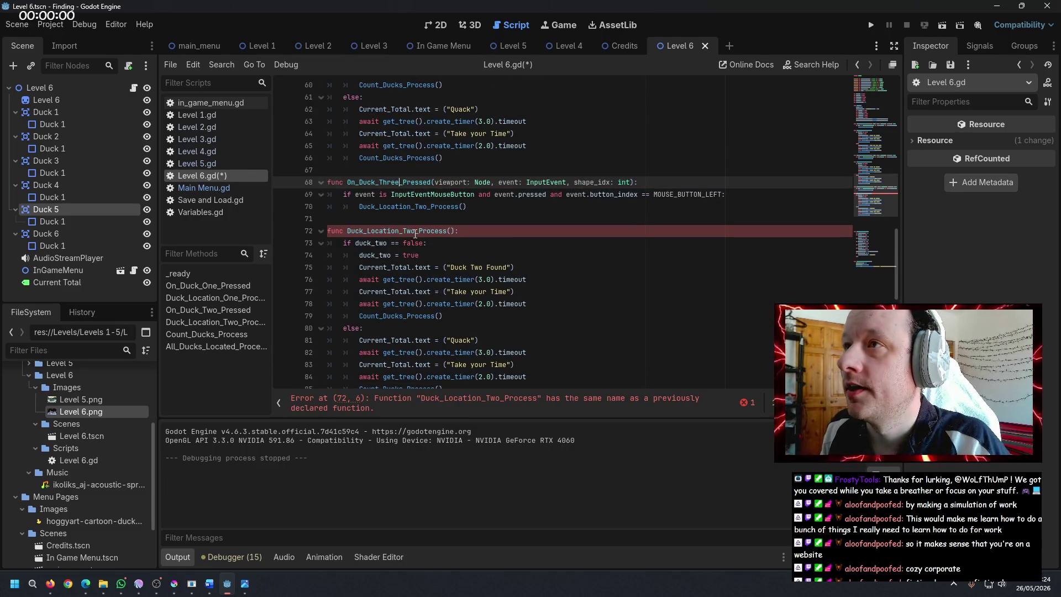
{"action": "left_click", "coordinate": [416, 232]}
{"action": "type", "text": "hree"}
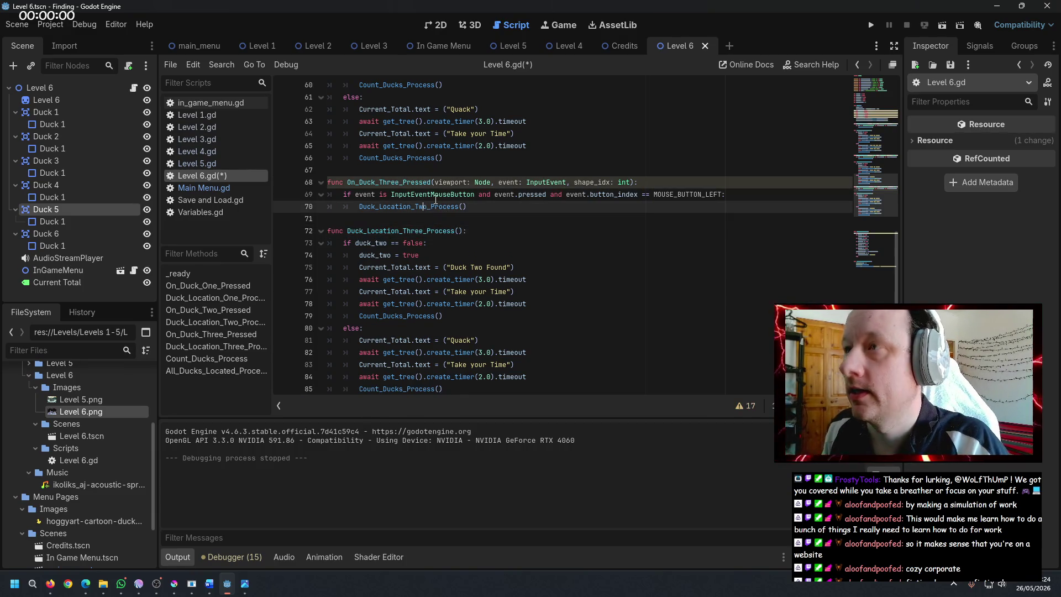
{"action": "mouse_move", "coordinate": [436, 200]}
{"action": "key", "text": "BackSpace"}
{"action": "key", "text": "BackSpace"}
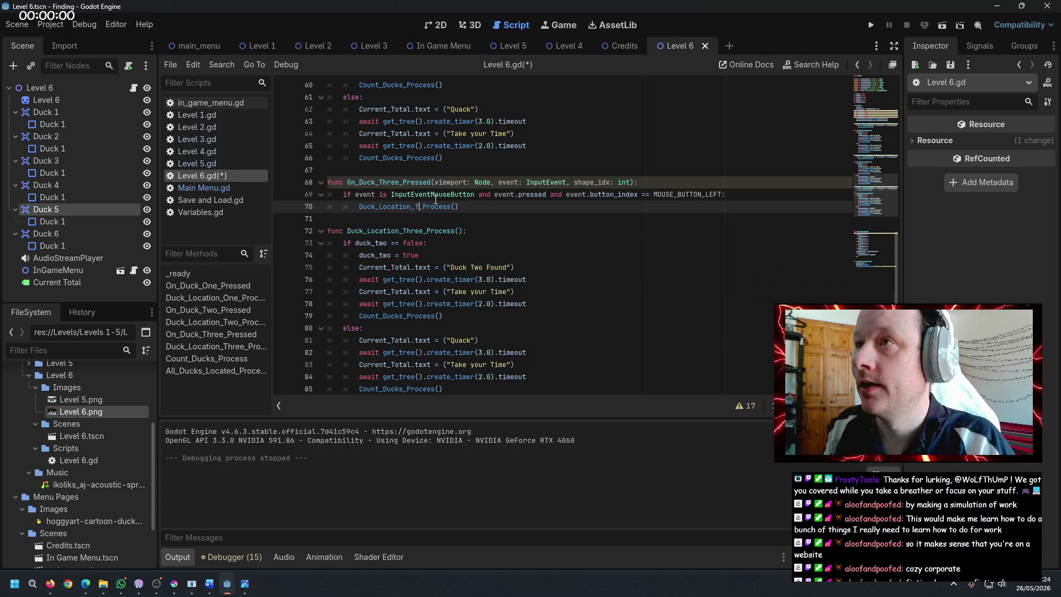
{"action": "type", "text": "hree"}
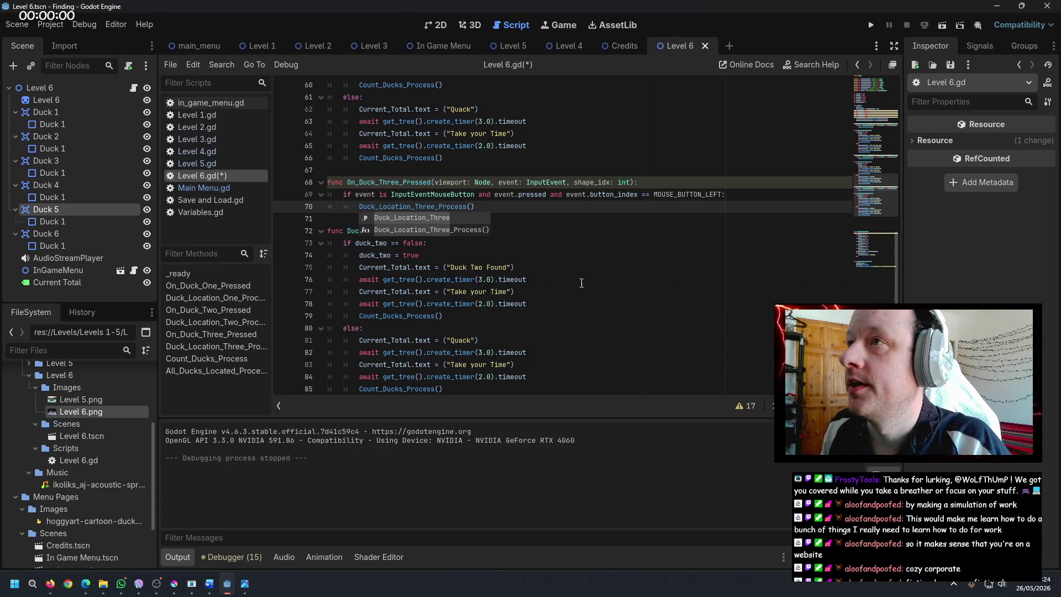
{"action": "left_click", "coordinate": [508, 265]}
Change duck_two to duck_three on lines 73 and 74.
{"action": "scroll", "coordinate": [498, 272], "scroll_direction": "down", "scroll_amount": 1}
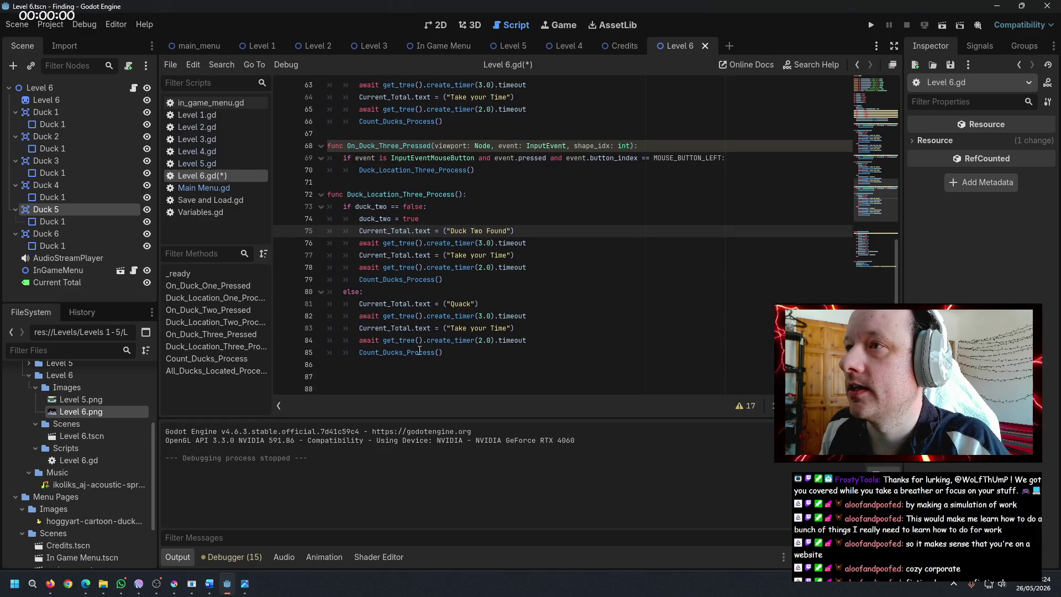
{"action": "left_click", "coordinate": [386, 207]}
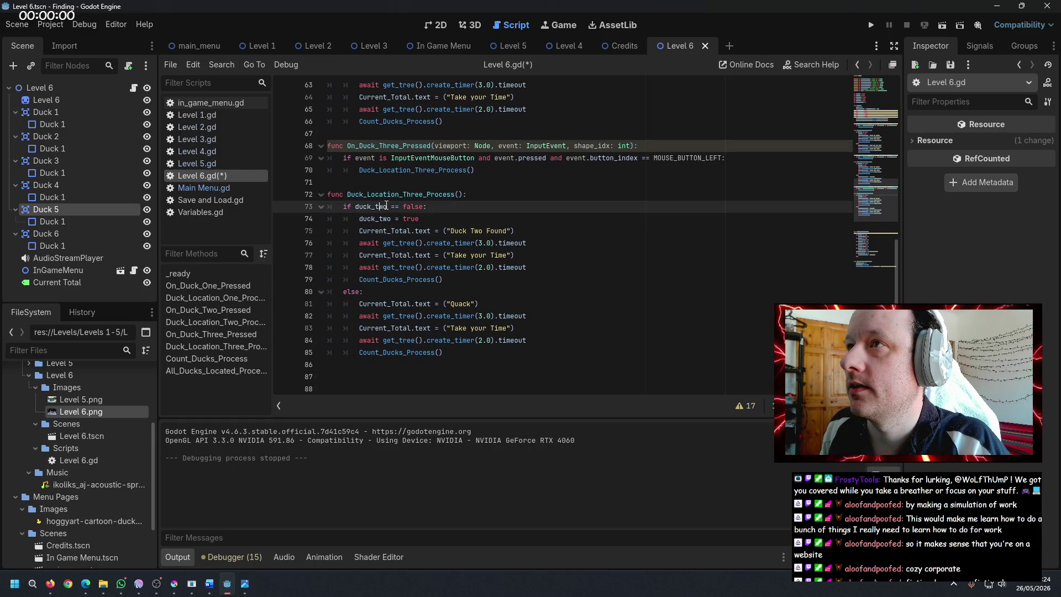
{"action": "key", "text": "BackSpace"}
{"action": "key", "text": "BackSpace"}
{"action": "key", "text": "BackSpace"}
{"action": "type", "text": "three"}
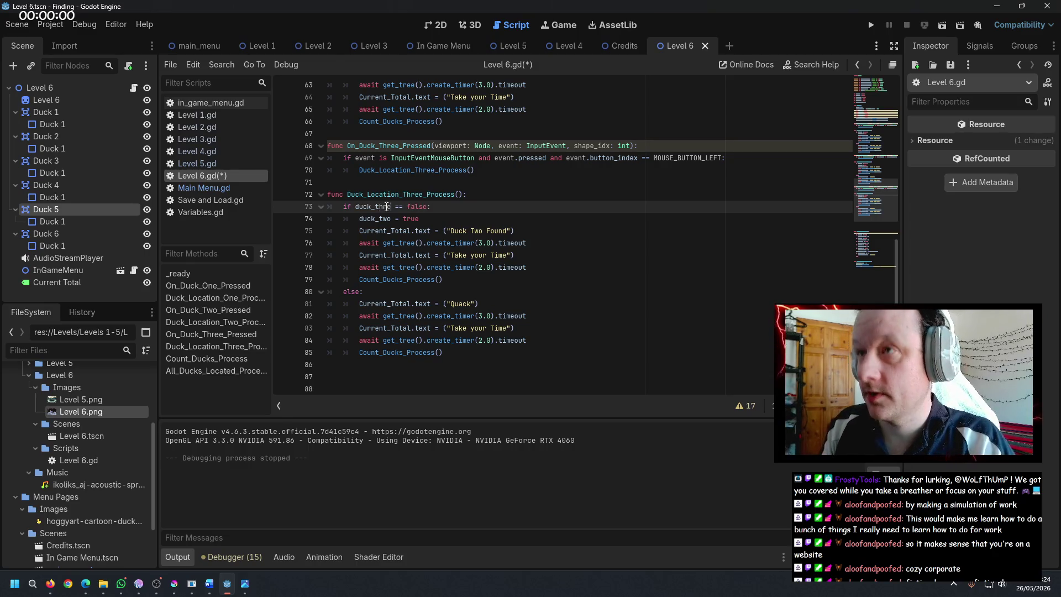
{"action": "key", "text": "Escape"}
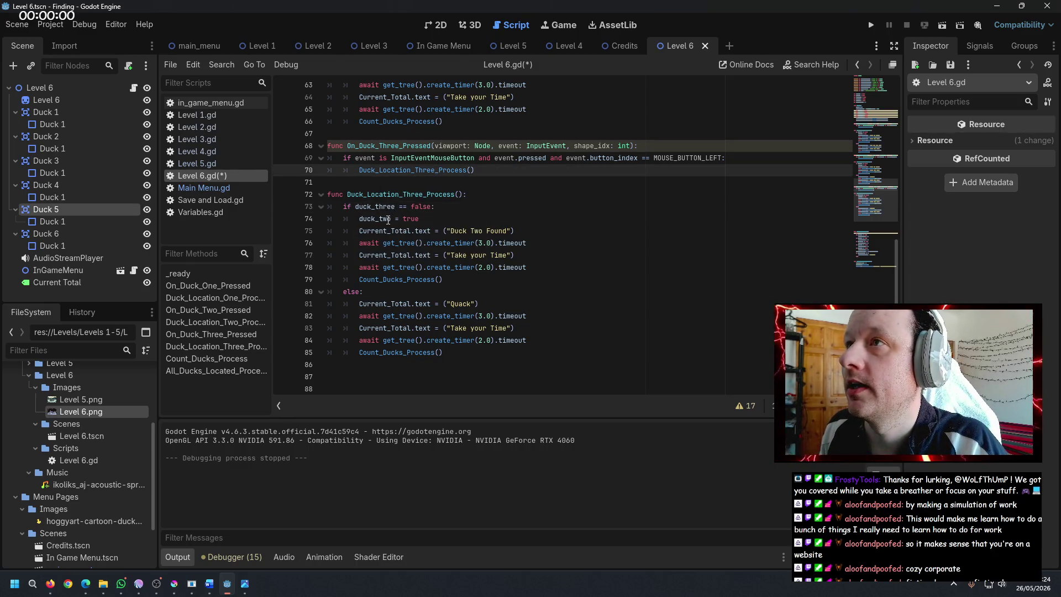
{"action": "key", "text": "Down"}
{"action": "key", "text": "BackSpace"}
{"action": "key", "text": "BackSpace"}
{"action": "key", "text": "BackSpace"}
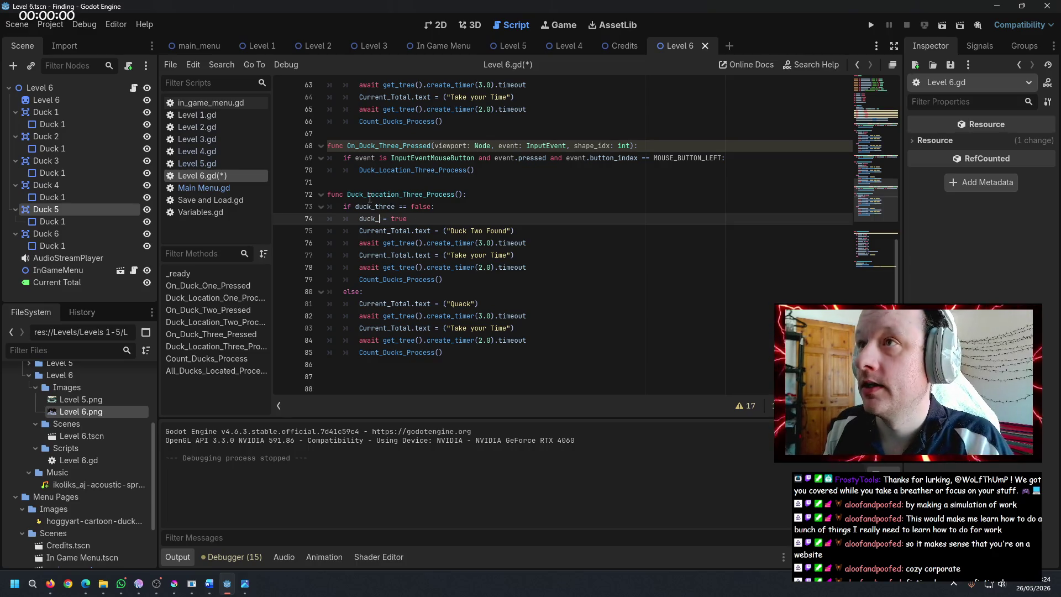
{"action": "type", "text": "three"}
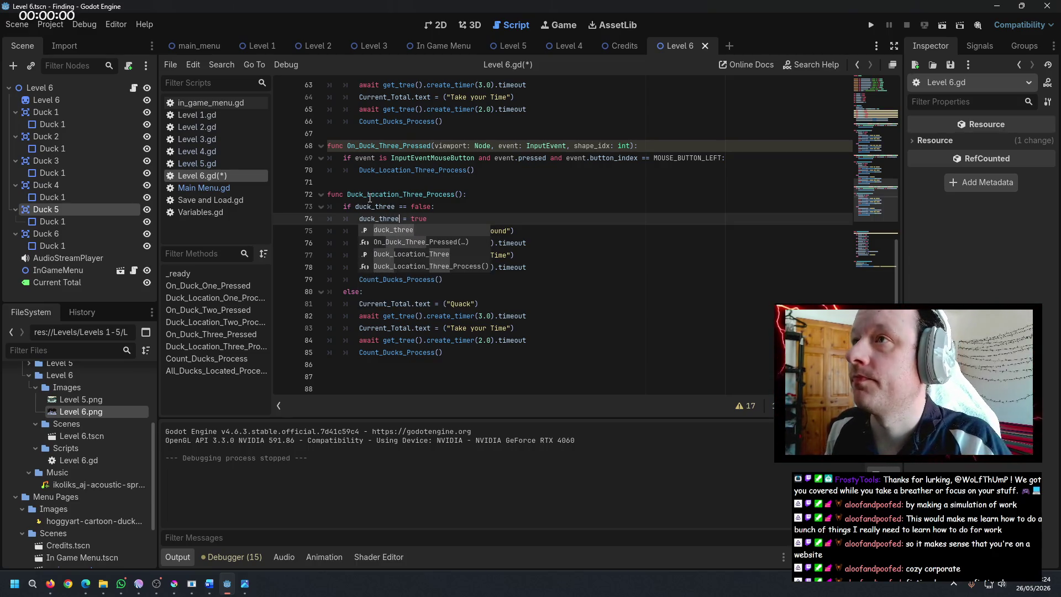
{"action": "key", "text": "Escape"}
Replace the Duck Two Found message with 'Johnny Found' and review the duck-three functions.
{"action": "mouse_move", "coordinate": [507, 231]}
{"action": "left_mouse_down"}
{"action": "mouse_move", "coordinate": [437, 221]}
{"action": "mouse_move", "coordinate": [450, 232]}
{"action": "left_mouse_up"}
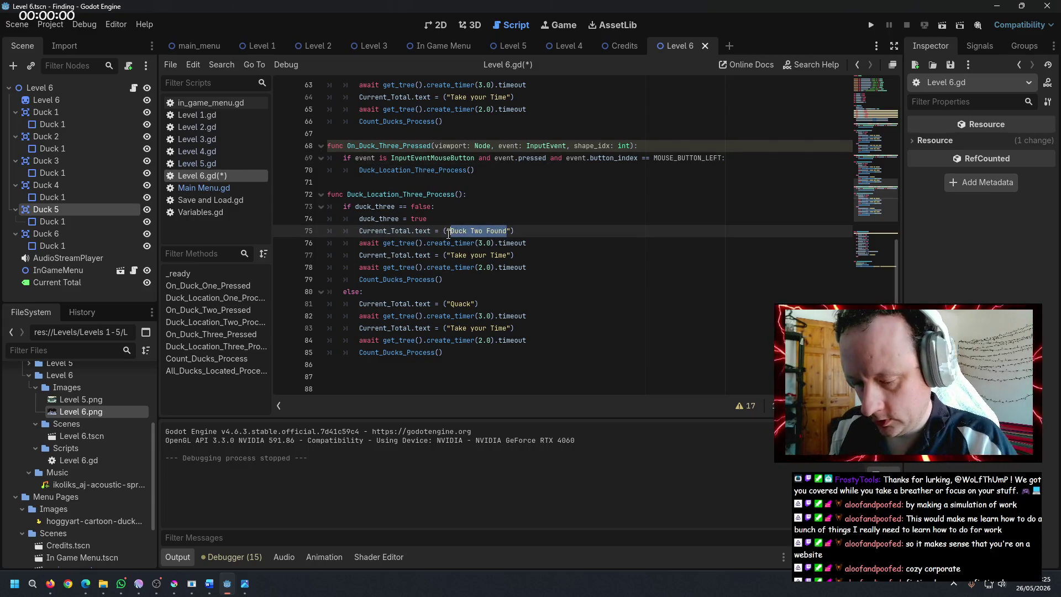
{"action": "type", "text": "D"}
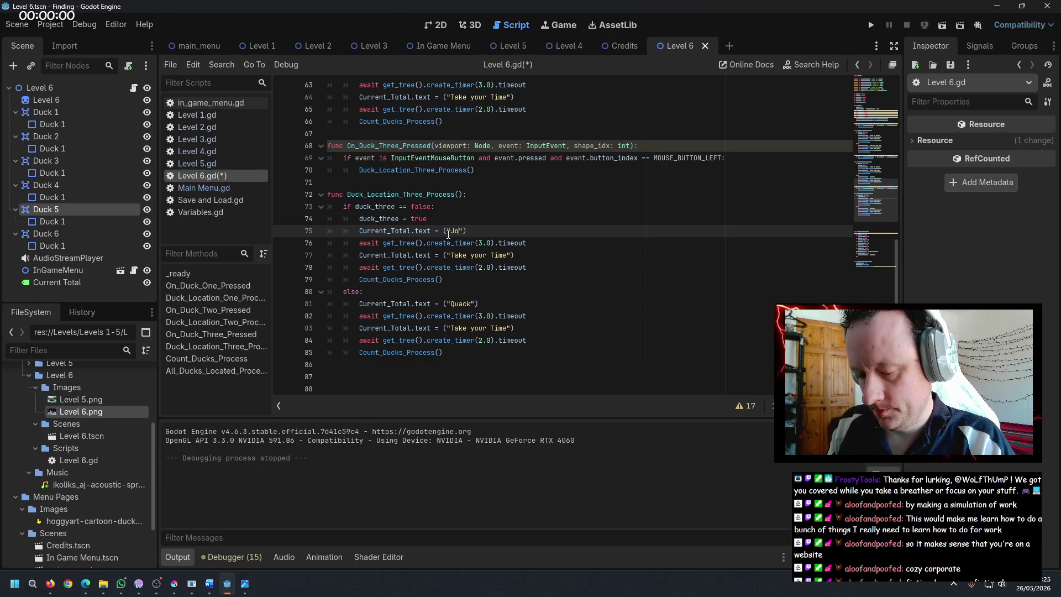
{"action": "type", "text": "hnny Found"}
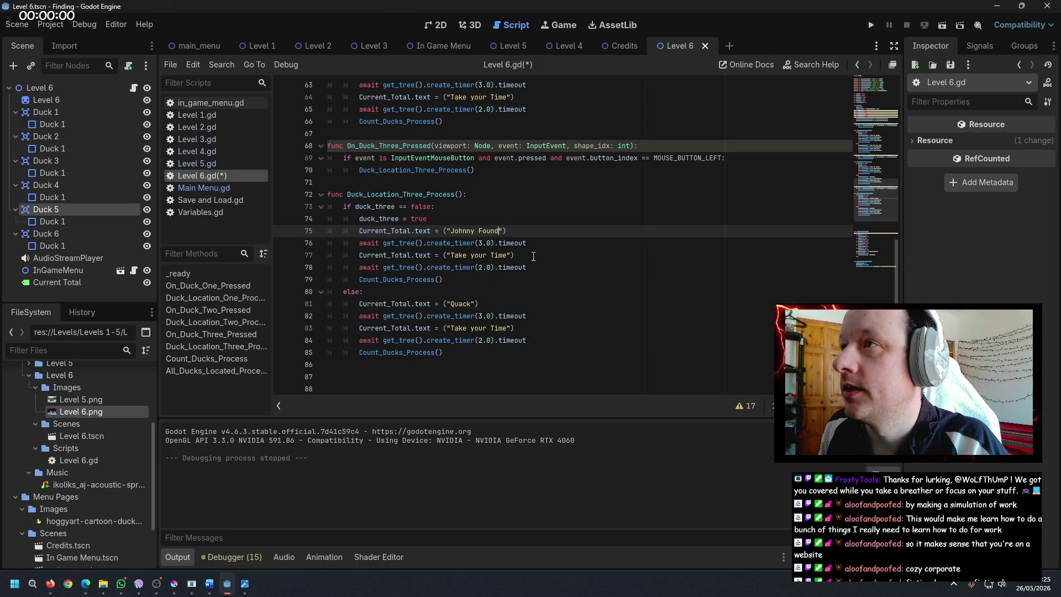
{"action": "key", "text": "Down"}
{"action": "key", "text": "End"}
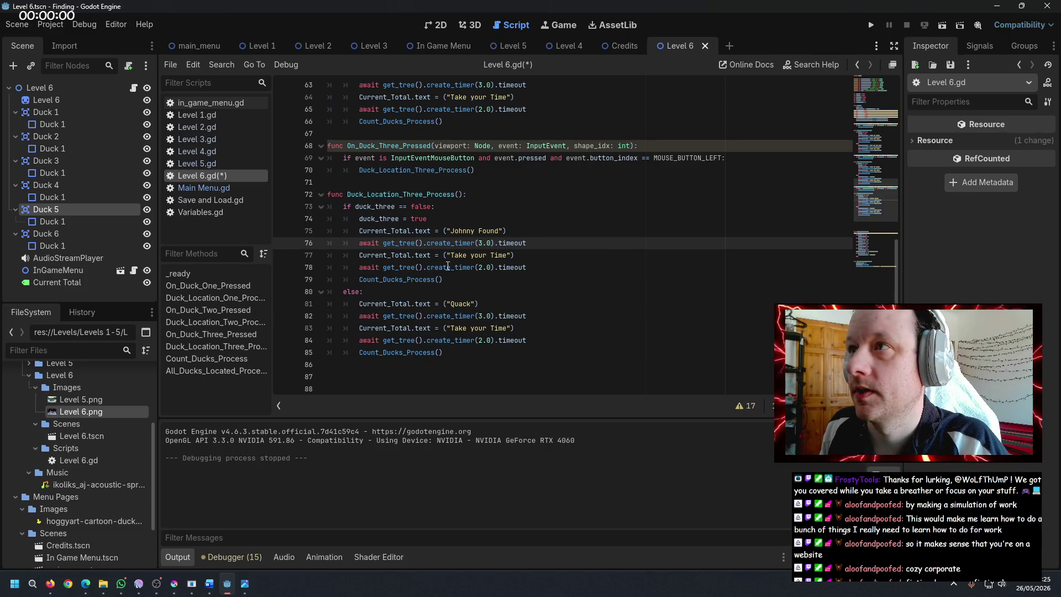
{"action": "scroll", "coordinate": [399, 308], "scroll_direction": "down", "scroll_amount": 2}
{"action": "scroll", "coordinate": [377, 194], "scroll_direction": "up", "scroll_amount": 1}
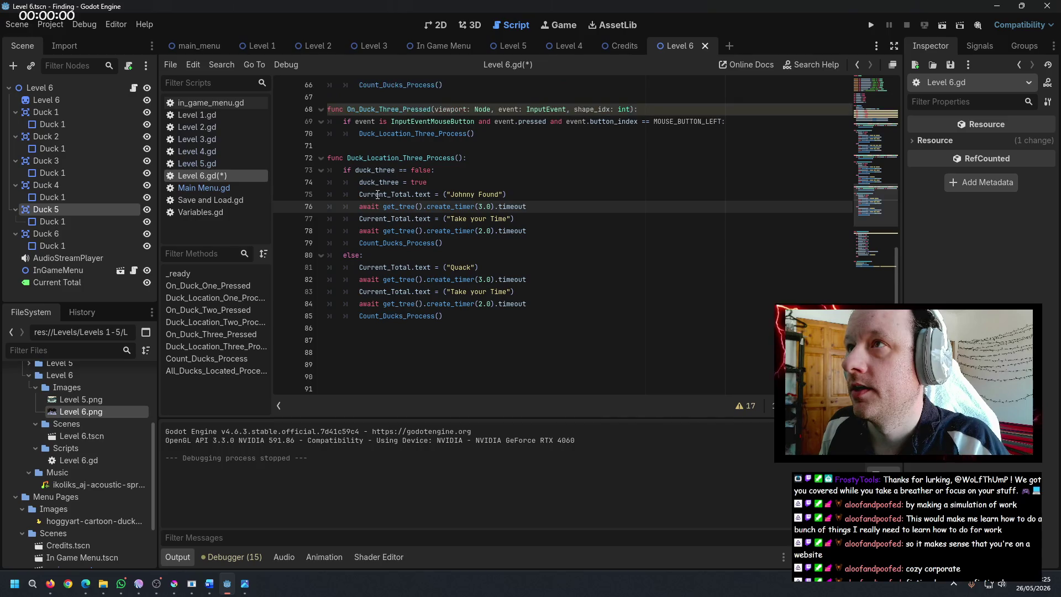
{"action": "scroll", "coordinate": [397, 261], "scroll_direction": "up", "scroll_amount": 2}
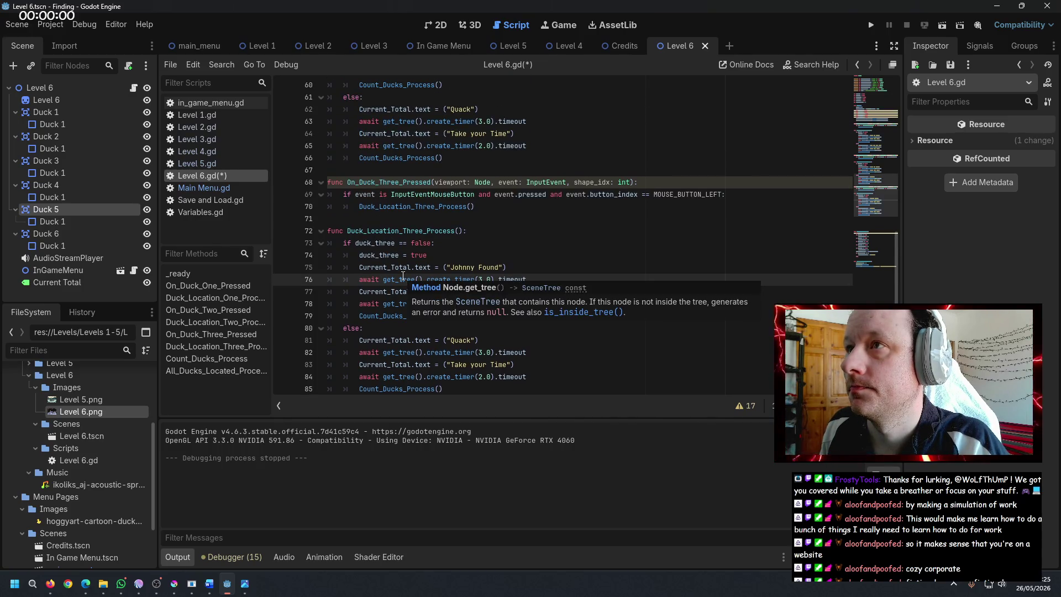
{"action": "scroll", "coordinate": [403, 276], "scroll_direction": "down", "scroll_amount": 3}
{"action": "left_click", "coordinate": [462, 280]}
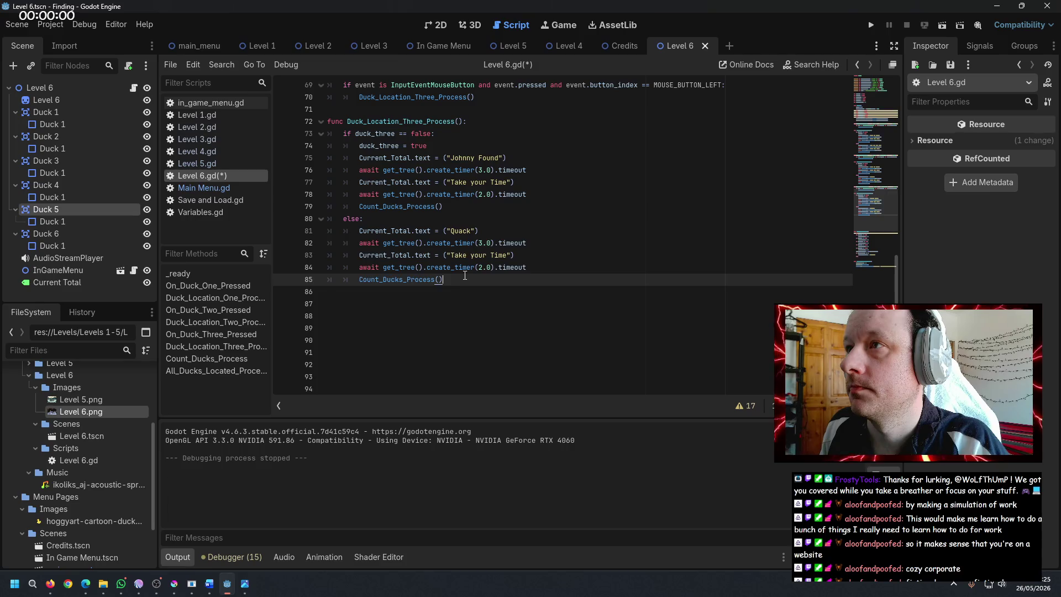
{"action": "left_click", "coordinate": [420, 218], "text": "shift"}
{"action": "scroll", "coordinate": [421, 232], "scroll_direction": "up", "scroll_amount": 2}
{"action": "scroll", "coordinate": [421, 236], "scroll_direction": "up", "scroll_amount": 2}
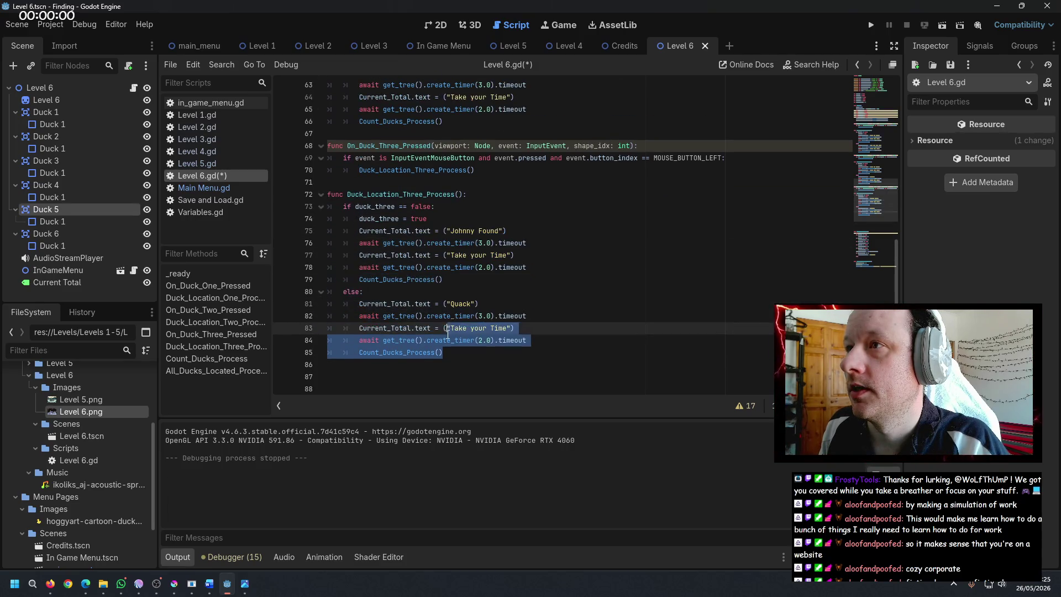
Copy the duck-three functions on lines 68–85 and paste them at line 87.
{"action": "left_click", "coordinate": [456, 352]}
{"action": "mouse_move", "coordinate": [456, 352]}
{"action": "left_mouse_down"}
{"action": "mouse_move", "coordinate": [353, 315]}
{"action": "mouse_move", "coordinate": [327, 145]}
{"action": "left_mouse_up"}
{"action": "right_click", "coordinate": [377, 160]}
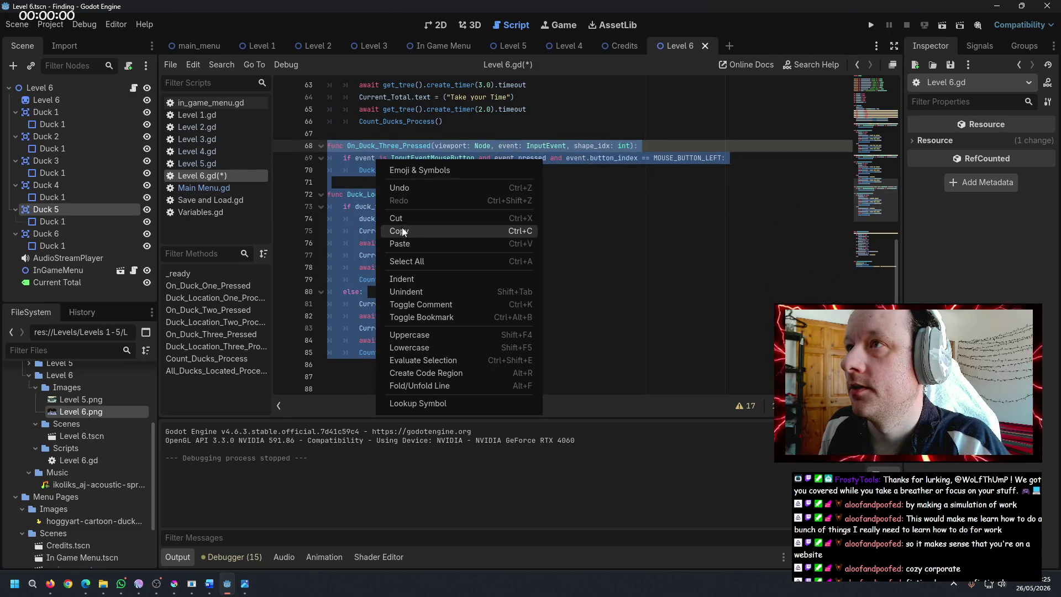
{"action": "left_click", "coordinate": [402, 227]}
{"action": "scroll", "coordinate": [369, 305], "scroll_direction": "down", "scroll_amount": 2}
{"action": "left_click", "coordinate": [352, 306]}
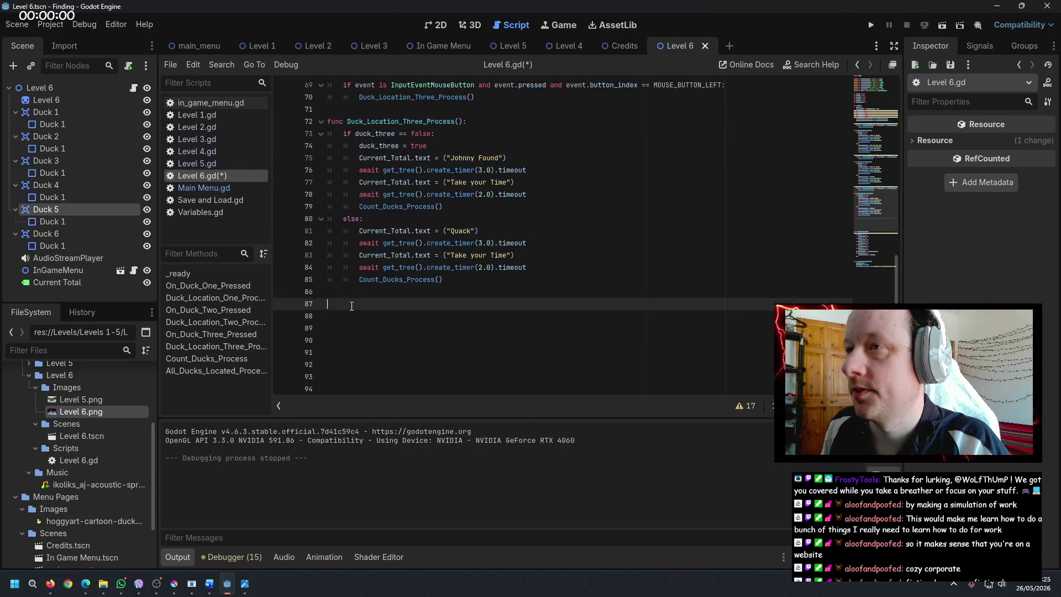
{"action": "key", "text": "ctrl+v"}
Rename the pasted handler and location function from Three to Four.
{"action": "scroll", "coordinate": [429, 270], "scroll_direction": "down", "scroll_amount": 1}
{"action": "left_click", "coordinate": [398, 145]}
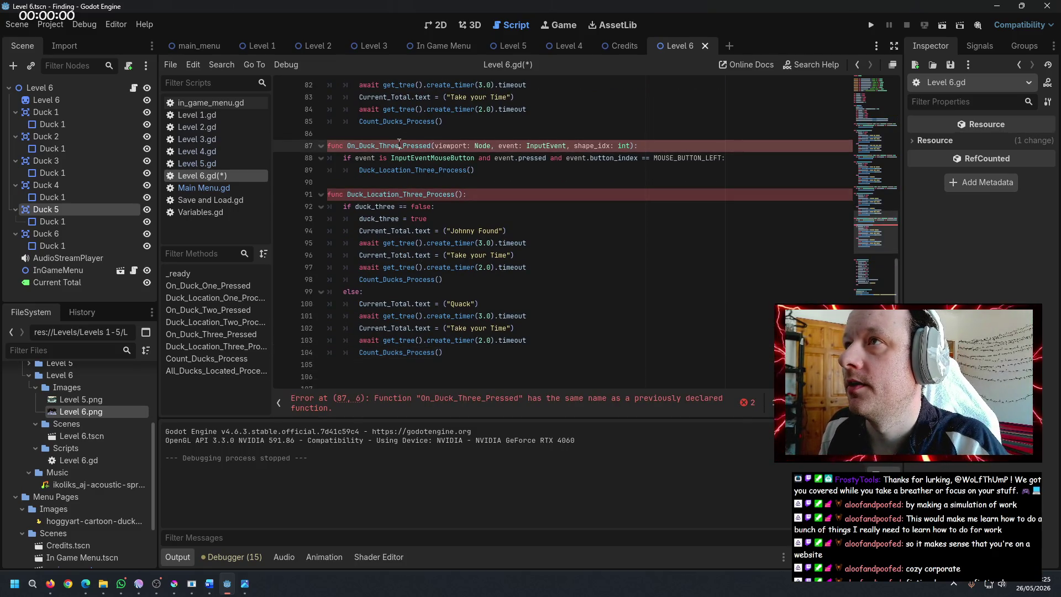
{"action": "key", "text": "BackSpace"}
{"action": "key", "text": "BackSpace"}
{"action": "key", "text": "BackSpace"}
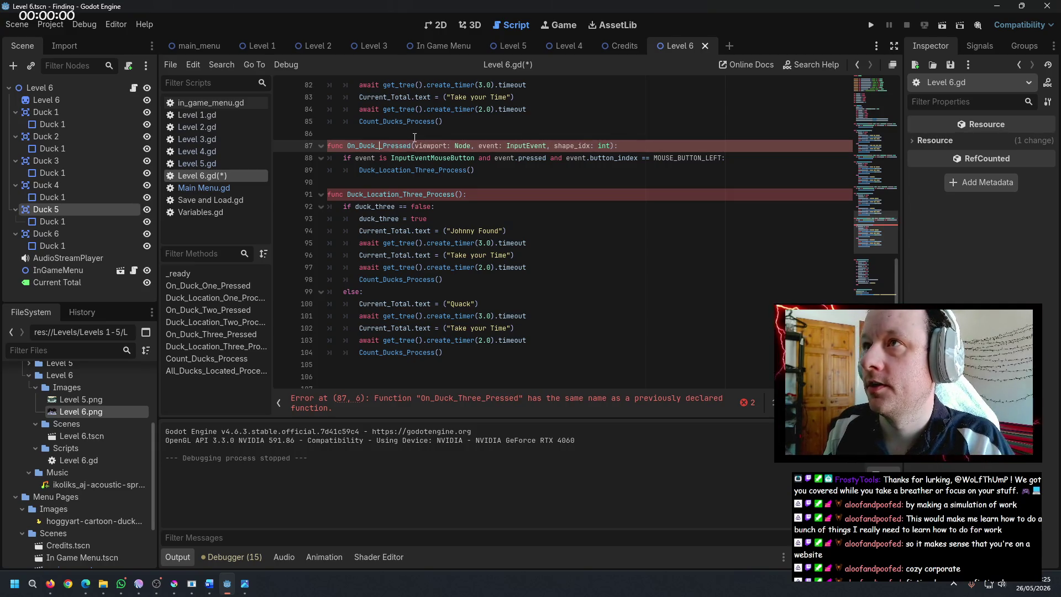
{"action": "type", "text": "Fi"}
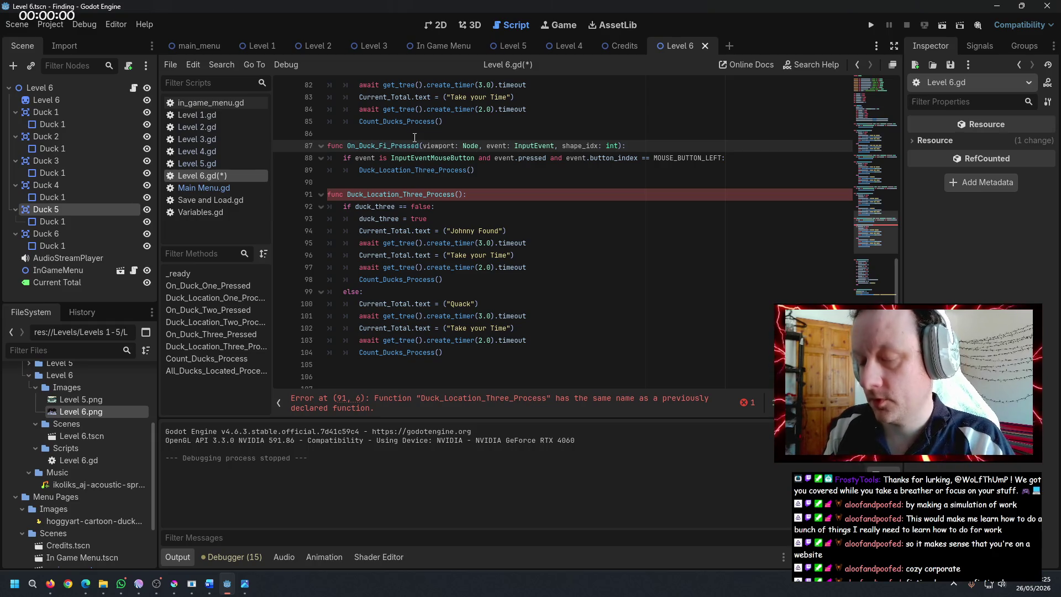
{"action": "type", "text": "ur"}
{"action": "key", "text": "BackSpace"}
{"action": "key", "text": "BackSpace"}
{"action": "key", "text": "BackSpace"}
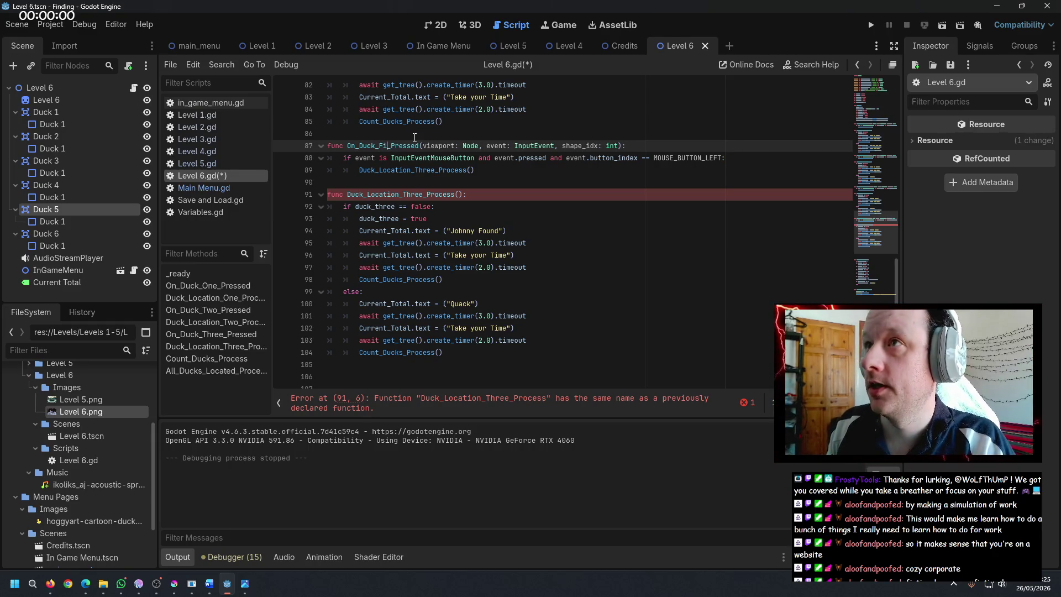
{"action": "type", "text": "our"}
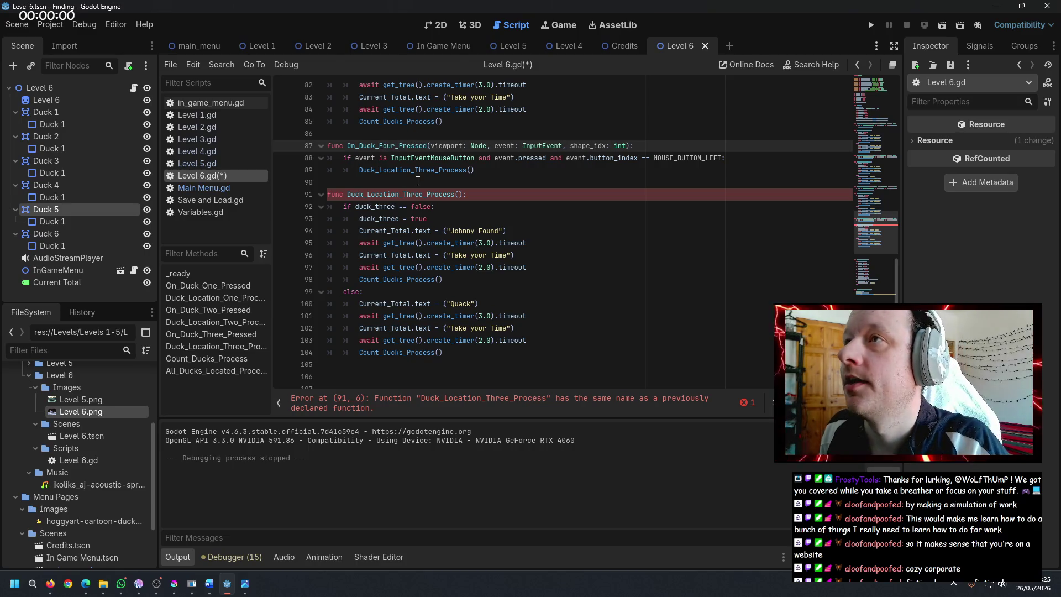
{"action": "left_click", "coordinate": [425, 194]}
{"action": "key", "text": "BackSpace"}
{"action": "key", "text": "BackSpace"}
{"action": "key", "text": "BackSpace"}
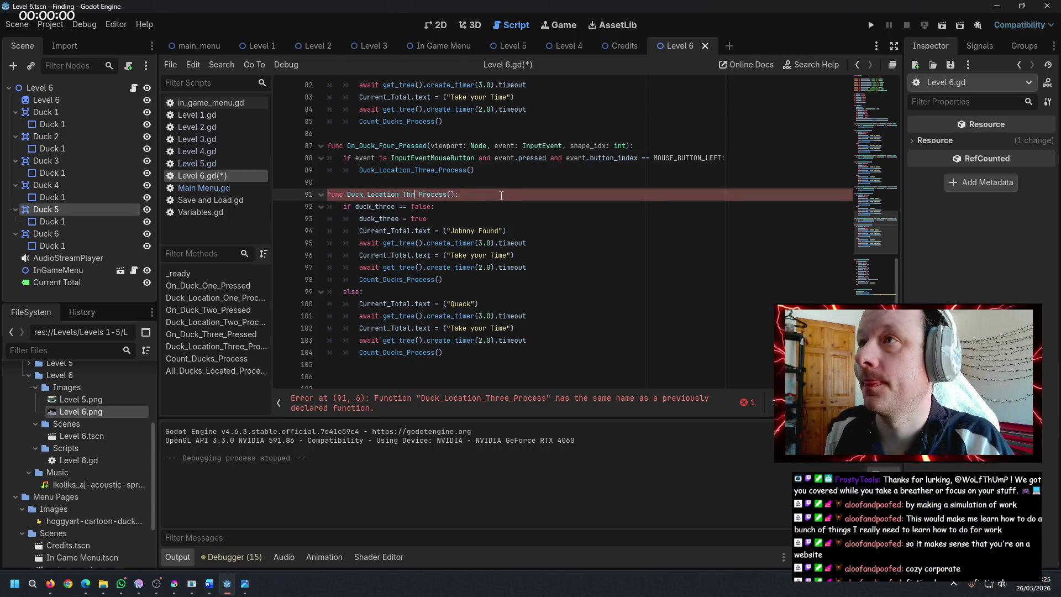
{"action": "type", "text": "Four"}
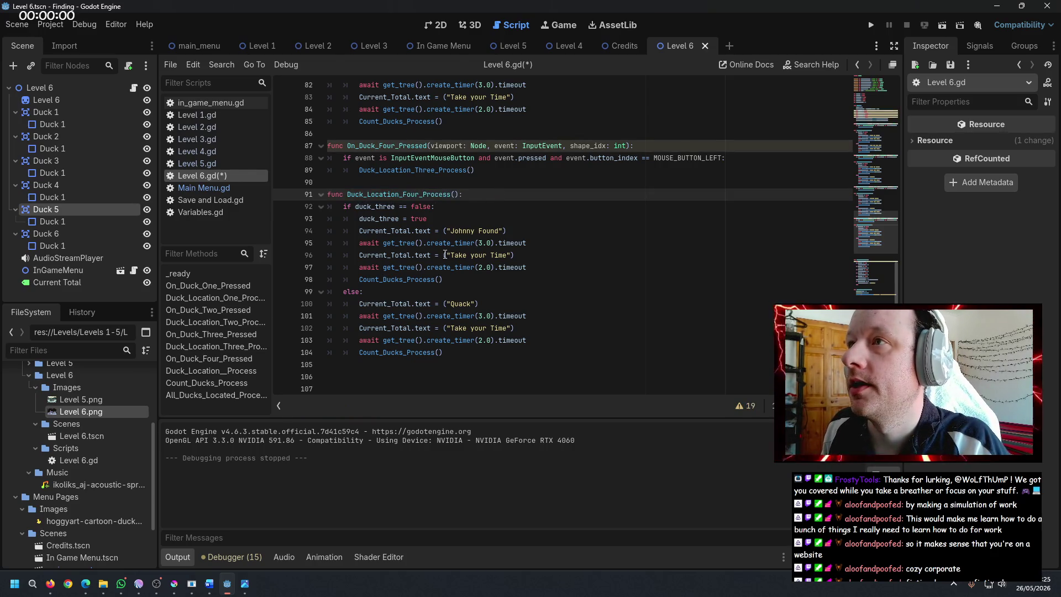
Change duck_three to duck_four on lines 92 and 93.
{"action": "left_click", "coordinate": [395, 209]}
{"action": "key", "text": "BackSpace"}
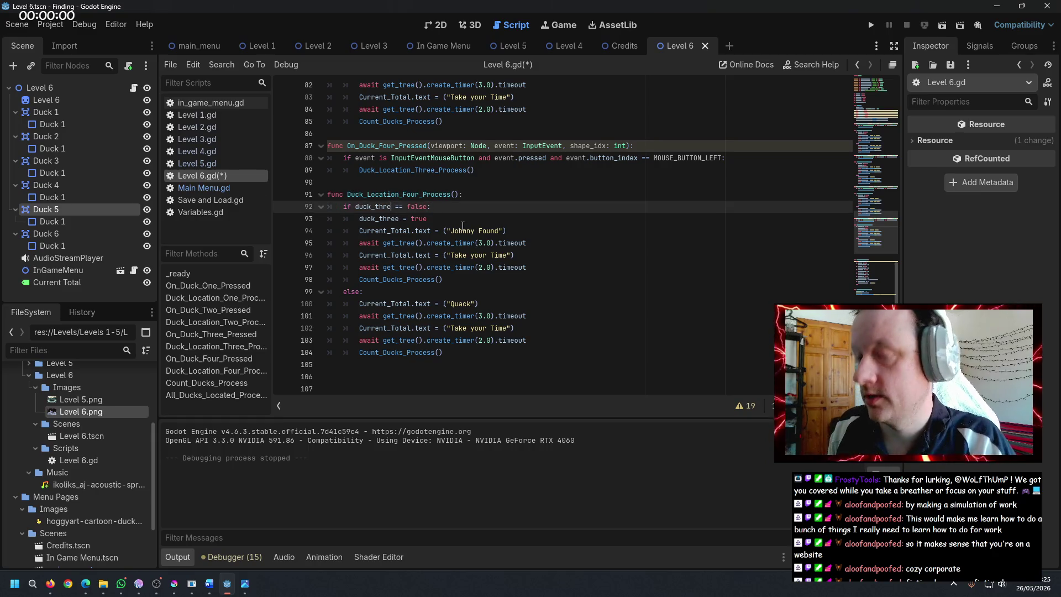
{"action": "key", "text": "BackSpace"}
{"action": "key", "text": "BackSpace"}
{"action": "key", "text": "BackSpace"}
{"action": "type", "text": "fo"}
{"action": "left_click", "coordinate": [463, 227]}
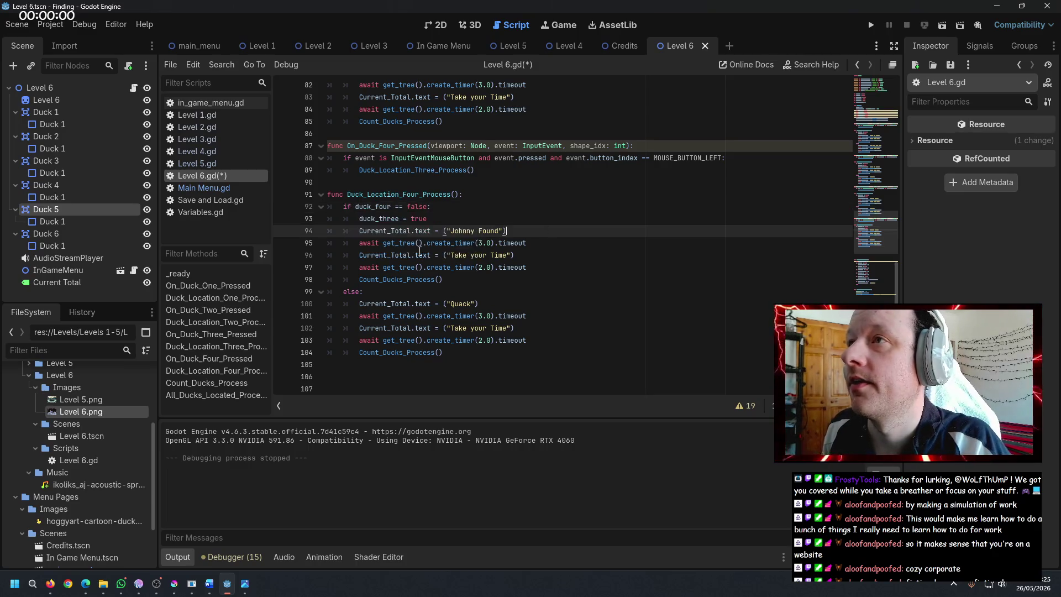
{"action": "left_click", "coordinate": [401, 219]}
{"action": "key", "text": "BackSpace"}
{"action": "key", "text": "BackSpace"}
{"action": "key", "text": "BackSpace"}
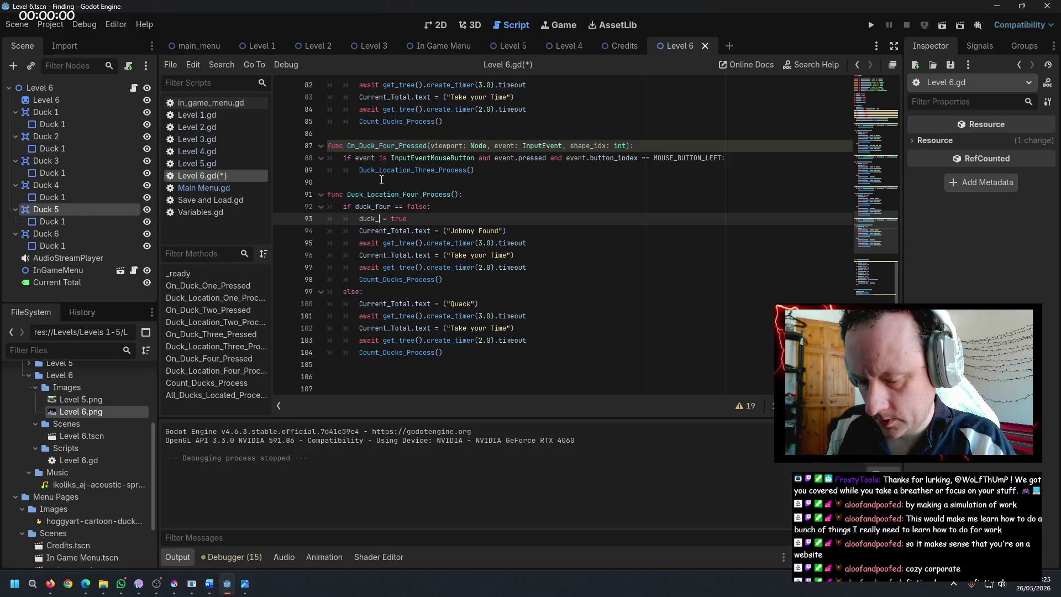
{"action": "type", "text": "r"}
{"action": "left_click", "coordinate": [527, 243]}
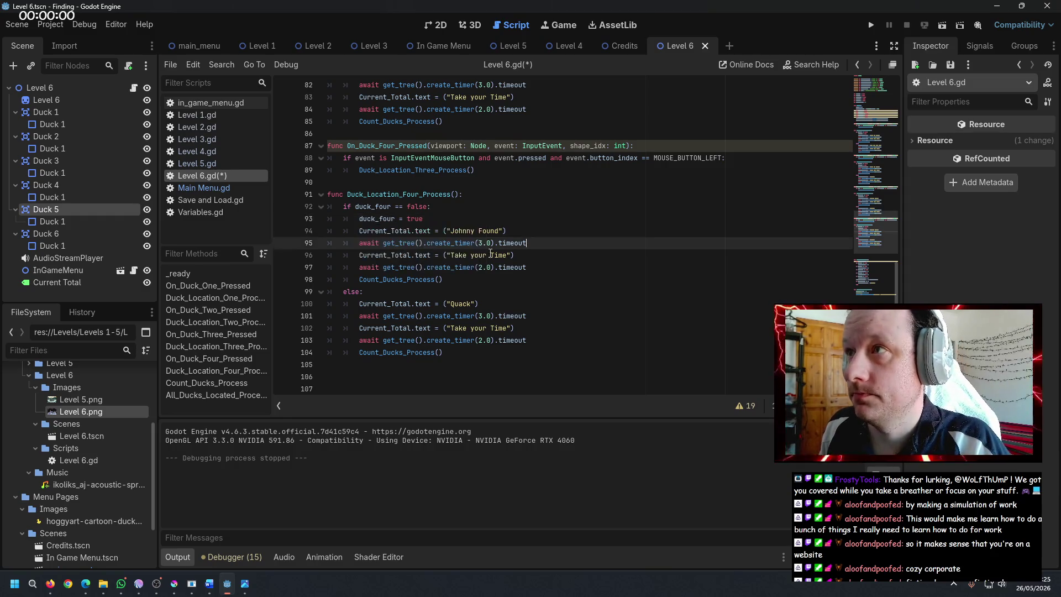
Replace Johnny with Babylon in the found message and select both duck-four functions.
{"action": "double_click", "coordinate": [467, 230]}
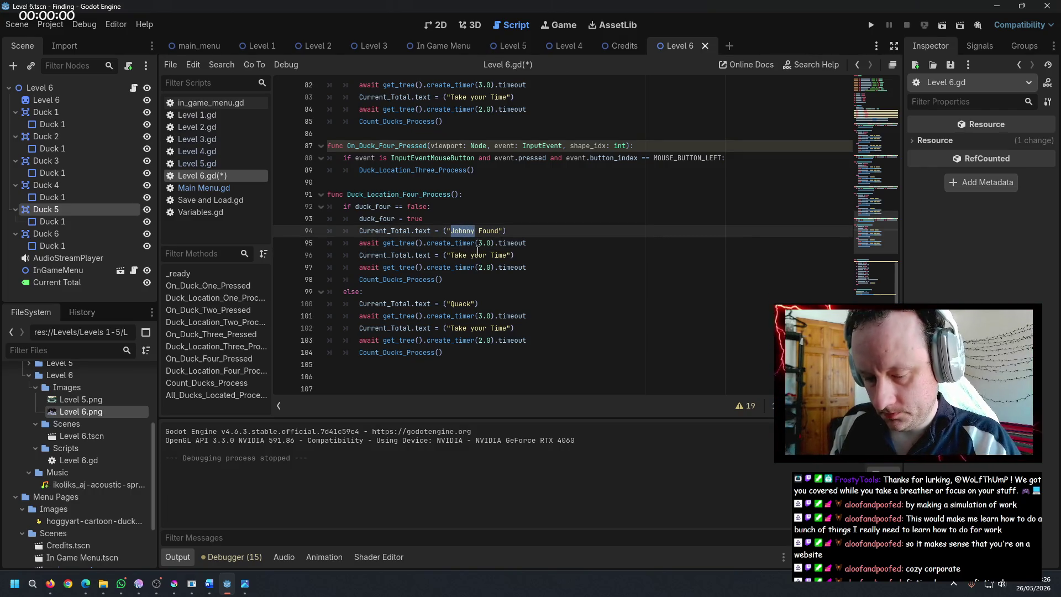
{"action": "type", "text": "Baby"}
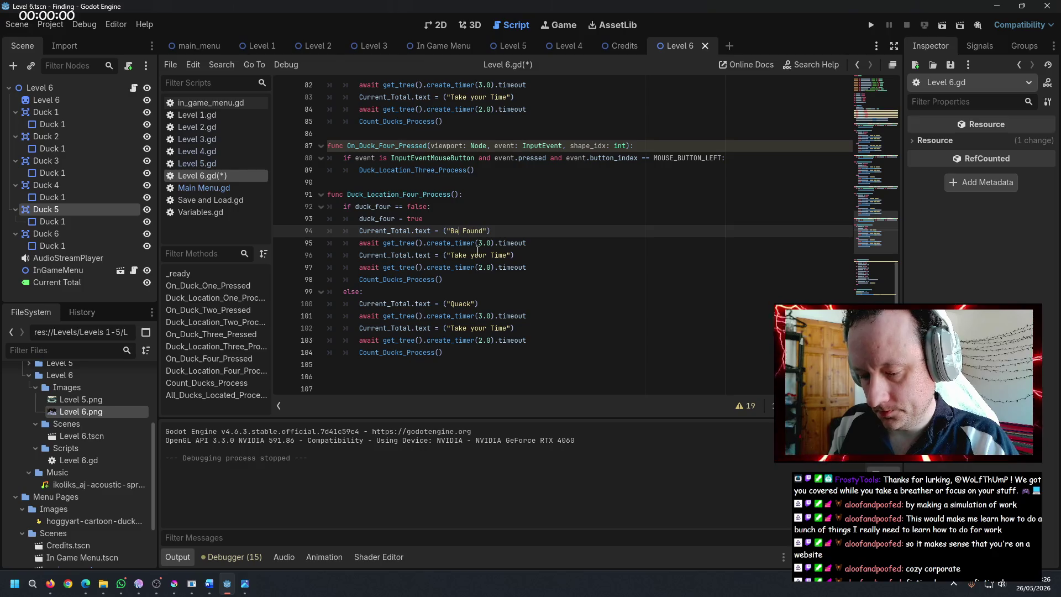
{"action": "type", "text": "lon"}
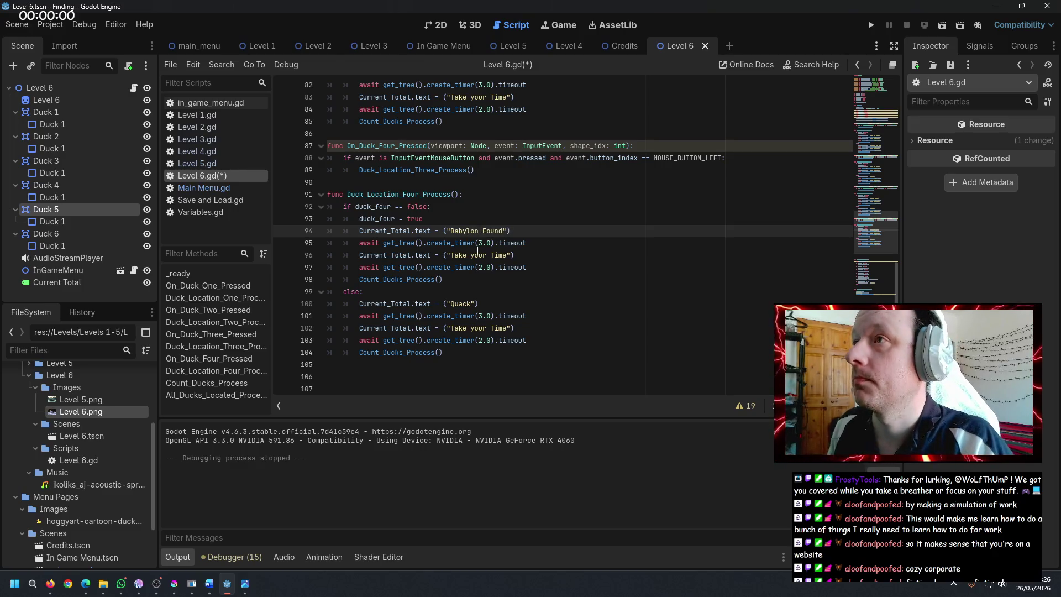
{"action": "left_click", "coordinate": [481, 304]}
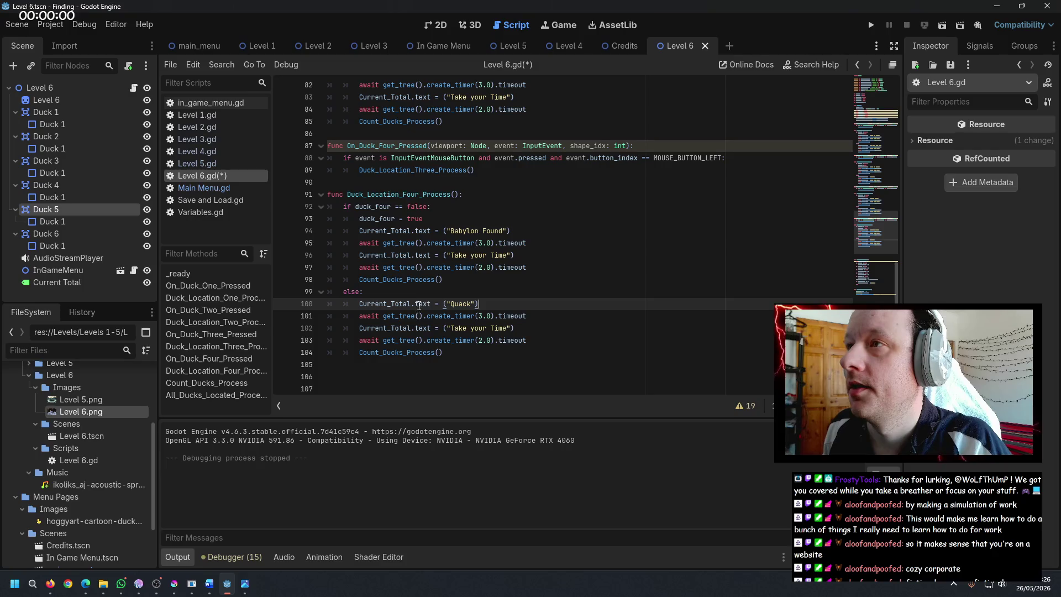
{"action": "scroll", "coordinate": [380, 364], "scroll_direction": "down", "scroll_amount": 2}
{"action": "scroll", "coordinate": [432, 353], "scroll_direction": "up", "scroll_amount": 2}
{"action": "mouse_move", "coordinate": [464, 349]}
{"action": "left_mouse_down"}
{"action": "mouse_move", "coordinate": [420, 316]}
{"action": "mouse_move", "coordinate": [365, 210]}
{"action": "mouse_move", "coordinate": [295, 143]}
{"action": "left_mouse_up"}
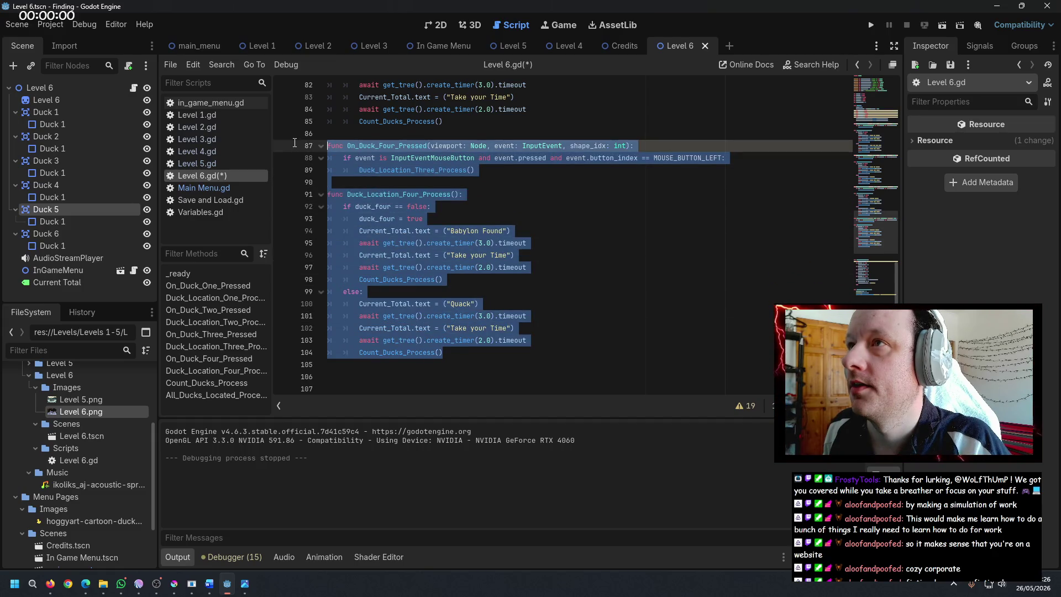
Copy the duck-four functions, paste them at line 106, and rename the location function to Five.
{"action": "right_click", "coordinate": [400, 246]}
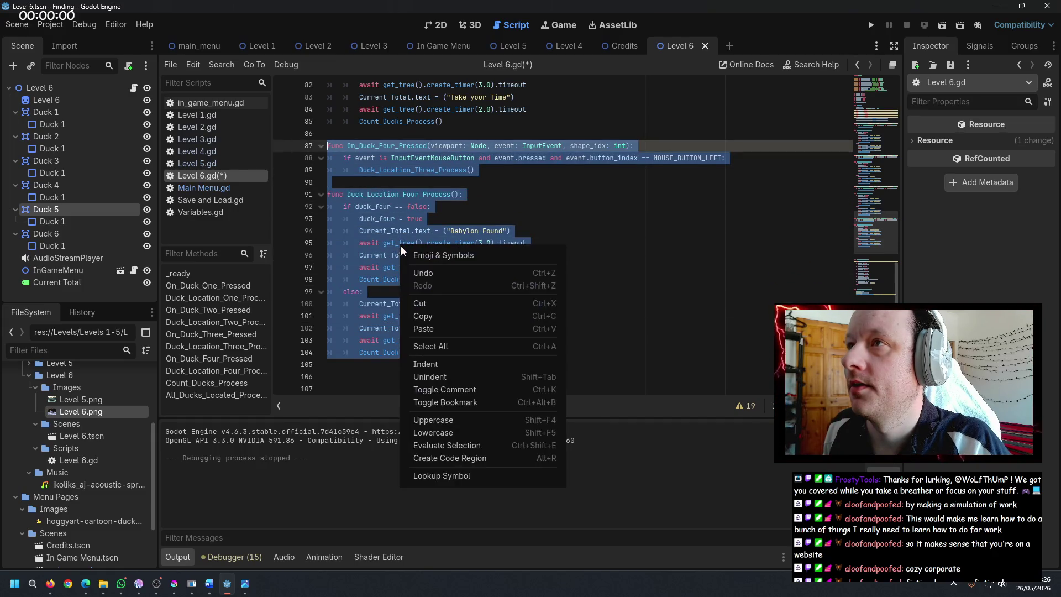
{"action": "left_click", "coordinate": [429, 317]}
{"action": "left_click", "coordinate": [367, 376]}
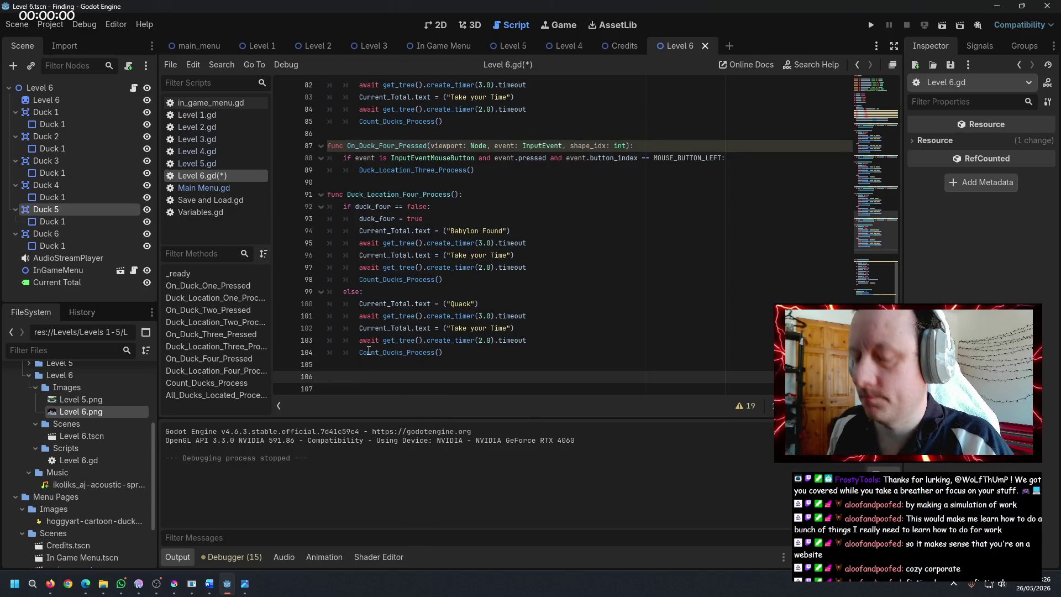
{"action": "key", "text": "ctrl+v"}
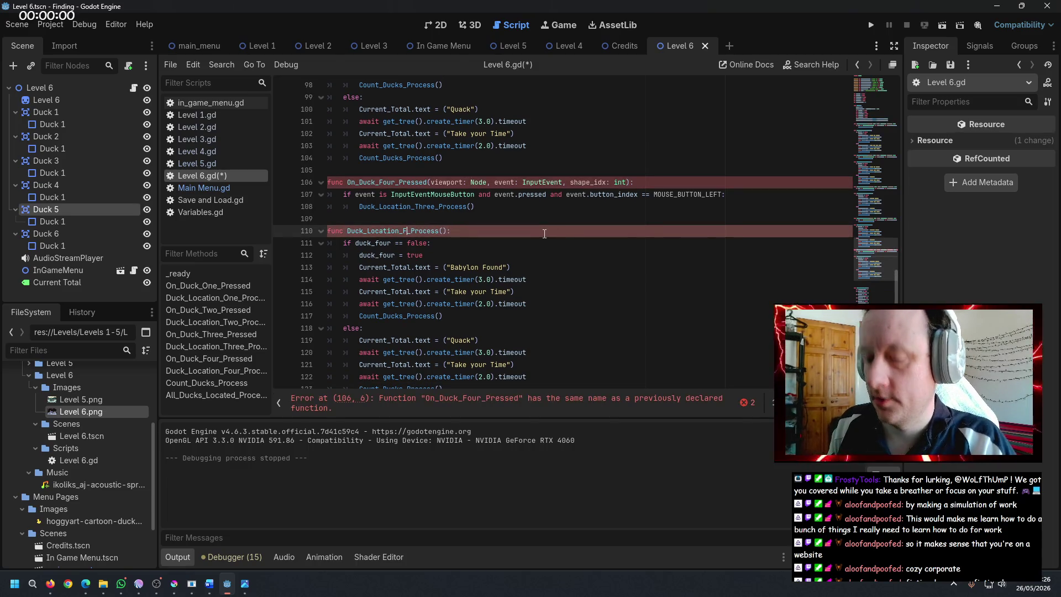
{"action": "key", "text": "BackSpace"}
{"action": "type", "text": "ive"}
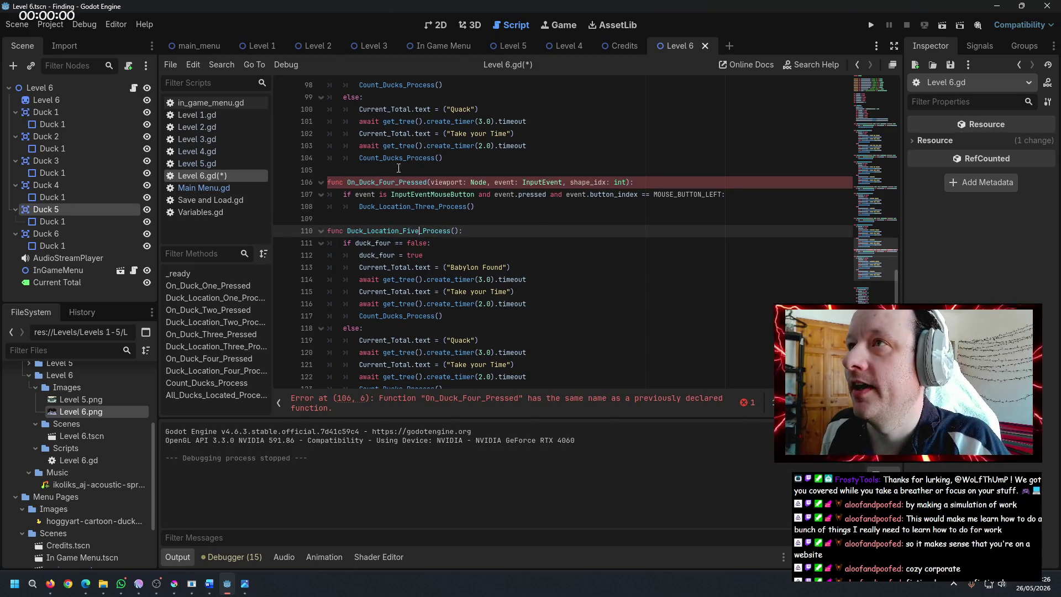
Rename the handler to Five and change duck_four to duck_five on lines 111 and 112.
{"action": "left_click", "coordinate": [395, 182]}
{"action": "key", "text": "BackSpace"}
{"action": "key", "text": "BackSpace"}
{"action": "key", "text": "BackSpace"}
{"action": "type", "text": "ive"}
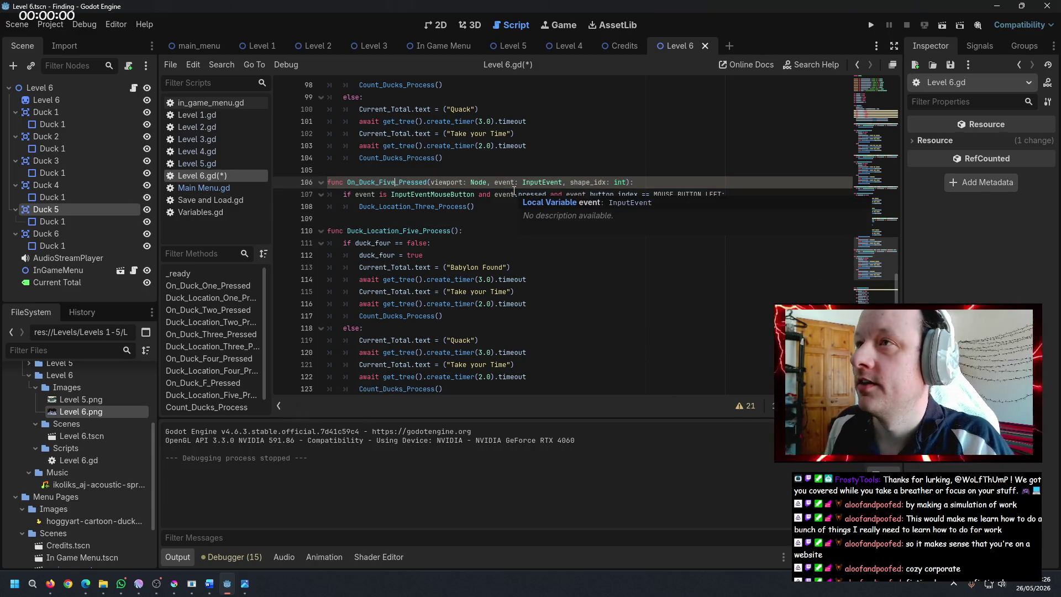
{"action": "left_click", "coordinate": [393, 243]}
{"action": "key", "text": "BackSpace"}
{"action": "key", "text": "BackSpace"}
{"action": "key", "text": "BackSpace"}
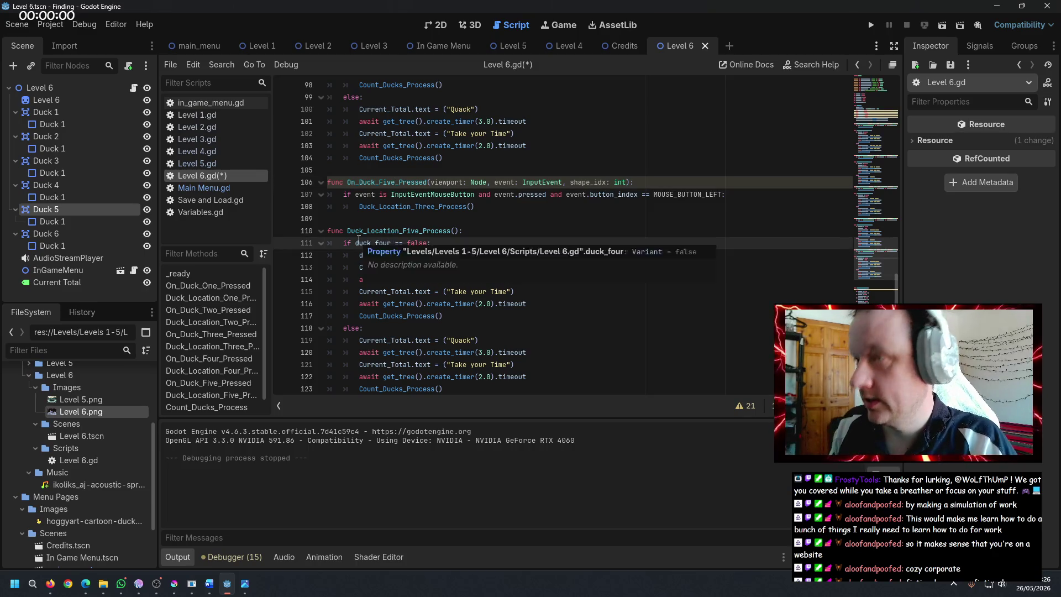
{"action": "type", "text": "ive"}
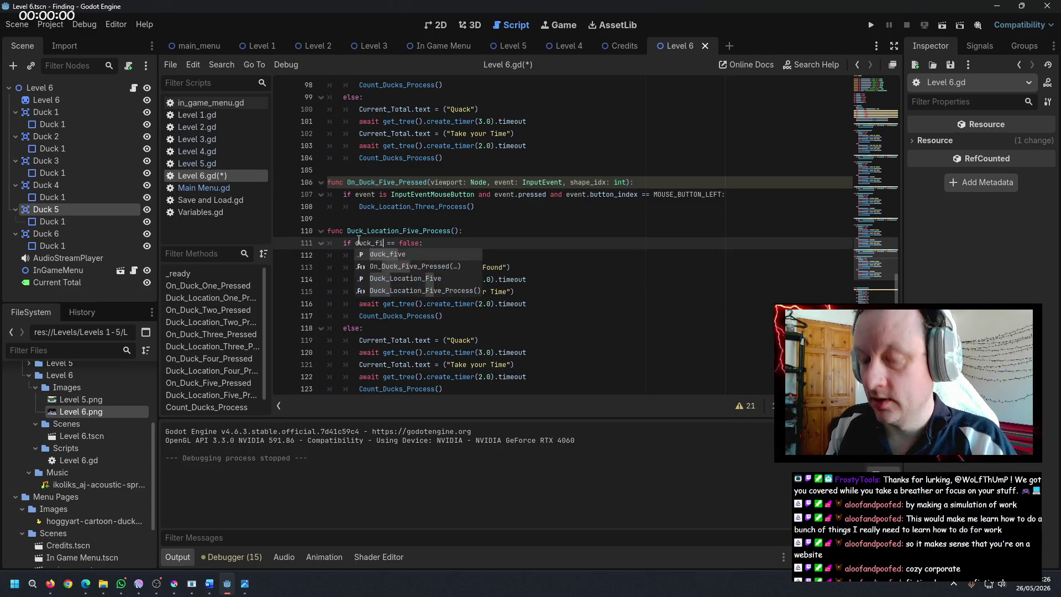
{"action": "left_click", "coordinate": [508, 267]}
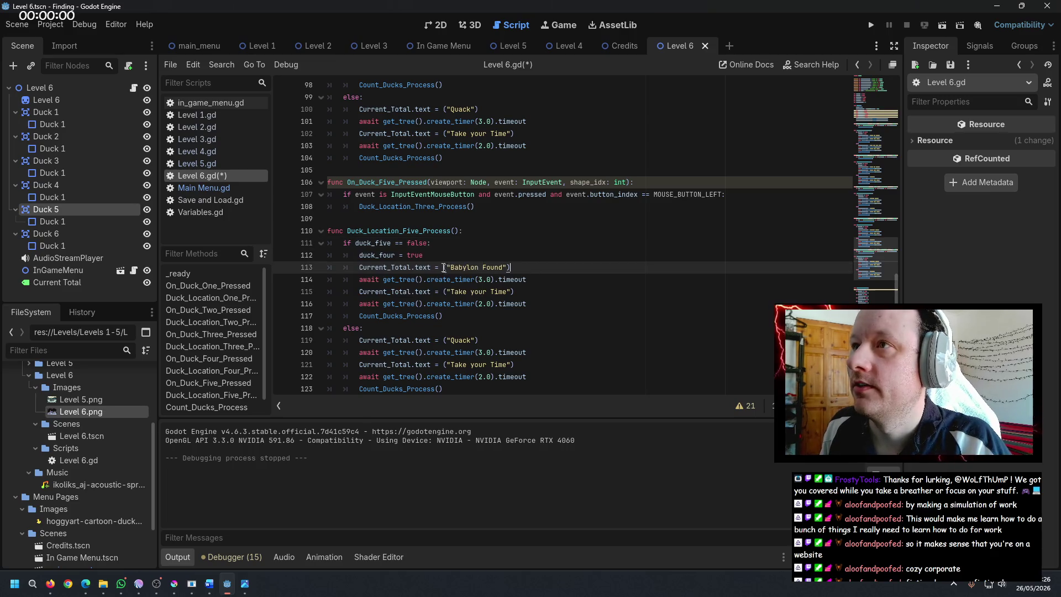
{"action": "left_click", "coordinate": [396, 255]}
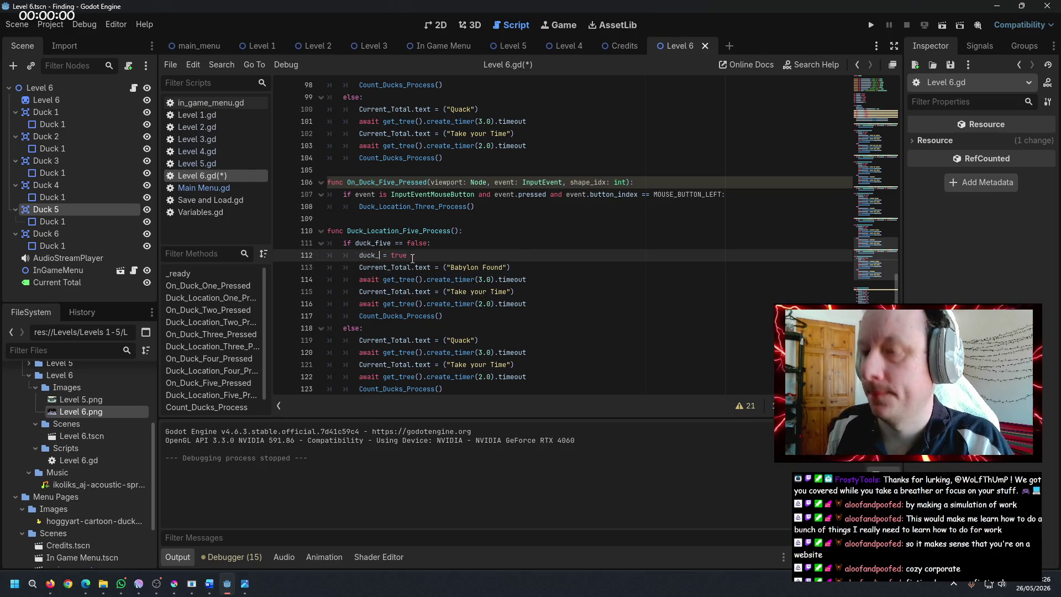
{"action": "type", "text": "ve"}
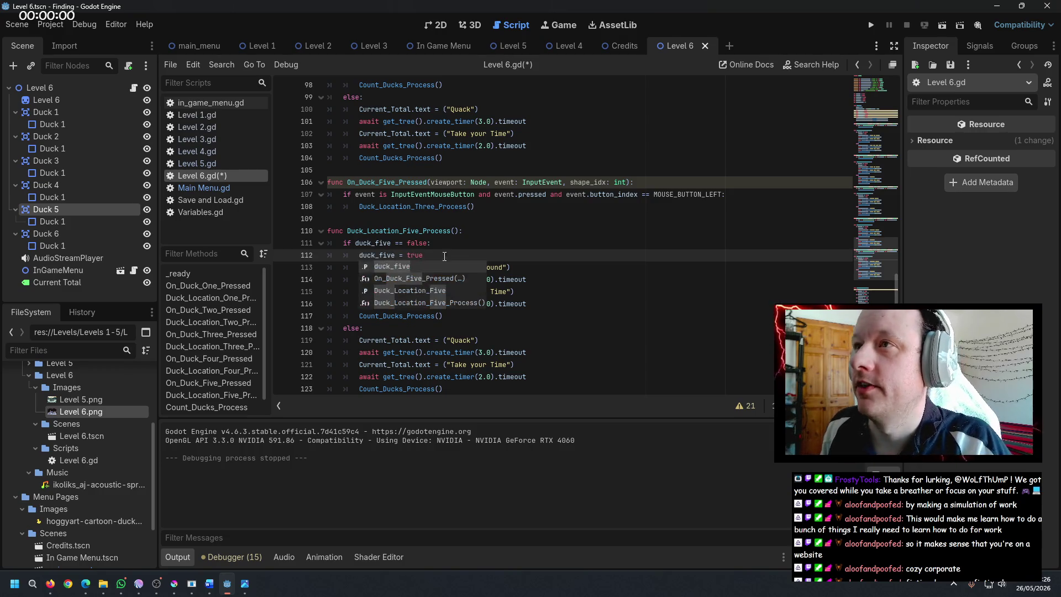
Change the found message to 'Jane Found'.
{"action": "left_click", "coordinate": [579, 269]}
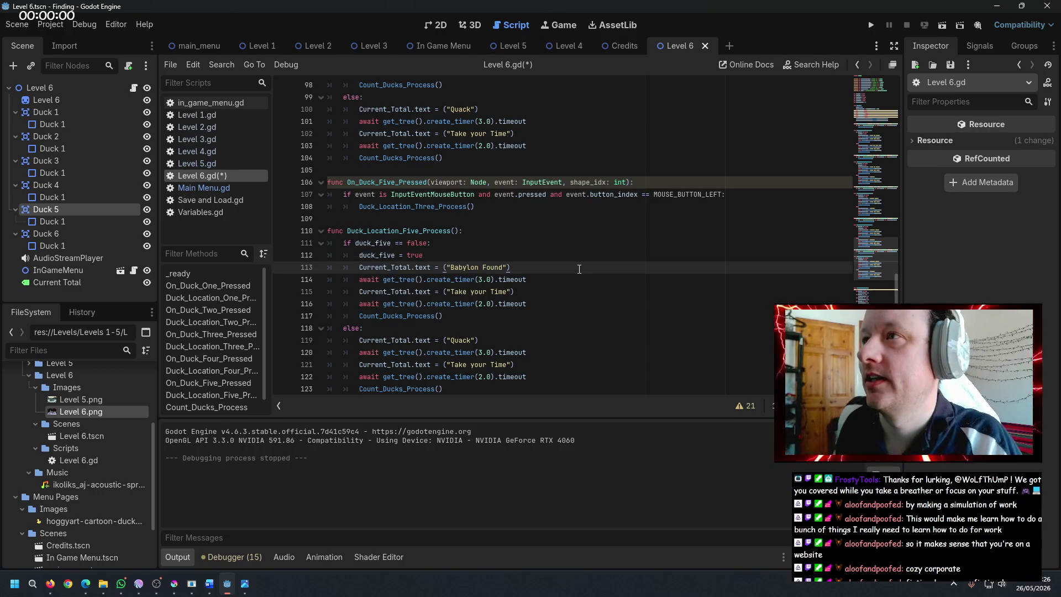
{"action": "double_click", "coordinate": [471, 267]}
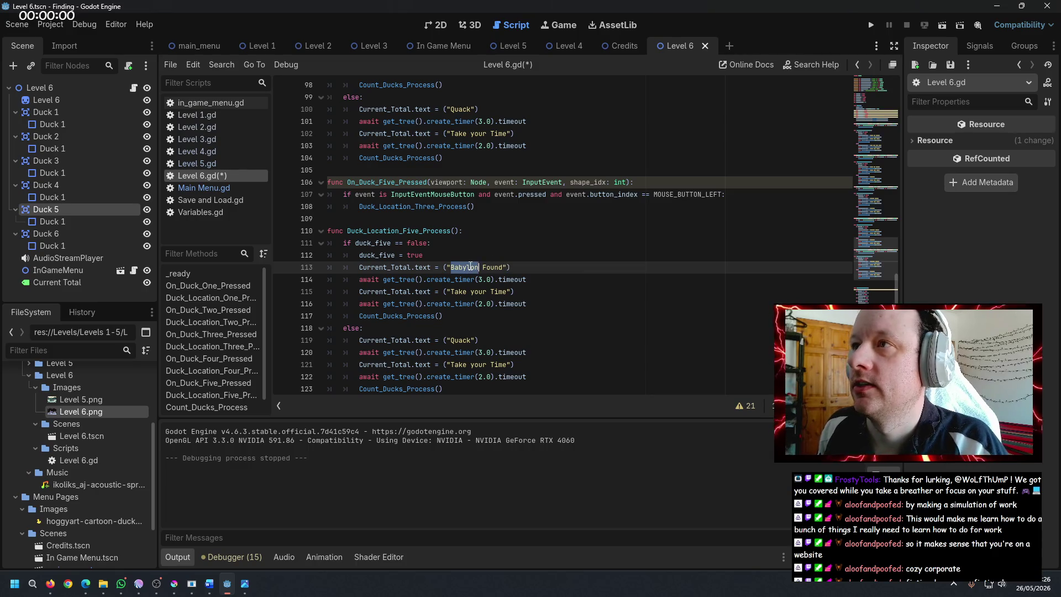
{"action": "type", "text": "Jane"}
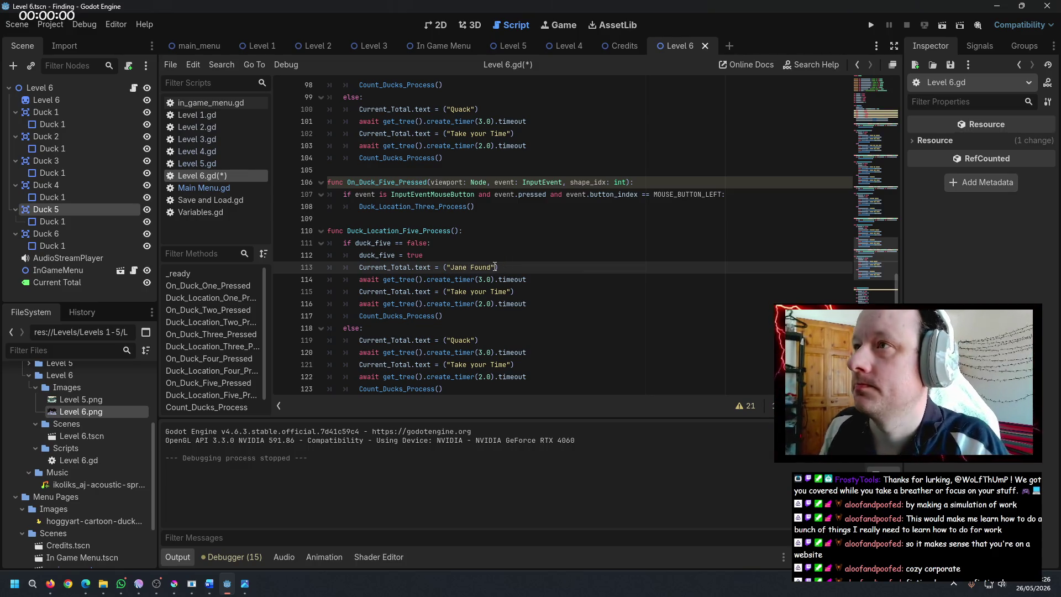
{"action": "key", "text": "Up"}
{"action": "key", "text": "Up"}
Delete the extra blank lines above Count_Ducks_Process.
{"action": "scroll", "coordinate": [467, 321], "scroll_direction": "down", "scroll_amount": 2}
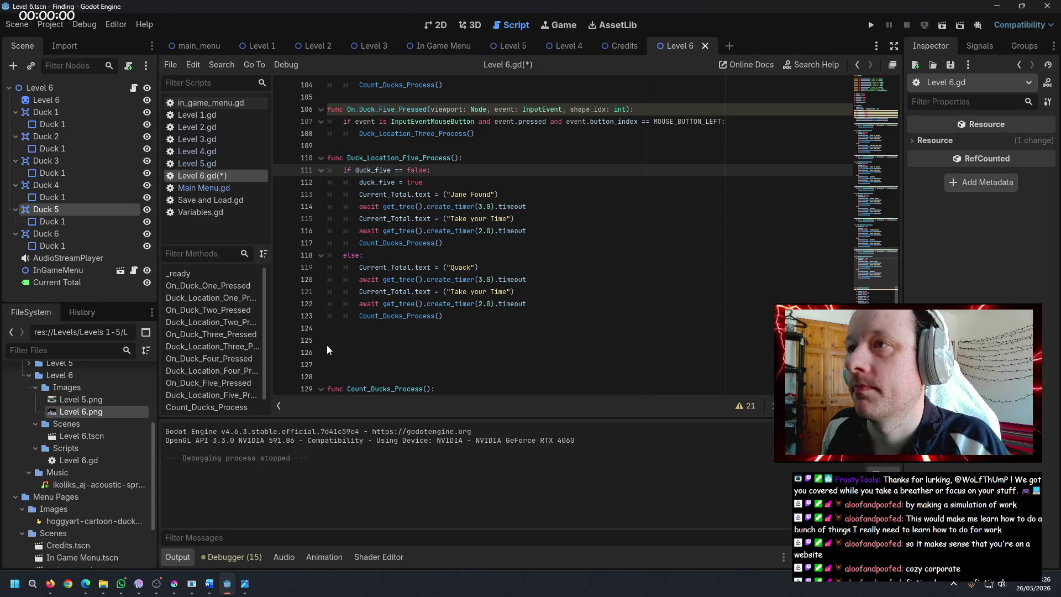
{"action": "left_click", "coordinate": [383, 340]}
{"action": "key", "text": "Delete"}
{"action": "key", "text": "Delete"}
{"action": "key", "text": "Delete"}
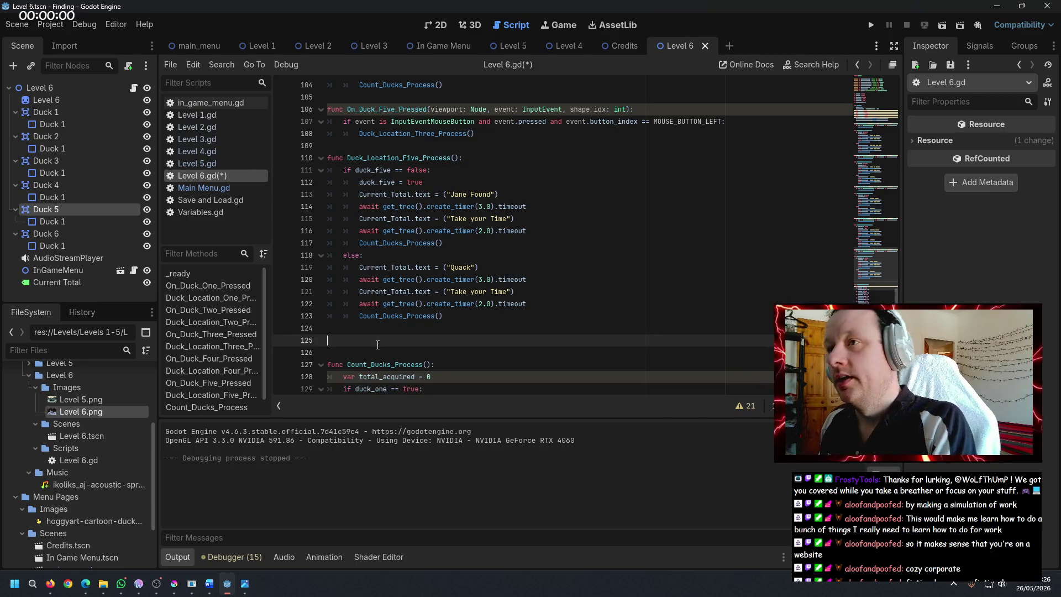
{"action": "key", "text": "BackSpace"}
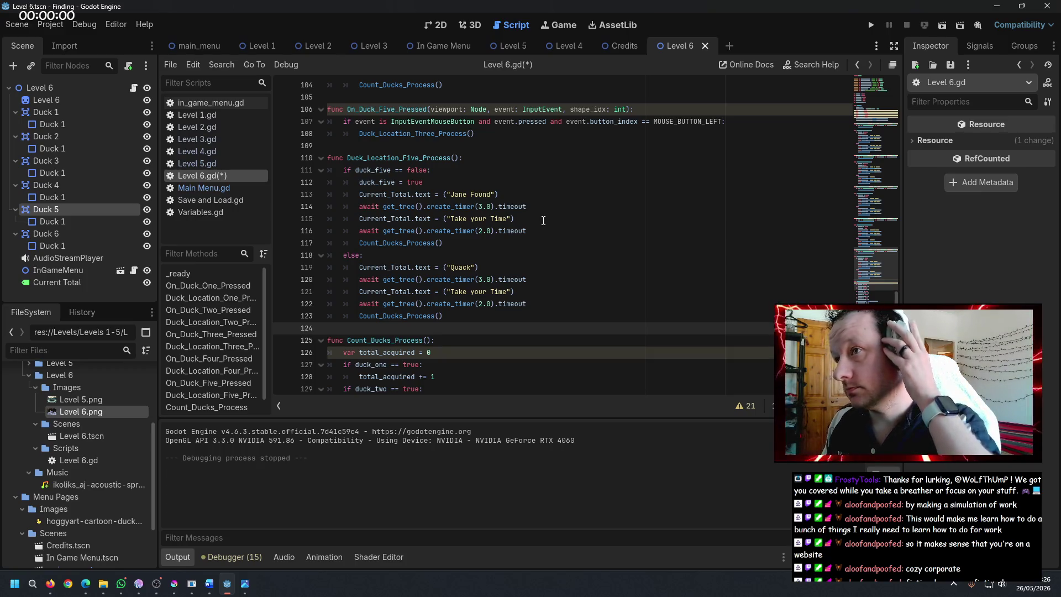
{"action": "scroll", "coordinate": [576, 195], "scroll_direction": "up", "scroll_amount": 2}
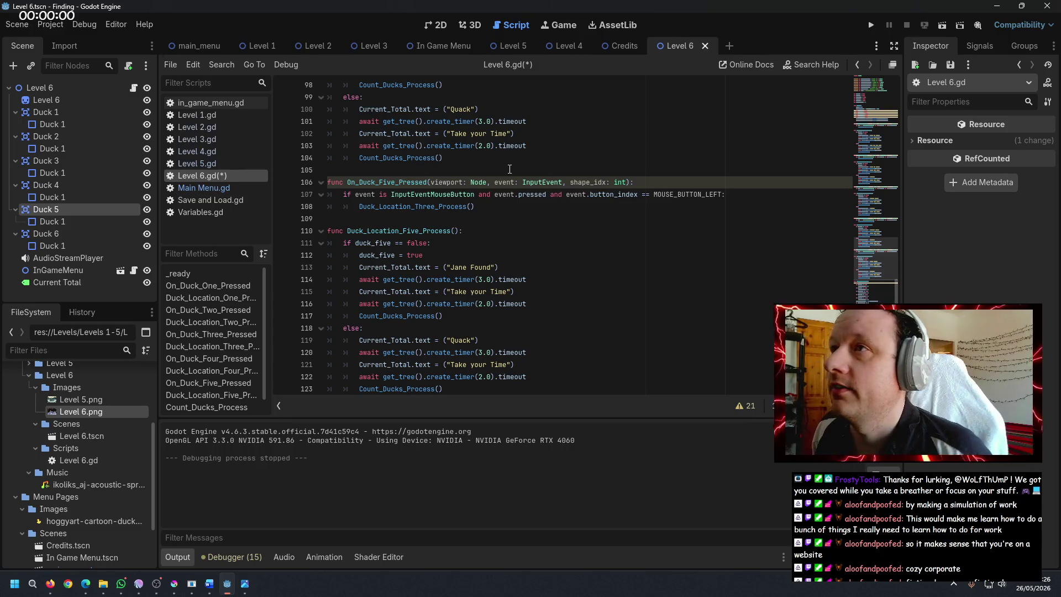
Duplicate the Duck_Location_Two connect line and change both the location and handler names to Three.
{"action": "scroll", "coordinate": [510, 169], "scroll_direction": "up", "scroll_amount": 15}
{"action": "scroll", "coordinate": [497, 206], "scroll_direction": "up", "scroll_amount": 14}
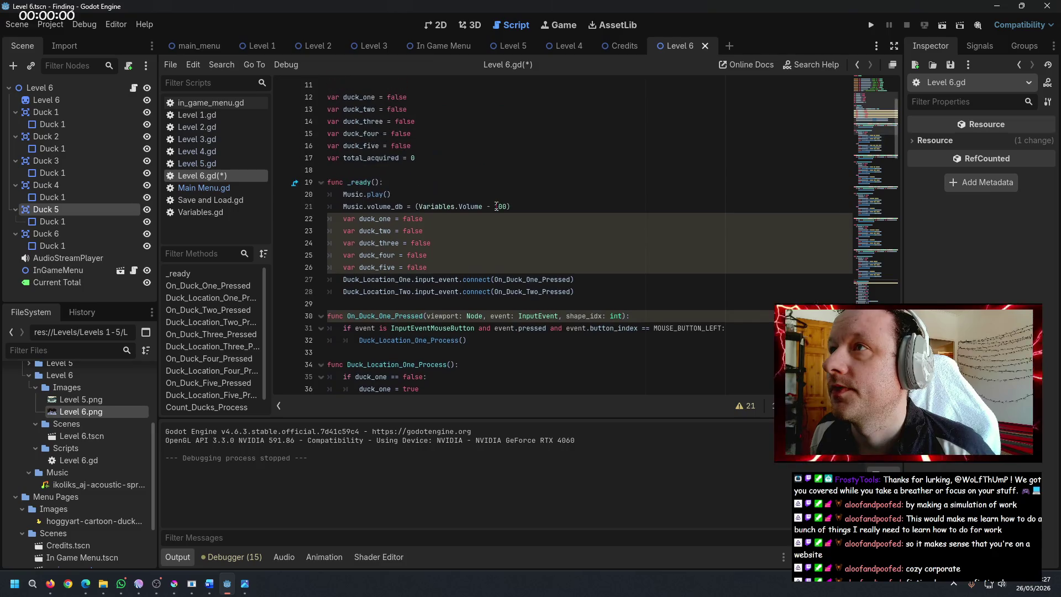
{"action": "left_click", "coordinate": [578, 292]}
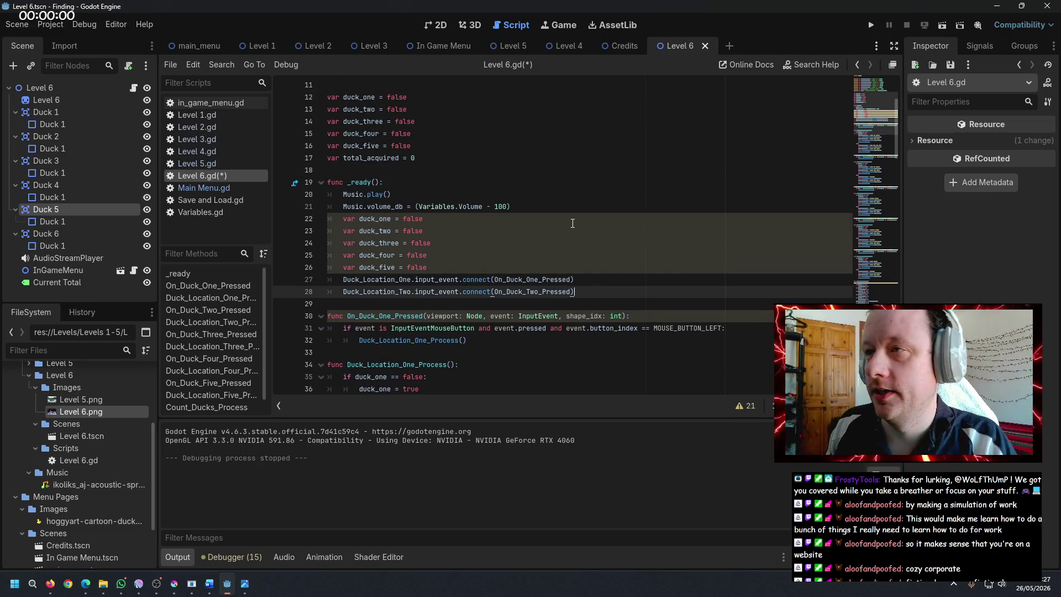
{"action": "key", "text": "Return"}
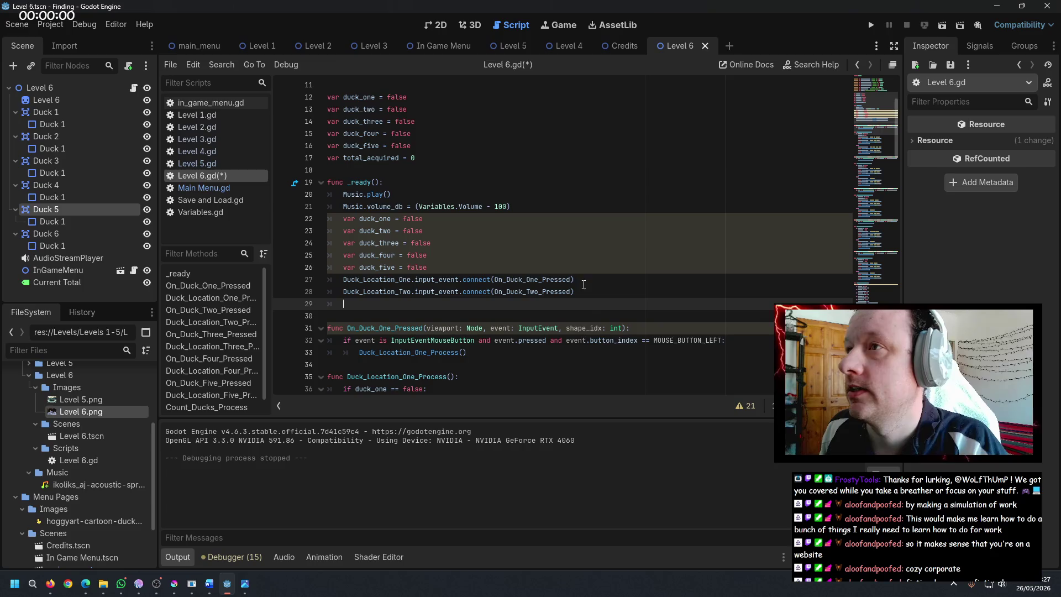
{"action": "left_click_drag", "start_coordinate": [577, 291], "coordinate": [347, 292]}
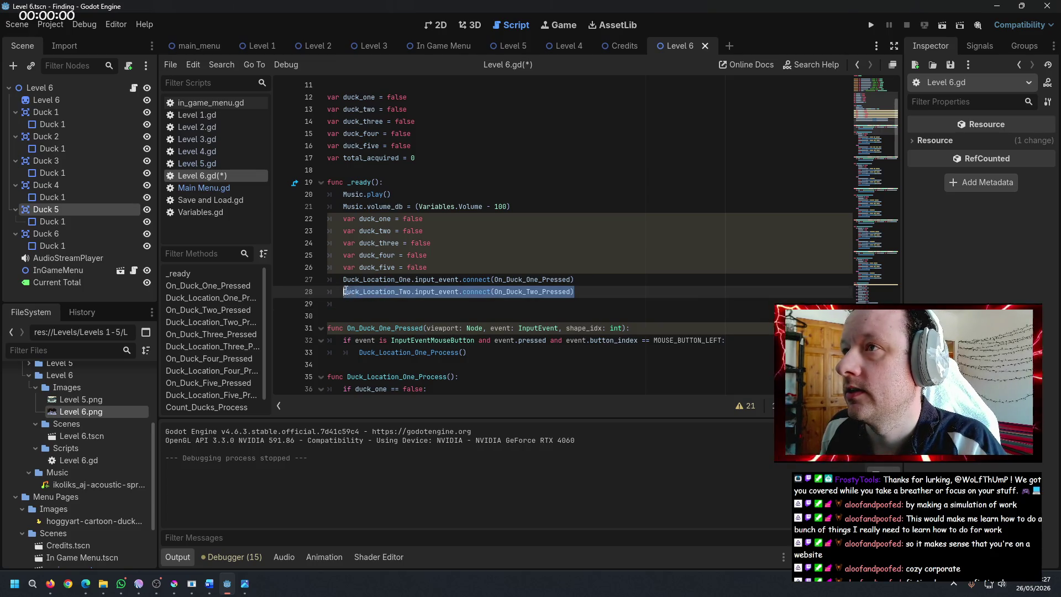
{"action": "right_click", "coordinate": [350, 293]}
{"action": "left_click", "coordinate": [386, 361]}
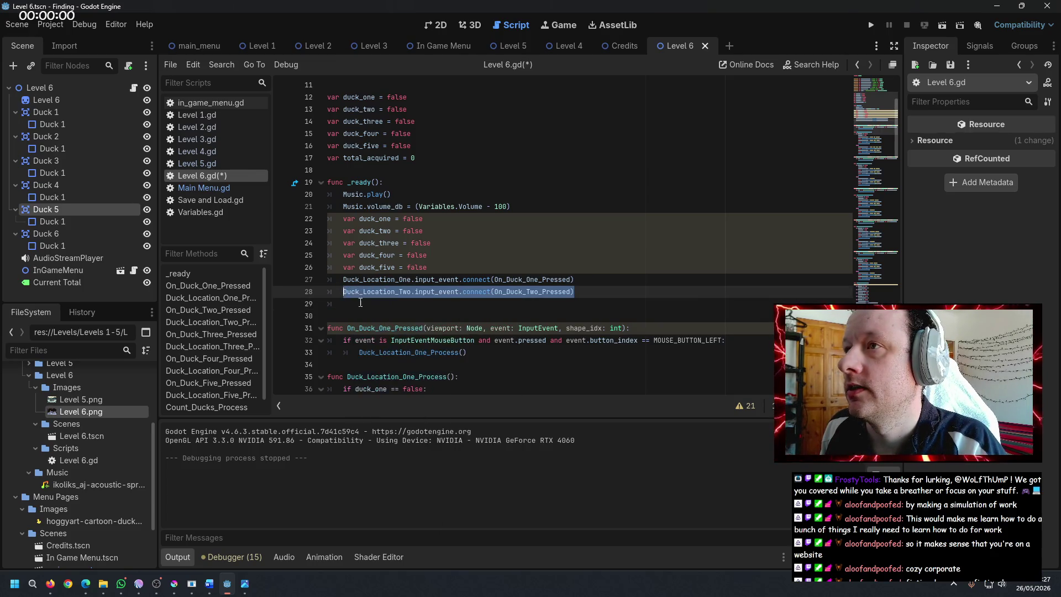
{"action": "left_click", "coordinate": [353, 306]}
{"action": "key", "text": "ctrl+v"}
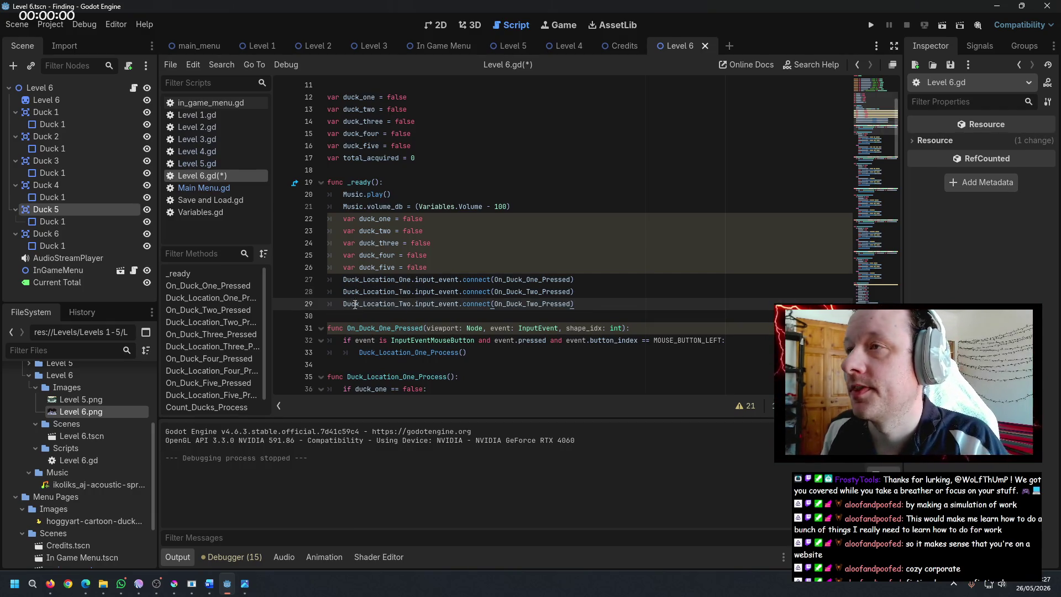
{"action": "key", "text": "BackSpace"}
{"action": "key", "text": "BackSpace"}
{"action": "key", "text": "BackSpace"}
{"action": "type", "text": "Three"}
{"action": "left_click", "coordinate": [493, 258]}
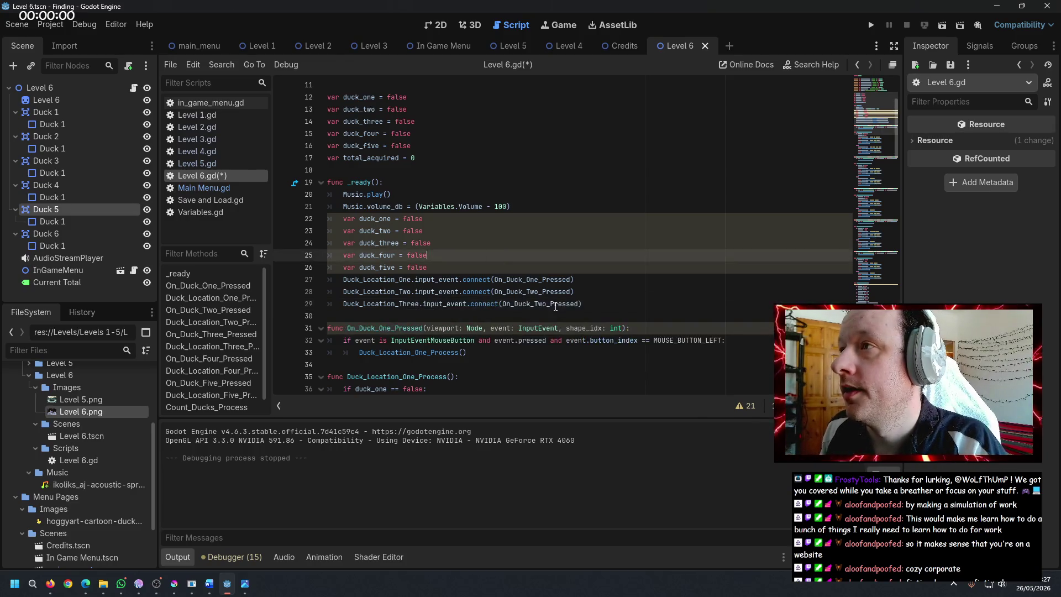
{"action": "left_click", "coordinate": [544, 306]}
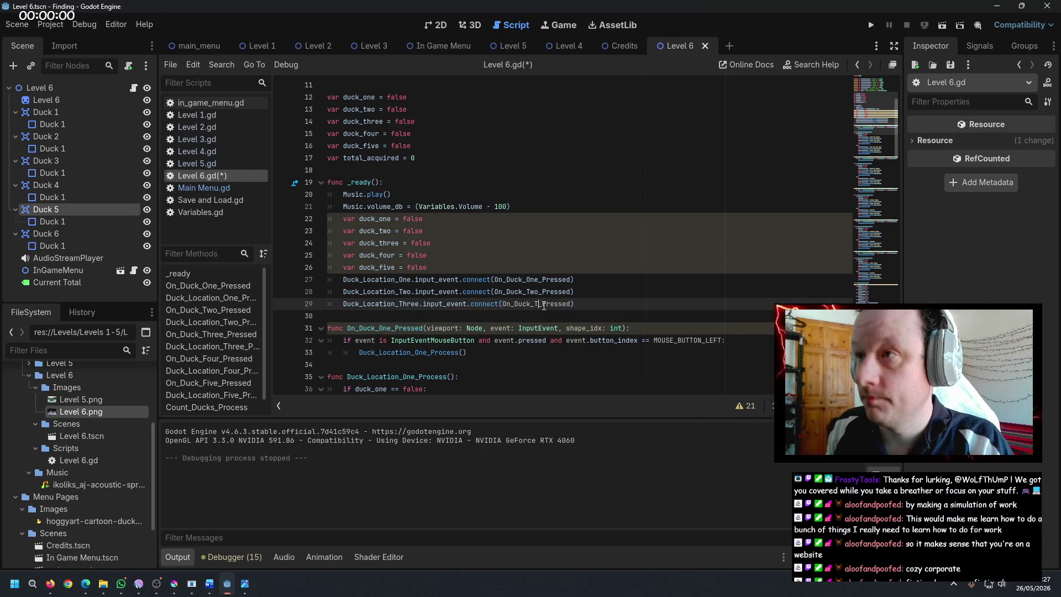
{"action": "key", "text": "BackSpace"}
{"action": "key", "text": "BackSpace"}
{"action": "key", "text": "BackSpace"}
{"action": "type", "text": "Three"}
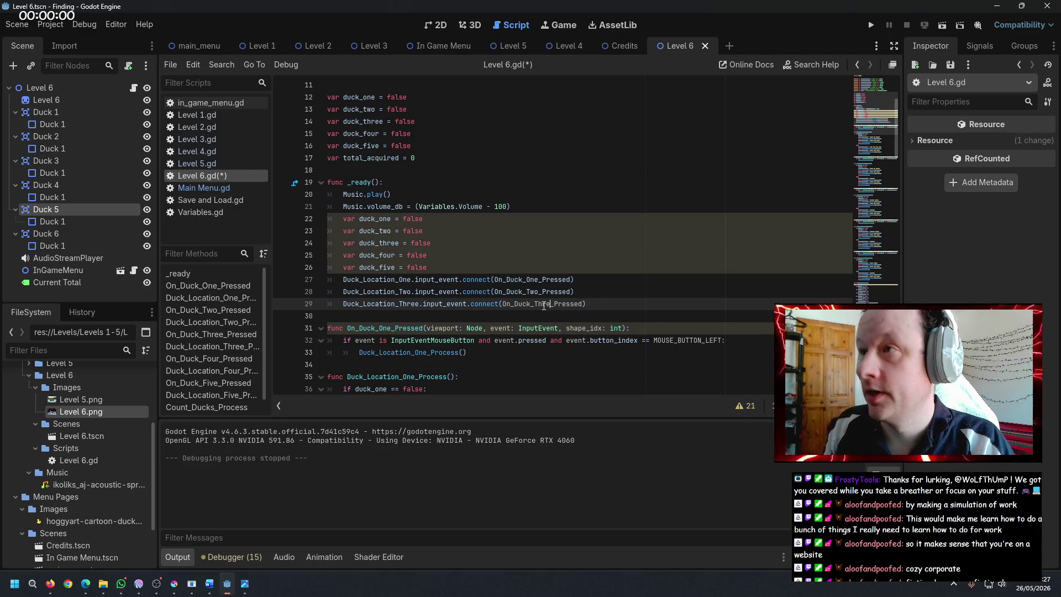
Paste two more connect lines and change the first to Duck_Location_Four with its Four handler.
{"action": "left_click", "coordinate": [601, 303]}
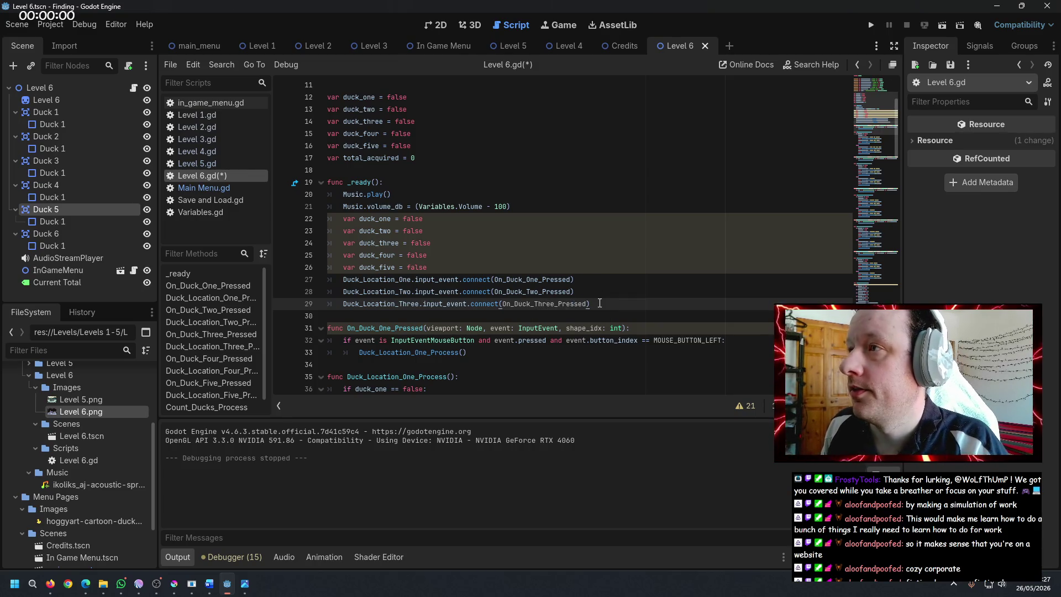
{"action": "key", "text": "Return"}
{"action": "key", "text": "ctrl+v"}
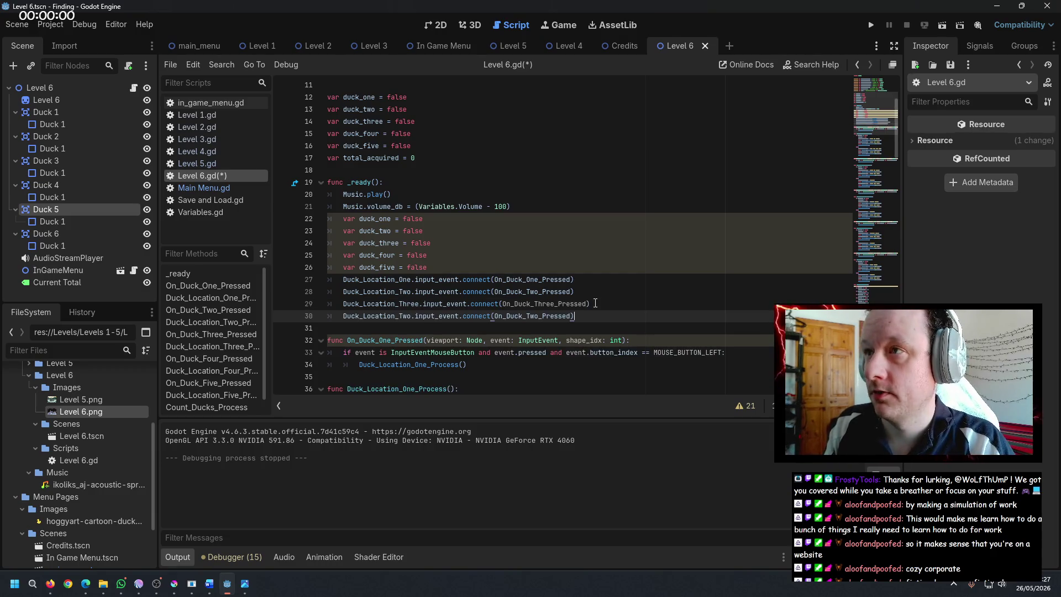
{"action": "key", "text": "Return"}
{"action": "key", "text": "ctrl+v"}
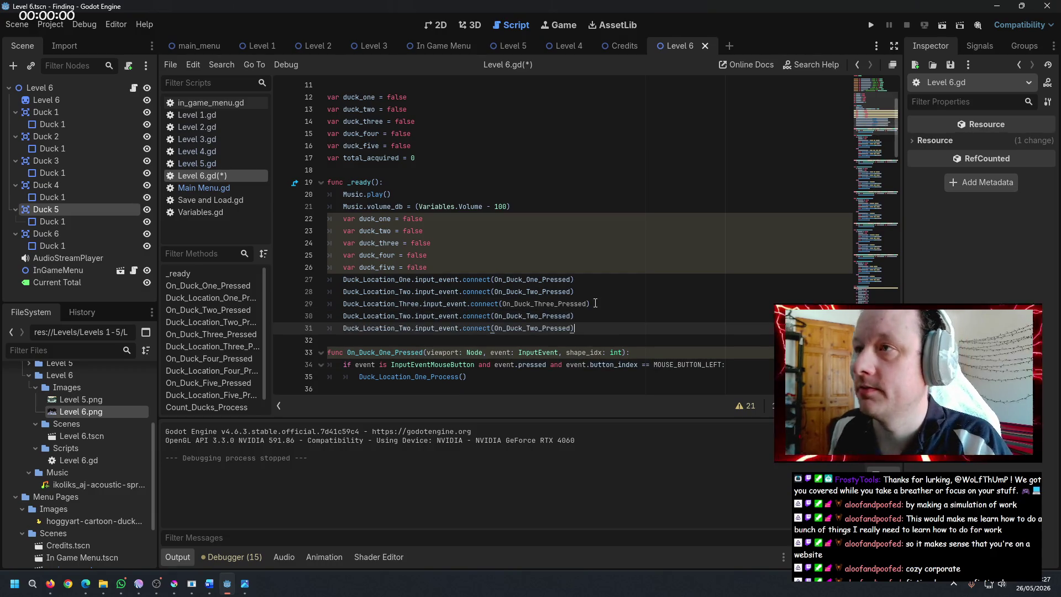
{"action": "left_click", "coordinate": [411, 317]}
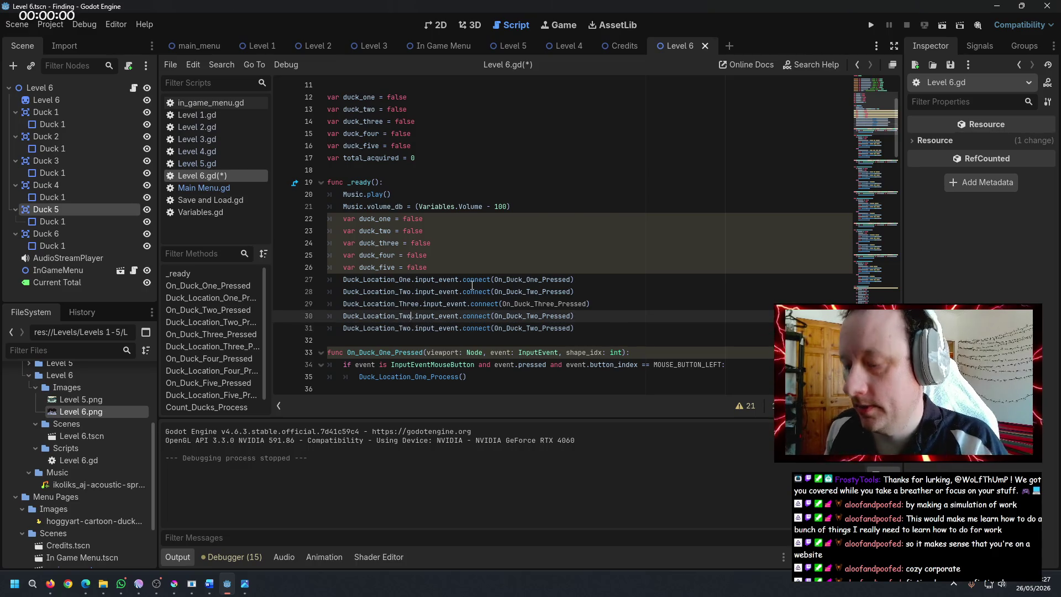
{"action": "key", "text": "BackSpace"}
{"action": "key", "text": "BackSpace"}
{"action": "key", "text": "BackSpace"}
{"action": "type", "text": "Four"}
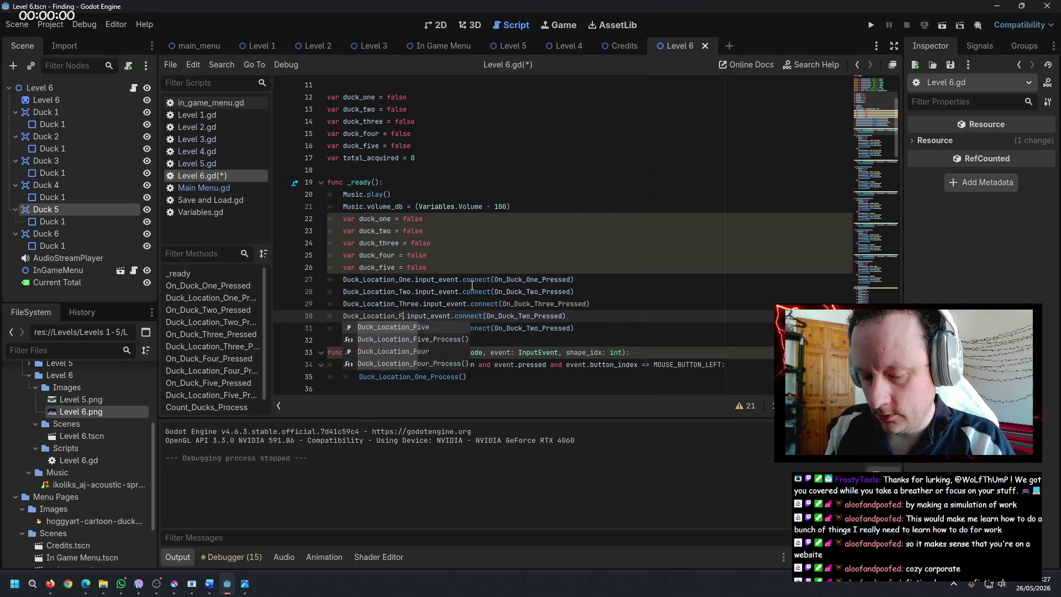
{"action": "left_click", "coordinate": [539, 317]}
{"action": "key", "text": "BackSpace"}
{"action": "key", "text": "BackSpace"}
{"action": "key", "text": "BackSpace"}
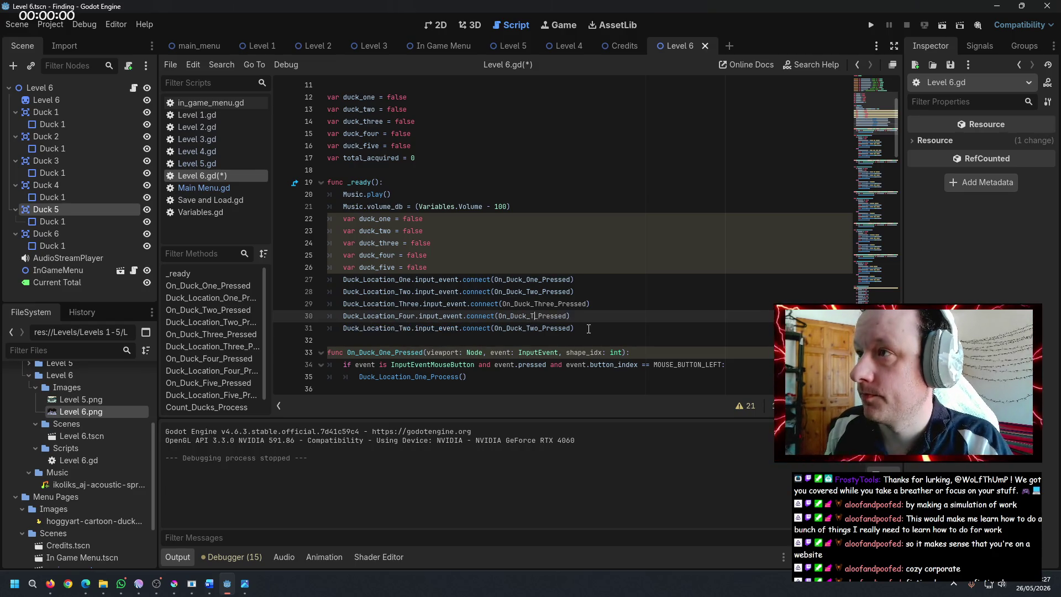
{"action": "type", "text": "Four"}
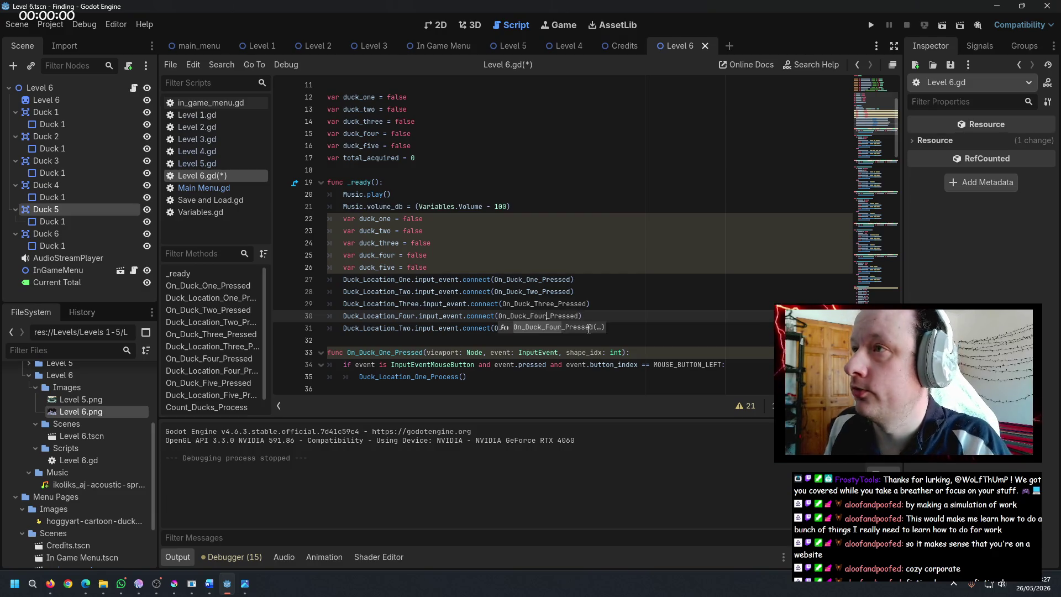
{"action": "left_click", "coordinate": [611, 269]}
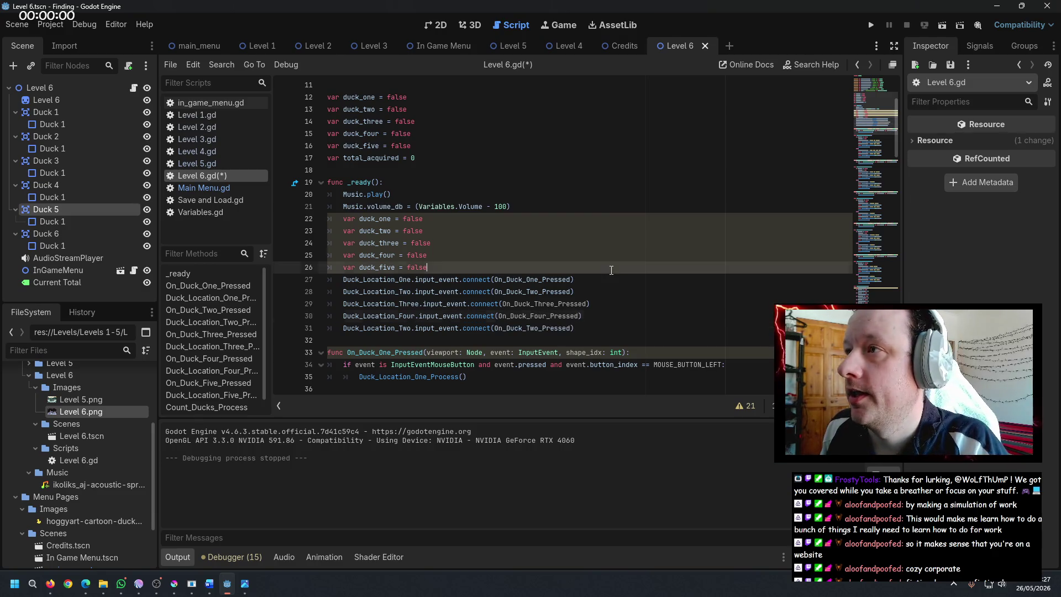
Change the last copy to Duck_Location_Five with its Five handler, then run the game.
{"action": "left_click", "coordinate": [404, 328]}
{"action": "key", "text": "Delete"}
{"action": "key", "text": "Delete"}
{"action": "key", "text": "BackSpace"}
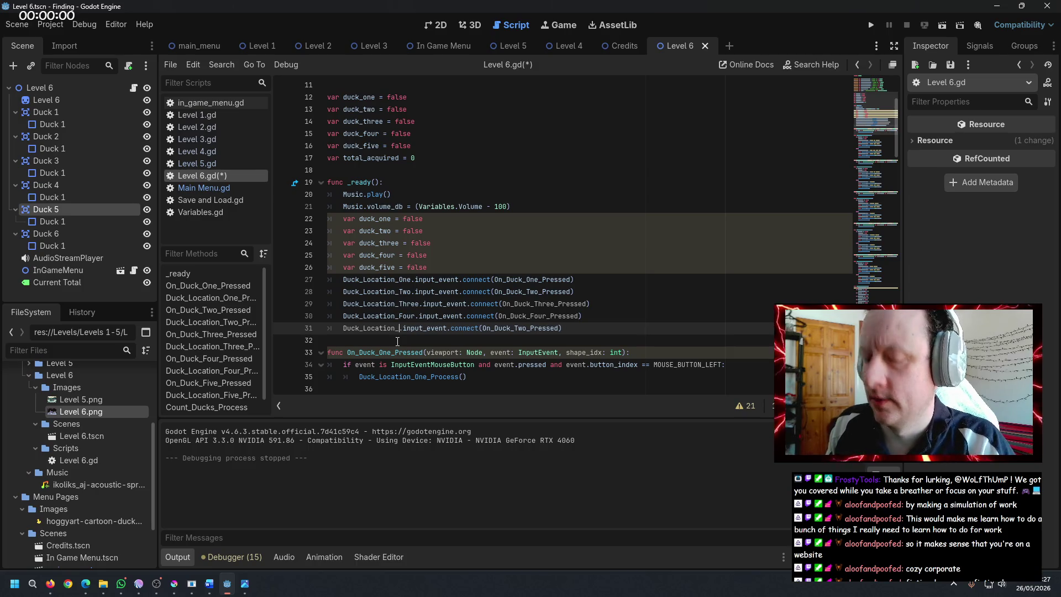
{"action": "type", "text": "Five"}
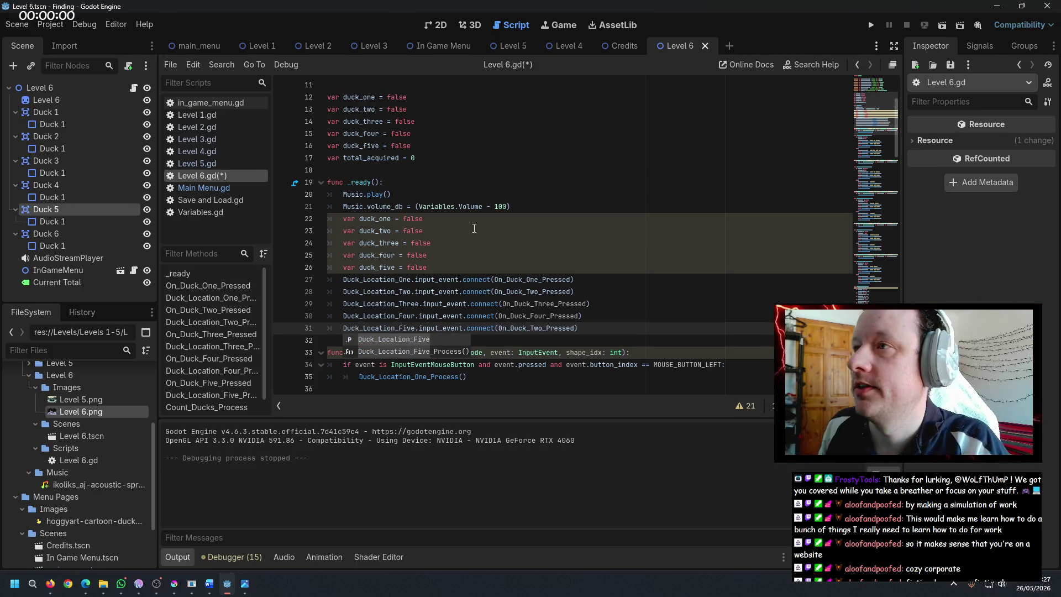
{"action": "left_click", "coordinate": [539, 328]}
{"action": "key", "text": "BackSpace"}
{"action": "key", "text": "BackSpace"}
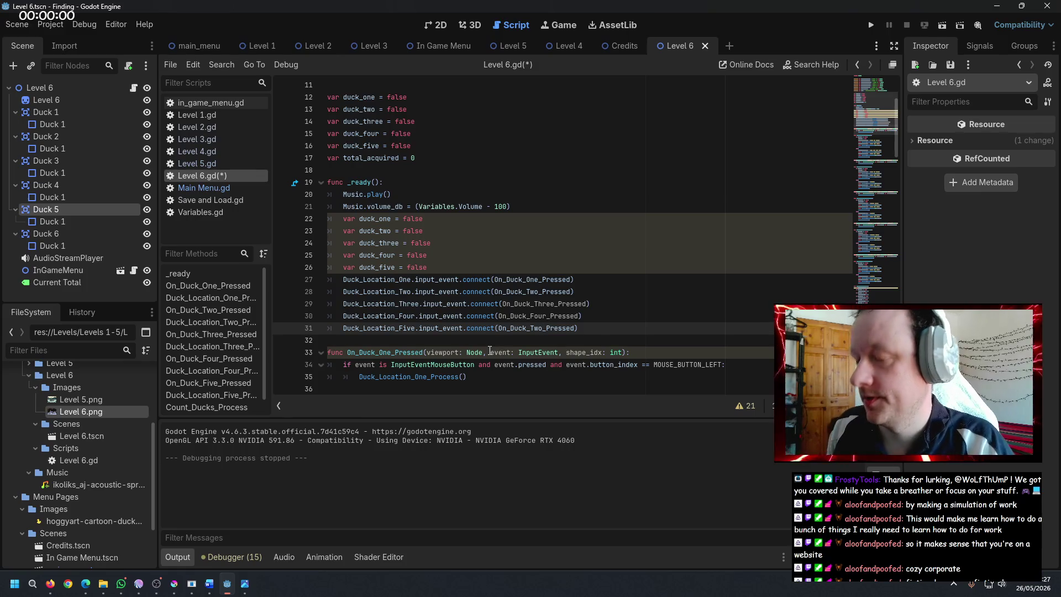
{"action": "key", "text": "BackSpace"}
{"action": "type", "text": "Five"}
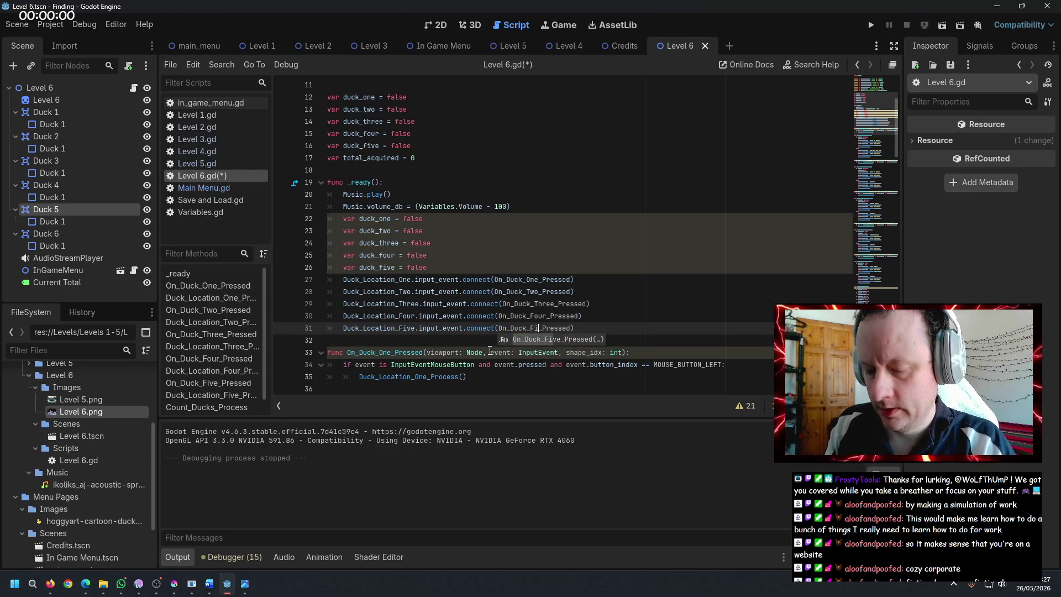
{"action": "left_click", "coordinate": [586, 280]}
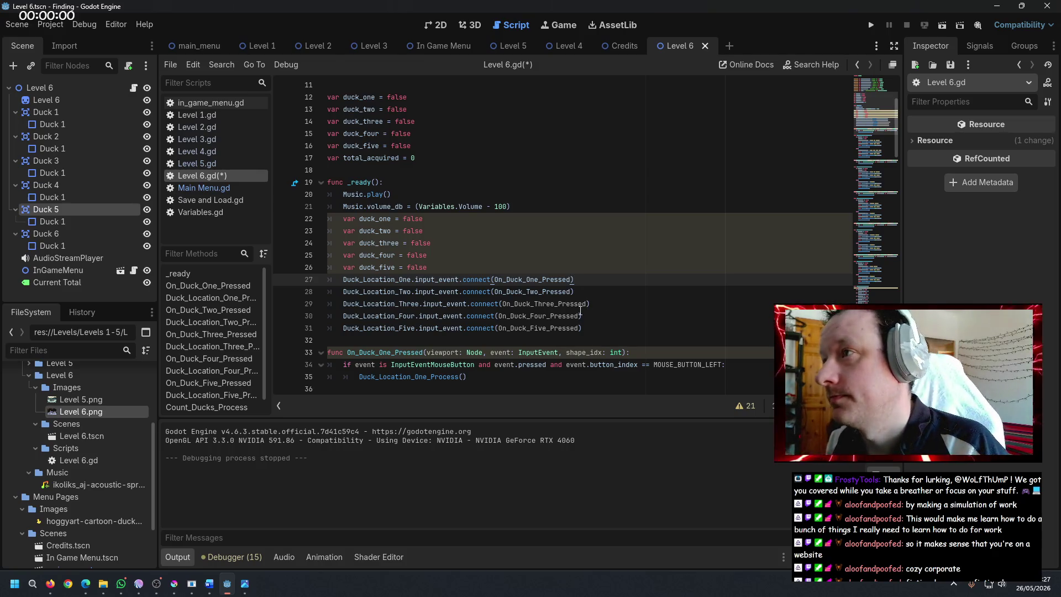
{"action": "left_click", "coordinate": [597, 326]}
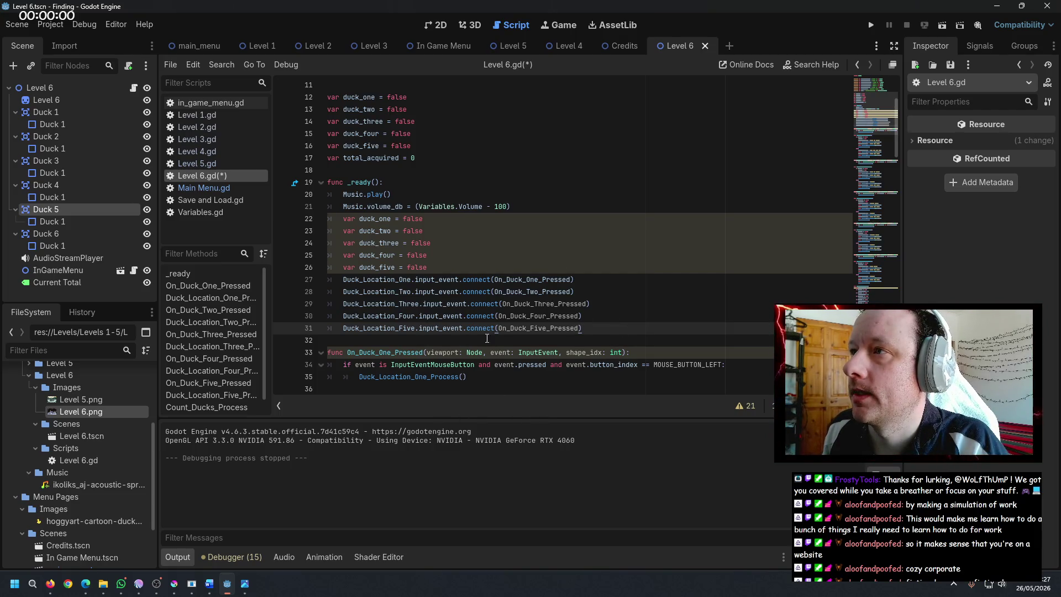
{"action": "left_click", "coordinate": [941, 26]}
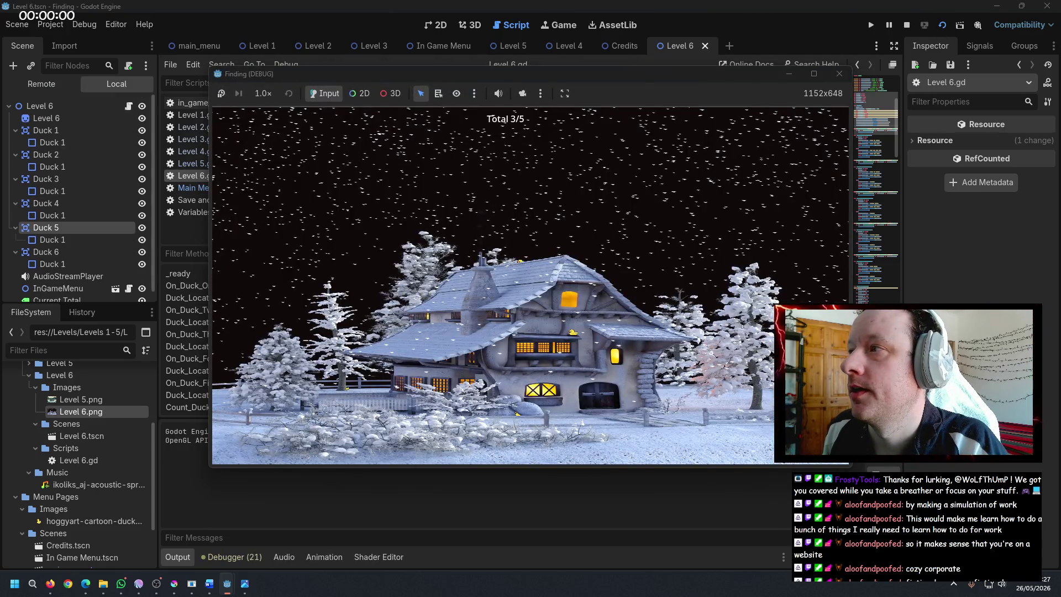
Find ducks near the house and on the roof until the count reaches 3, then re-click found ones to confirm Quack.
{"action": "left_click", "coordinate": [714, 396]}
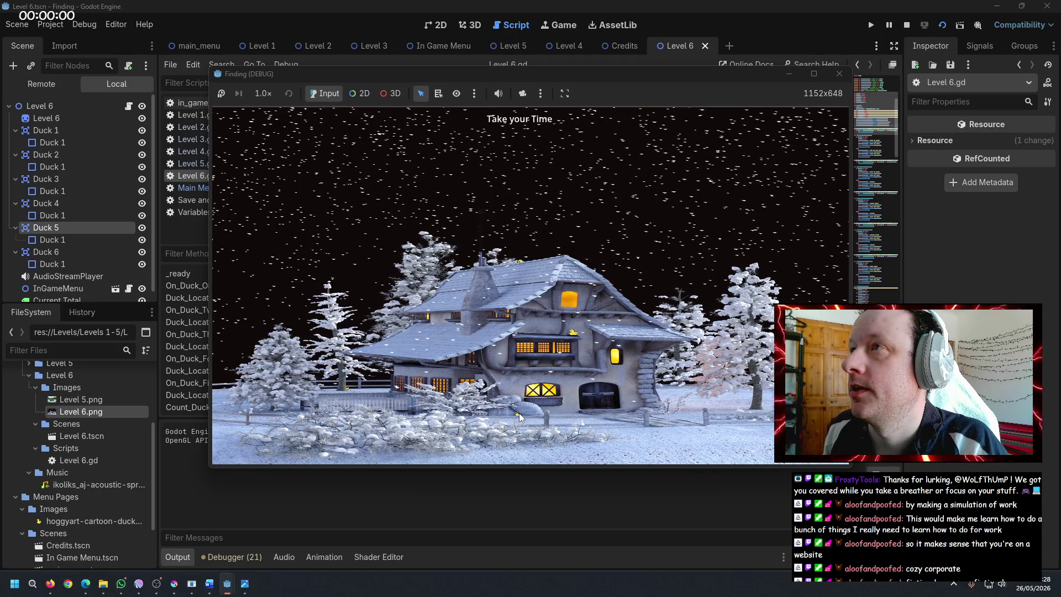
{"action": "left_click", "coordinate": [516, 414]}
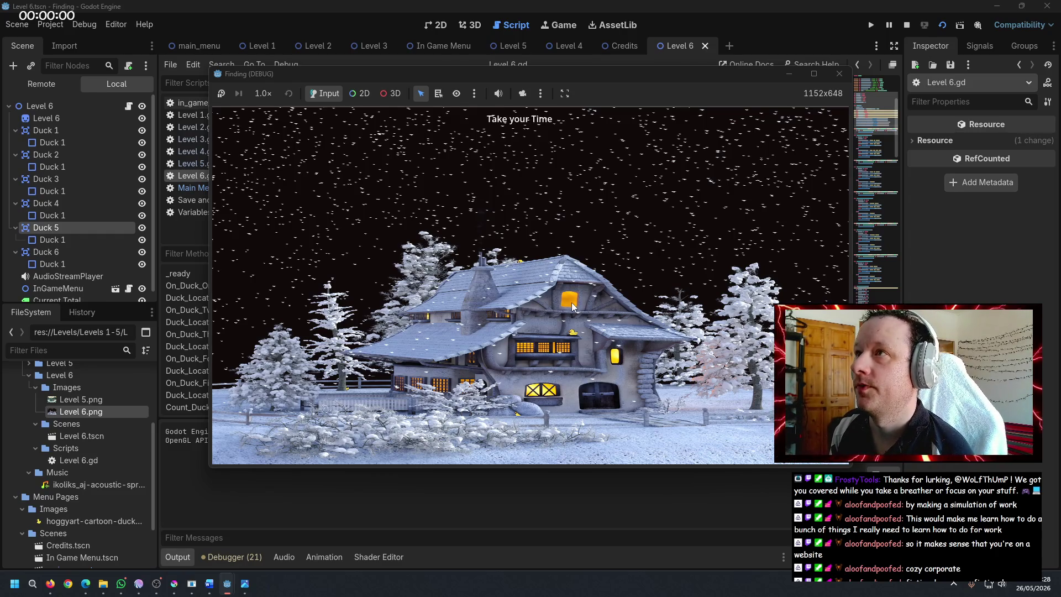
{"action": "left_click", "coordinate": [573, 334]}
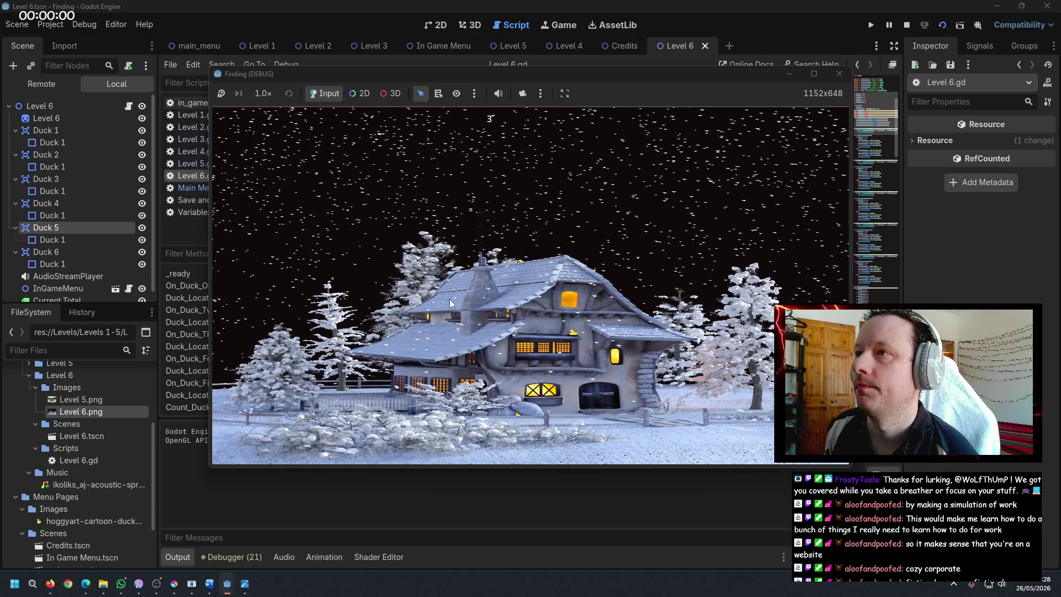
{"action": "left_click", "coordinate": [519, 262]}
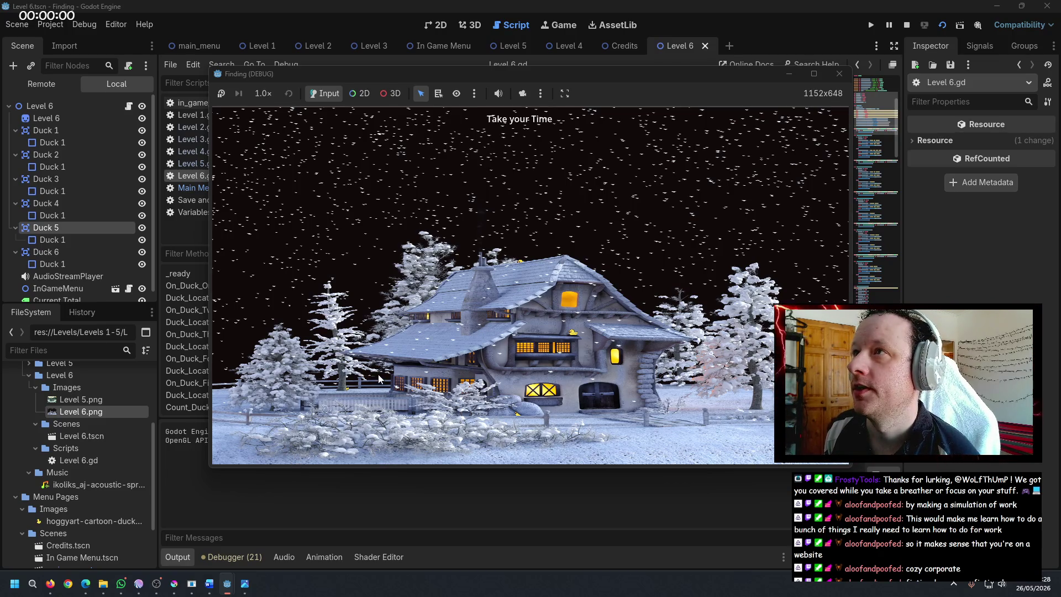
{"action": "left_click", "coordinate": [347, 389]}
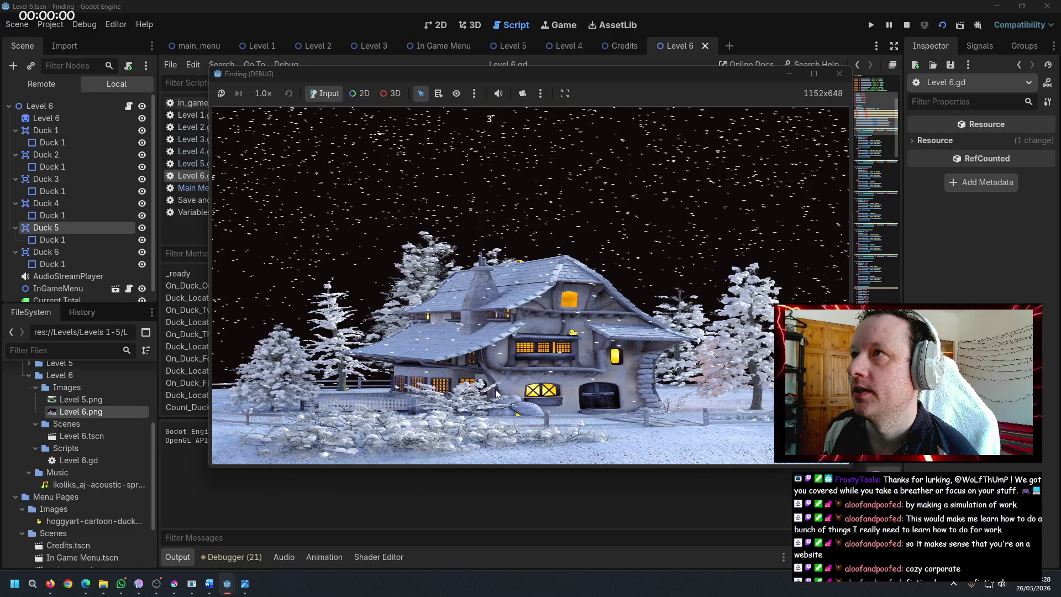
{"action": "left_click", "coordinate": [519, 261]}
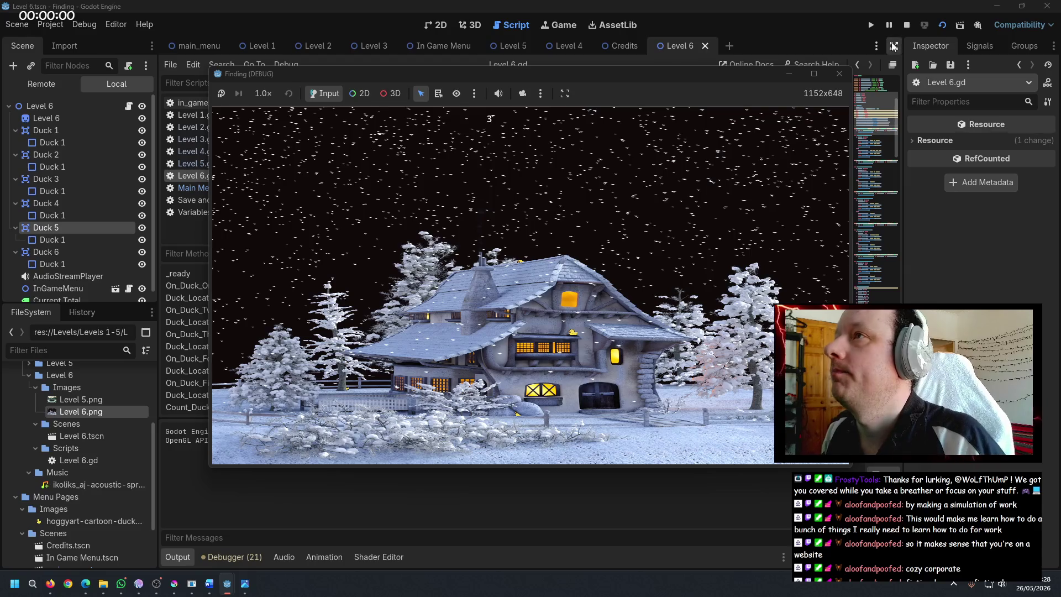
Stop the test run and scroll through Level 6.gd, checking the duck_four declaration and press handlers.
{"action": "left_click", "coordinate": [840, 74]}
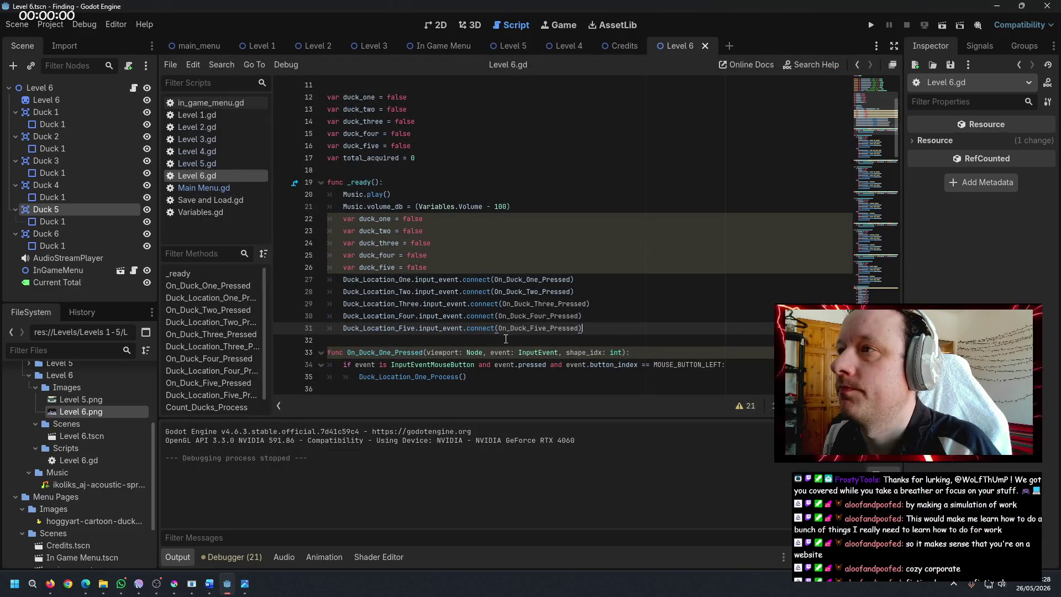
{"action": "scroll", "coordinate": [505, 339], "scroll_direction": "down", "scroll_amount": 18}
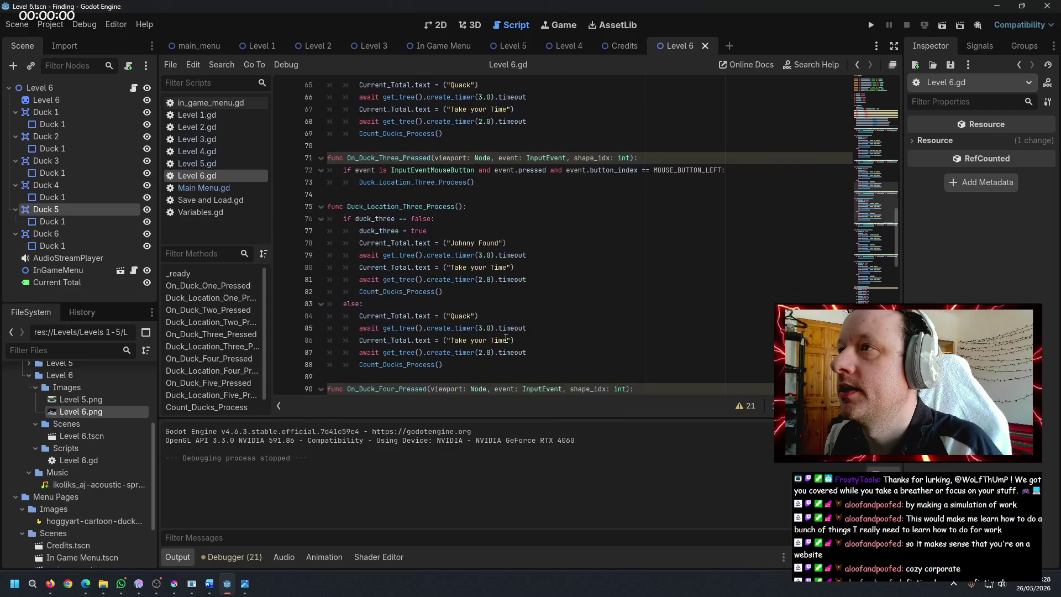
{"action": "scroll", "coordinate": [505, 339], "scroll_direction": "down", "scroll_amount": 14}
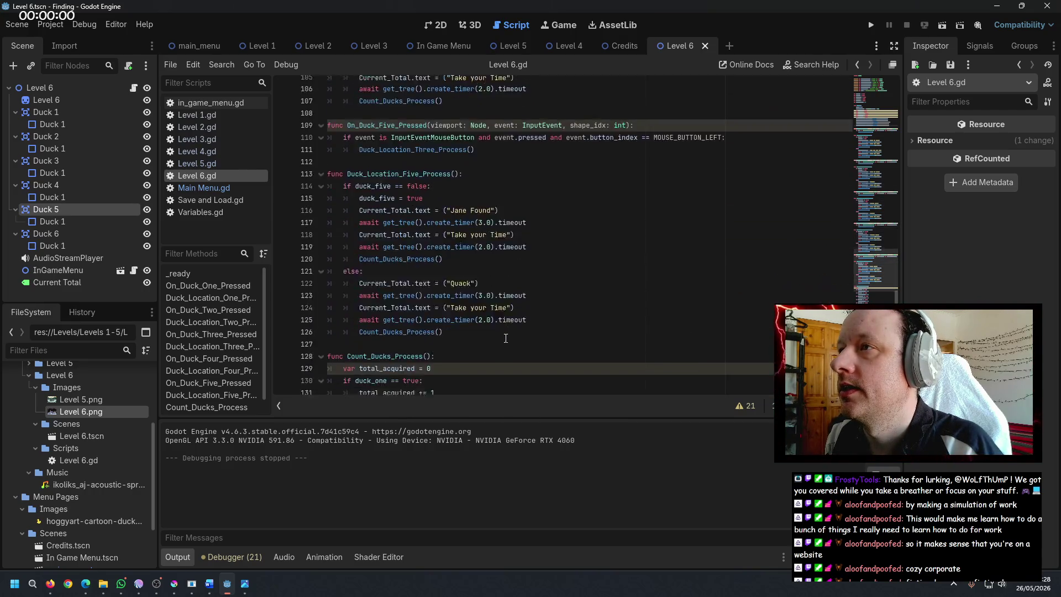
{"action": "scroll", "coordinate": [505, 339], "scroll_direction": "down", "scroll_amount": 6}
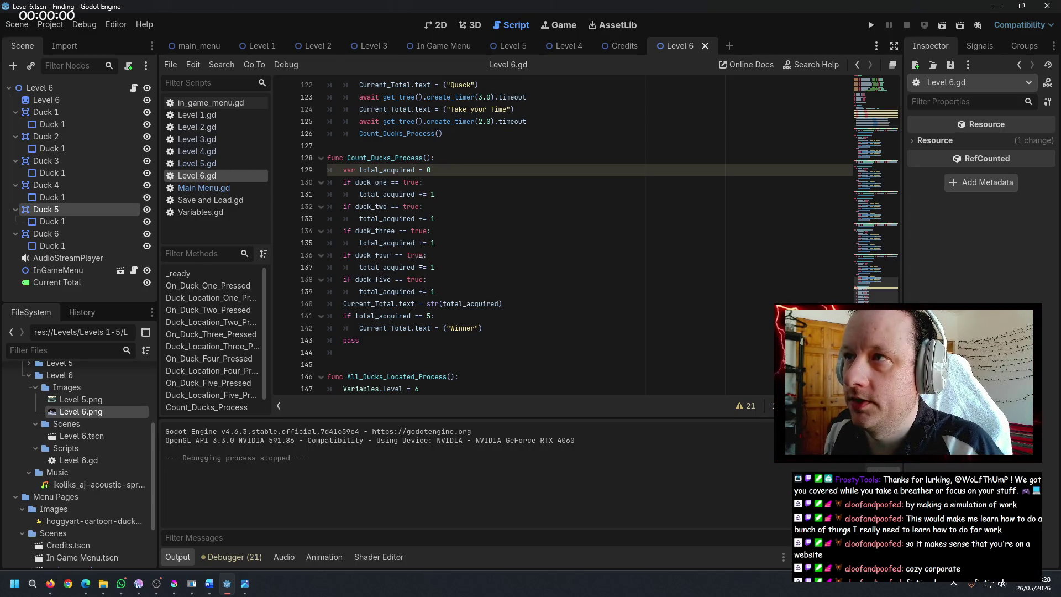
{"action": "scroll", "coordinate": [445, 279], "scroll_direction": "up", "scroll_amount": 20}
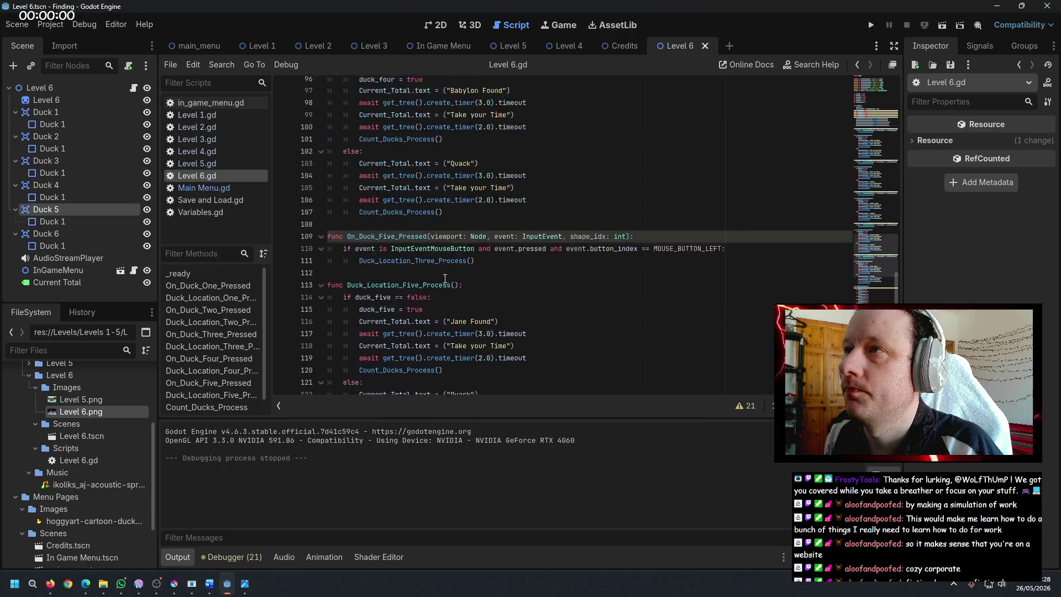
{"action": "scroll", "coordinate": [445, 279], "scroll_direction": "up", "scroll_amount": 16}
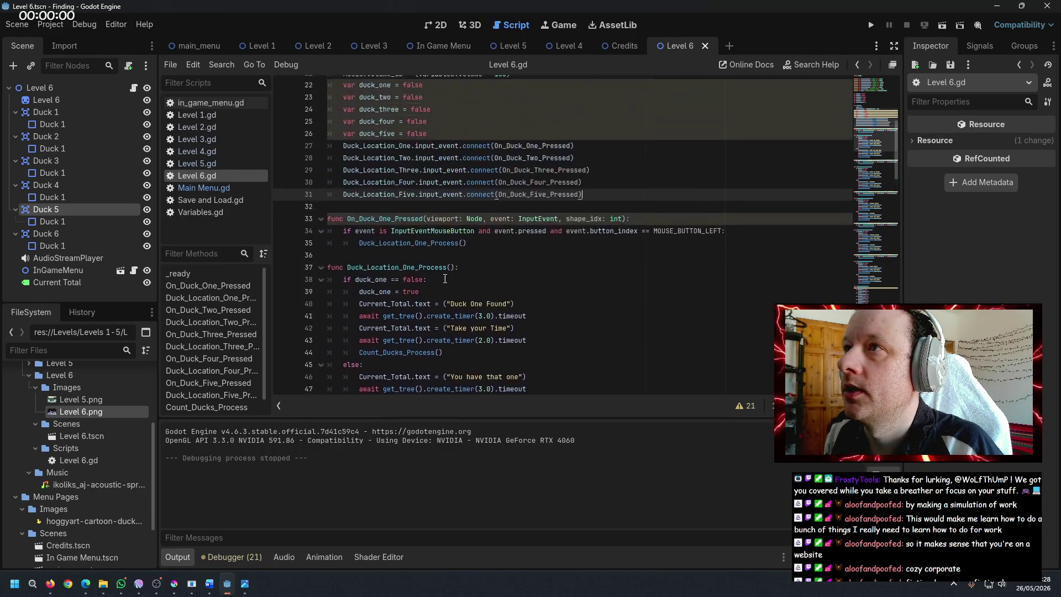
{"action": "left_click", "coordinate": [376, 207]}
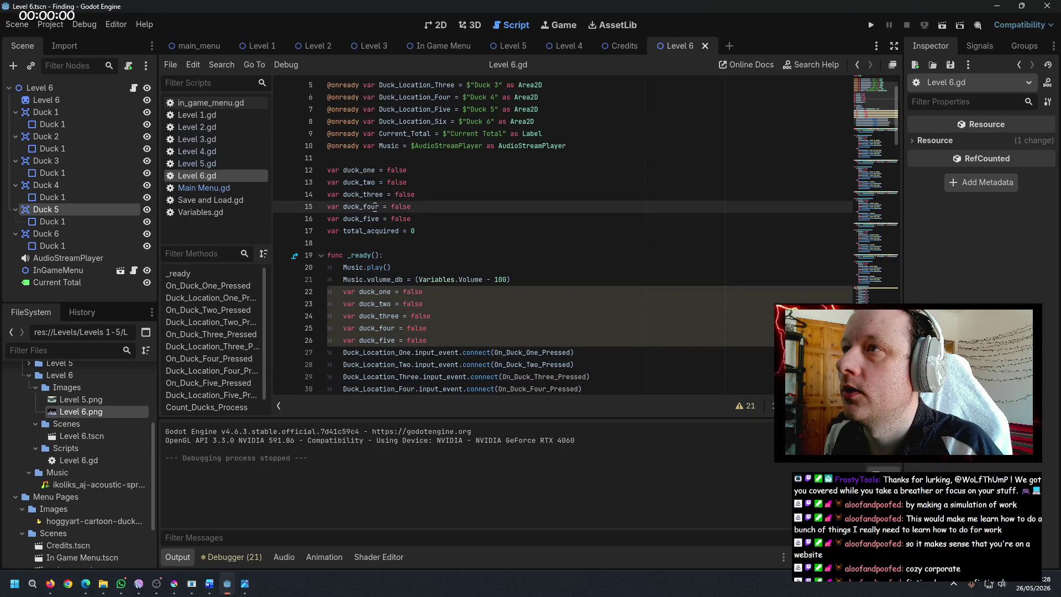
{"action": "scroll", "coordinate": [482, 345], "scroll_direction": "down", "scroll_amount": 20}
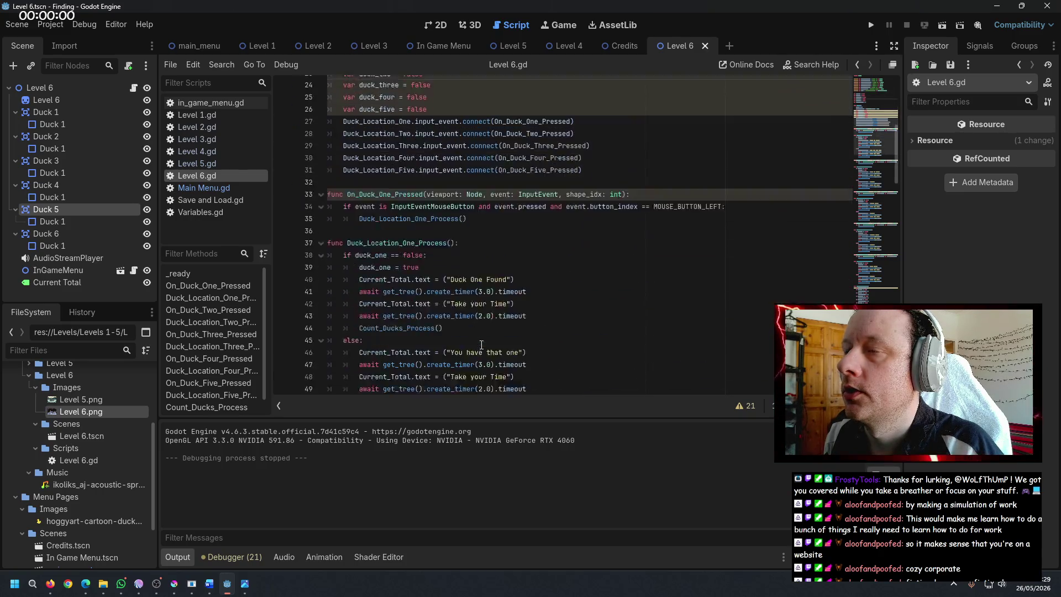
{"action": "scroll", "coordinate": [481, 345], "scroll_direction": "down", "scroll_amount": 3}
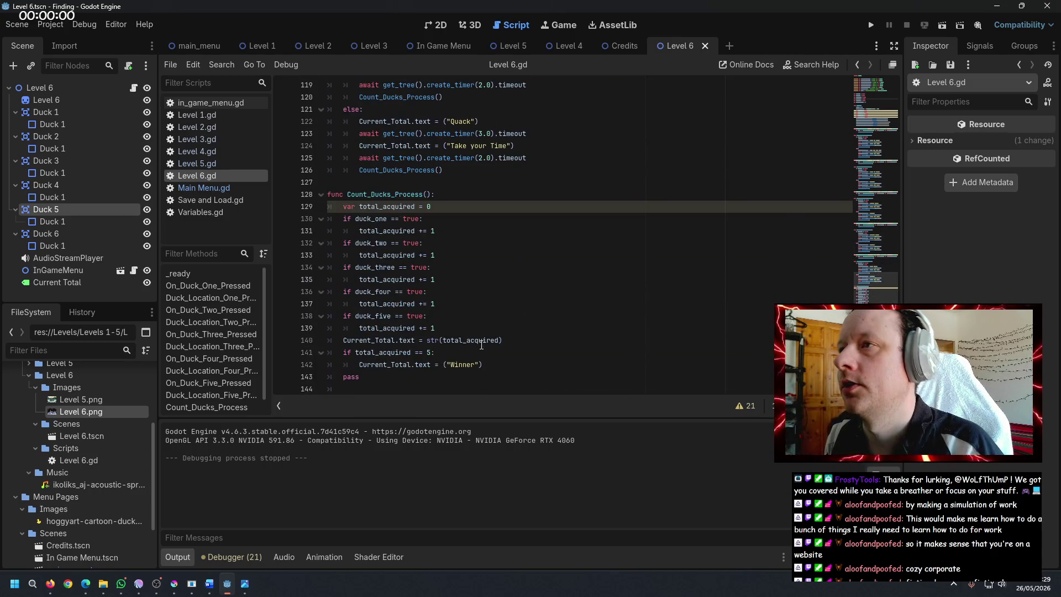
{"action": "scroll", "coordinate": [426, 257], "scroll_direction": "up", "scroll_amount": 4}
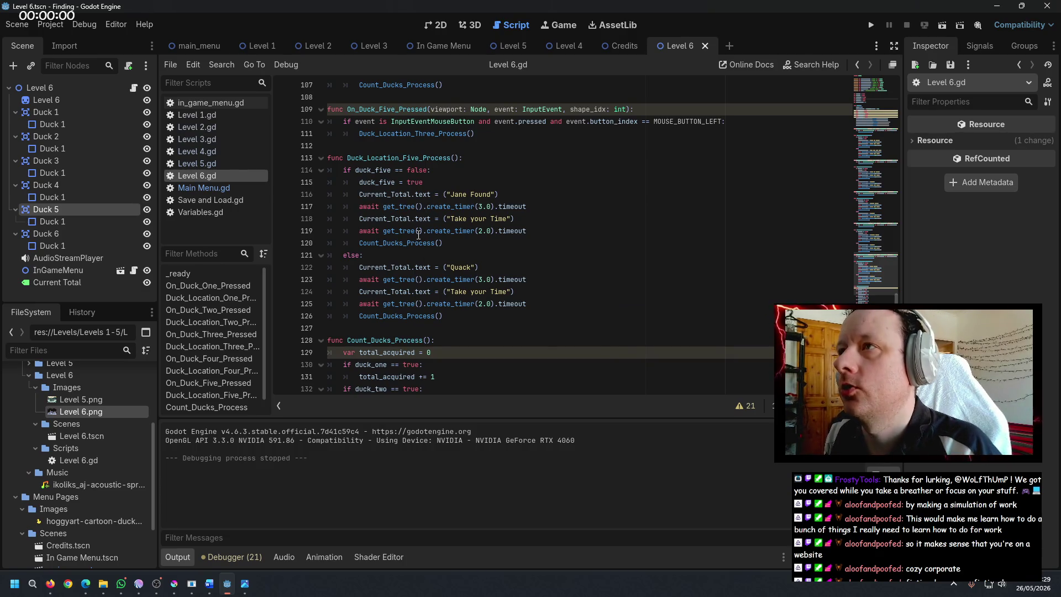
{"action": "scroll", "coordinate": [419, 234], "scroll_direction": "up", "scroll_amount": 3}
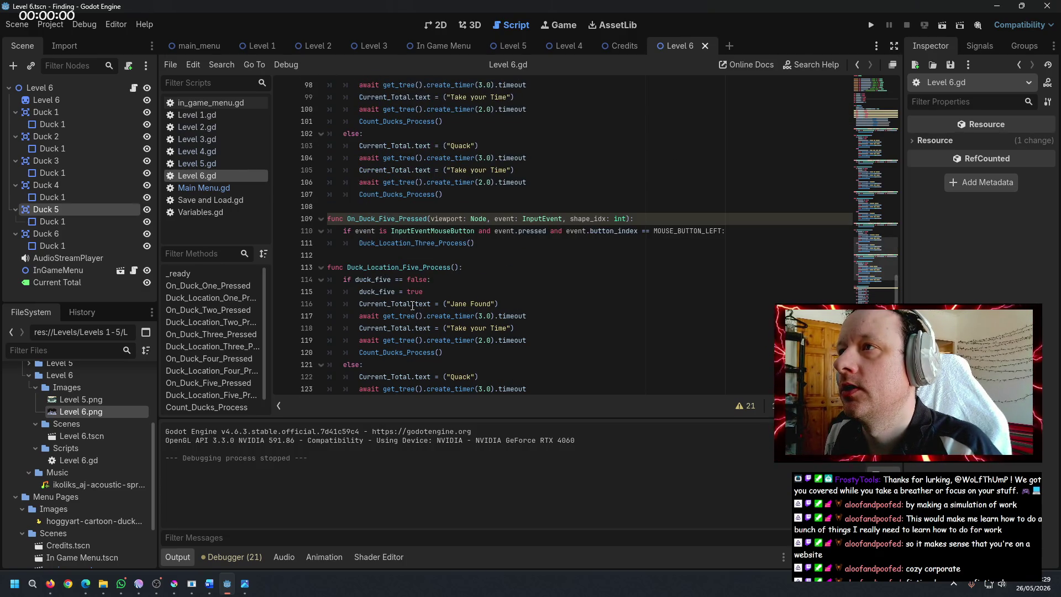
Make On_Duck_Five_Pressed call Duck_Location_Five_Process() using autocomplete.
{"action": "left_click", "coordinate": [436, 245]}
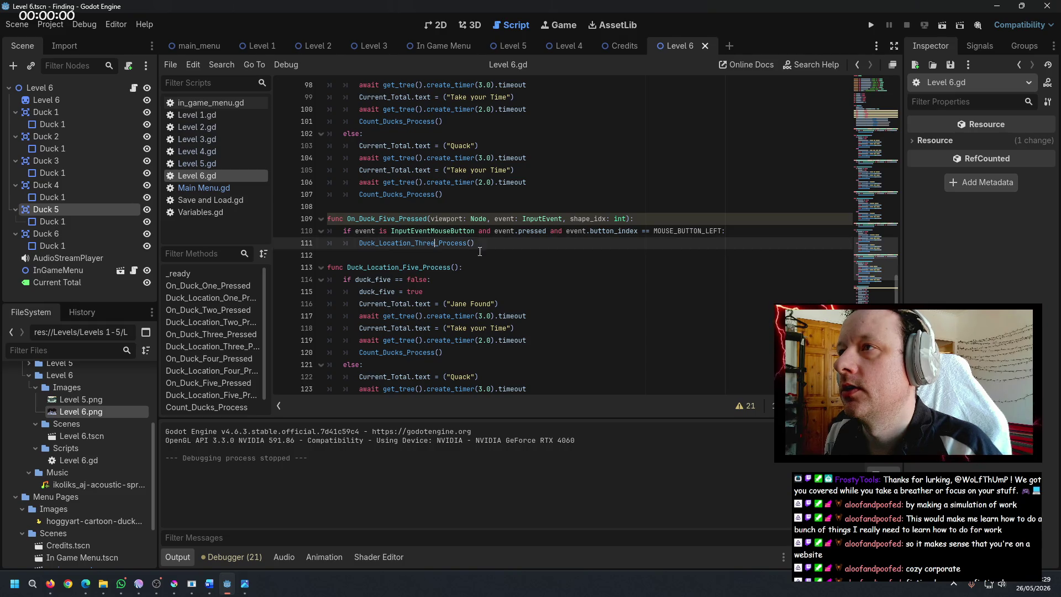
{"action": "key", "text": "BackSpace"}
{"action": "key", "text": "BackSpace"}
{"action": "key", "text": "BackSpace"}
{"action": "type", "text": "Fiv"}
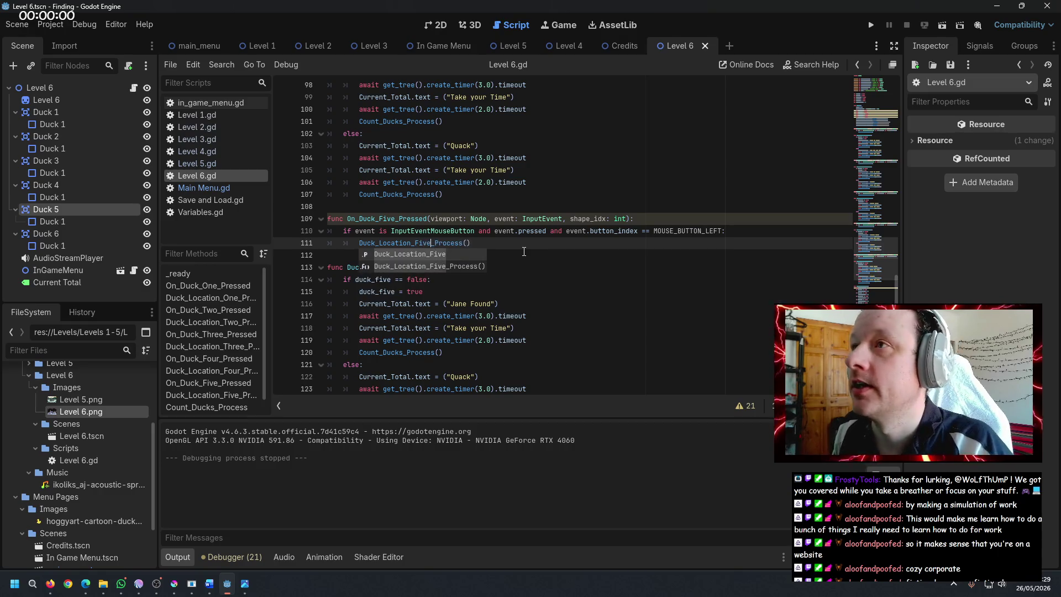
{"action": "key", "text": "Return"}
Make On_Duck_Four_Pressed call Duck_Location_Four_Process() instead of the duck-three process.
{"action": "scroll", "coordinate": [565, 239], "scroll_direction": "up", "scroll_amount": 3}
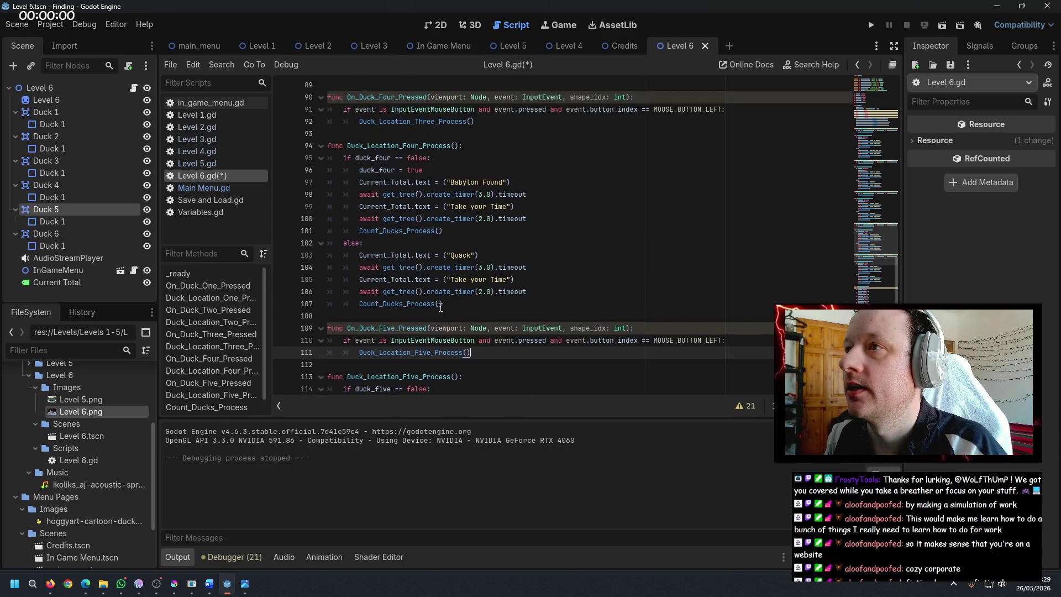
{"action": "scroll", "coordinate": [419, 230], "scroll_direction": "up", "scroll_amount": 1}
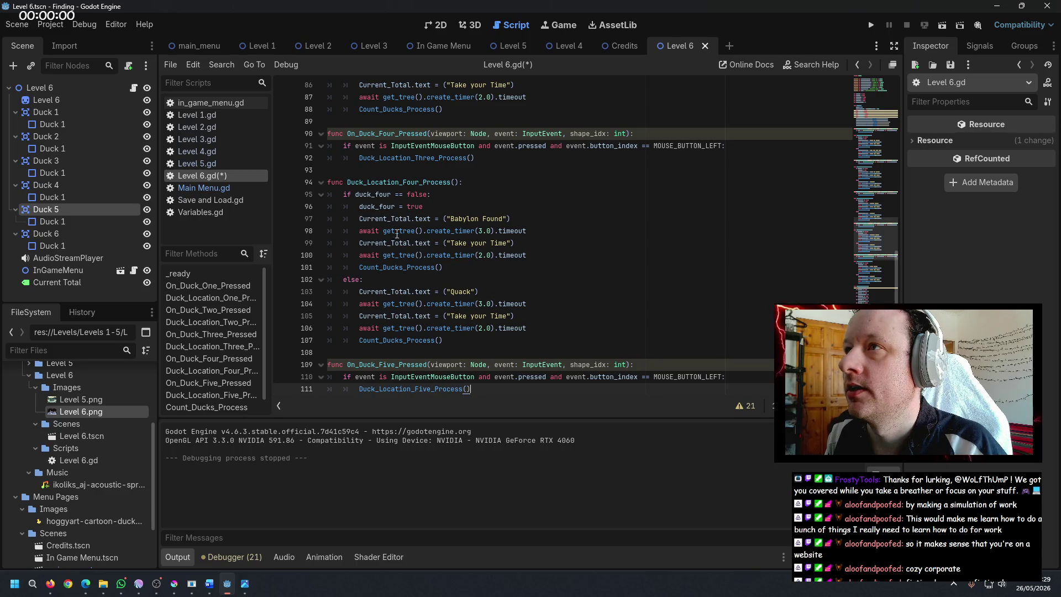
{"action": "left_click", "coordinate": [434, 159]}
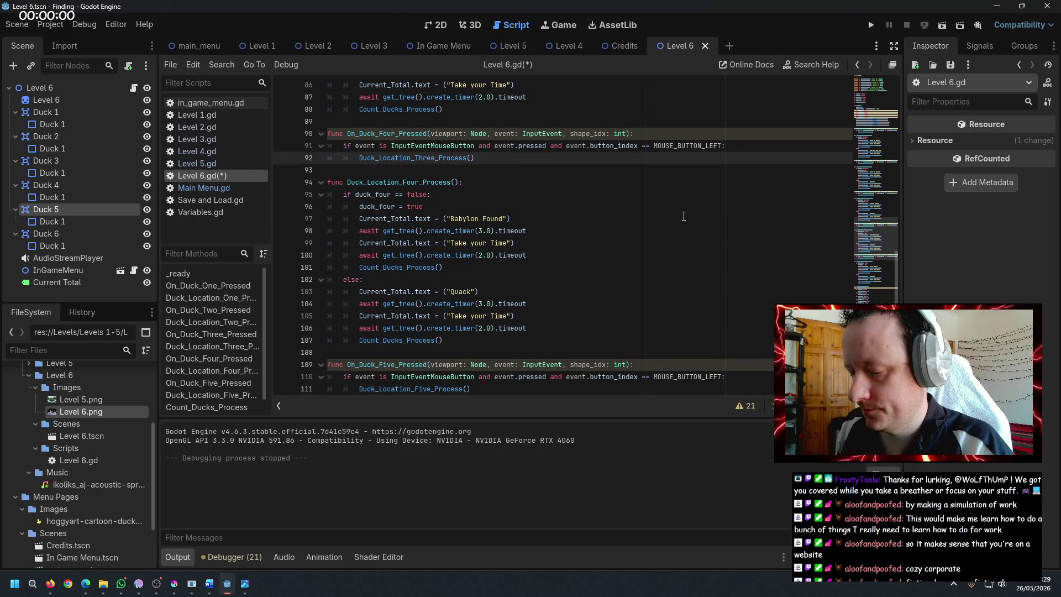
{"action": "key", "text": "BackSpace"}
{"action": "key", "text": "BackSpace"}
{"action": "key", "text": "BackSpace"}
{"action": "type", "text": "Four"}
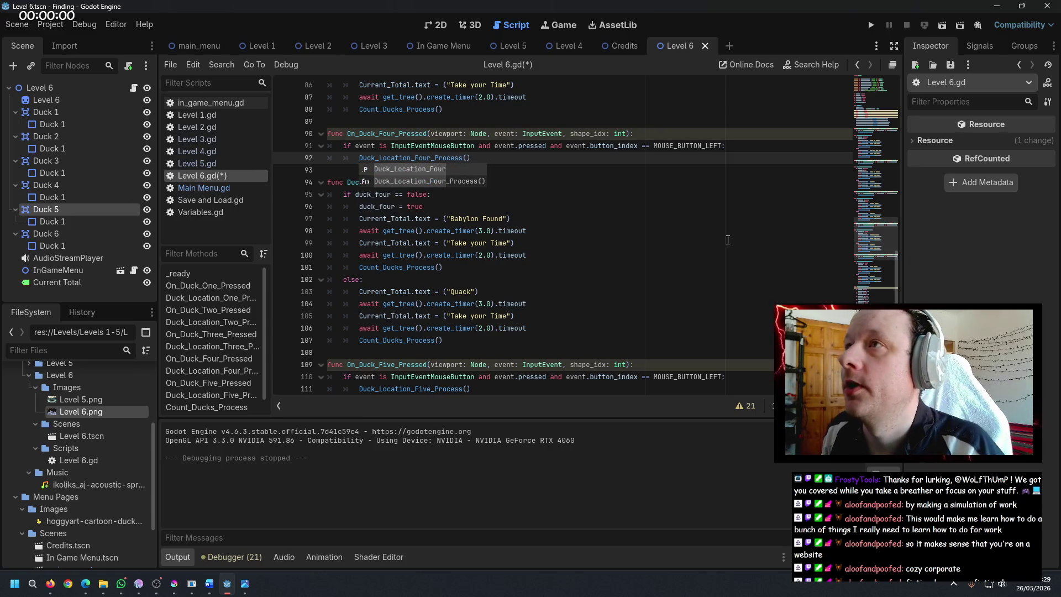
{"action": "scroll", "coordinate": [728, 239], "scroll_direction": "up", "scroll_amount": 5}
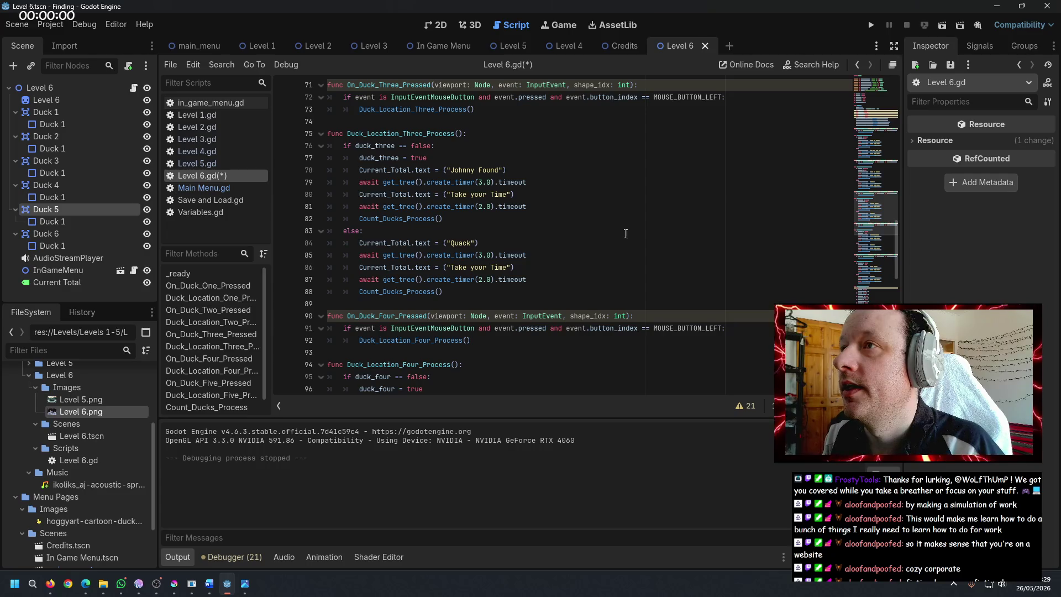
Run Level 6 and find the ducks near the house, on the roof and the last one, then close on Winner.
{"action": "left_click", "coordinate": [943, 24]}
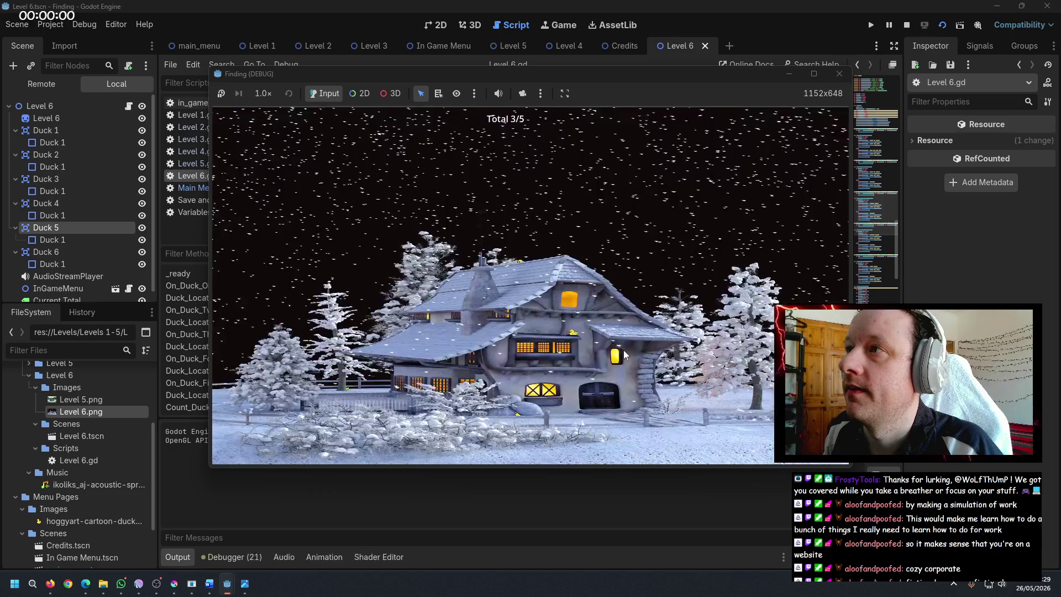
{"action": "left_click", "coordinate": [347, 388]}
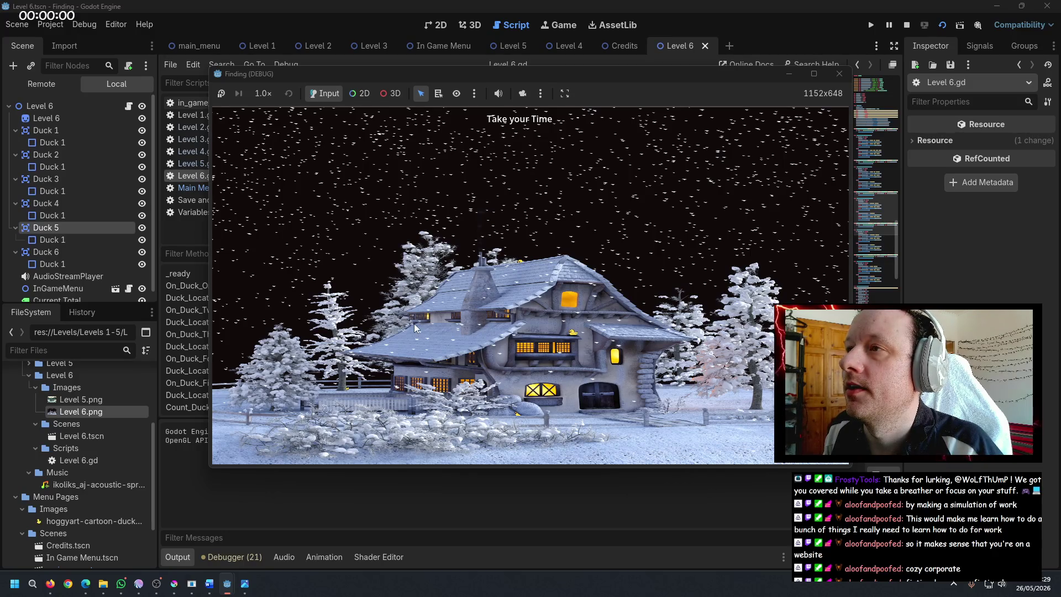
{"action": "left_click", "coordinate": [522, 261]}
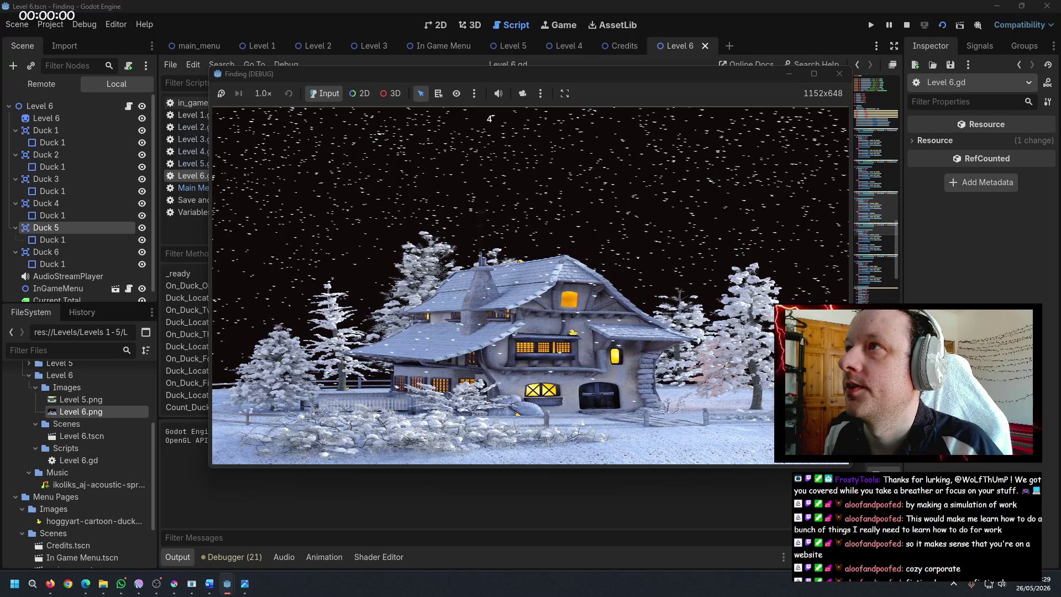
{"action": "left_click", "coordinate": [503, 428]}
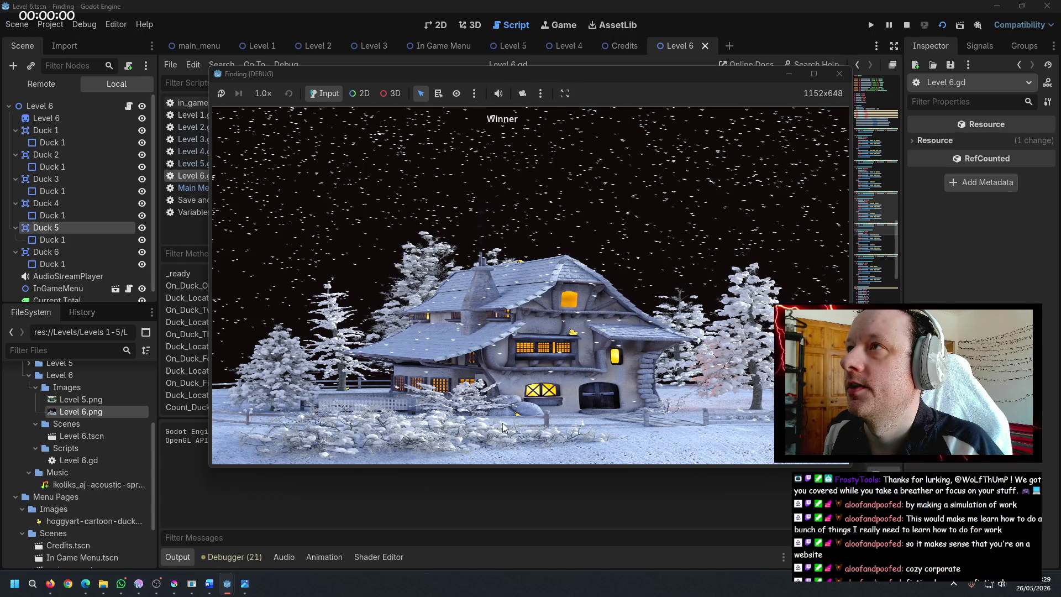
{"action": "left_click", "coordinate": [839, 74]}
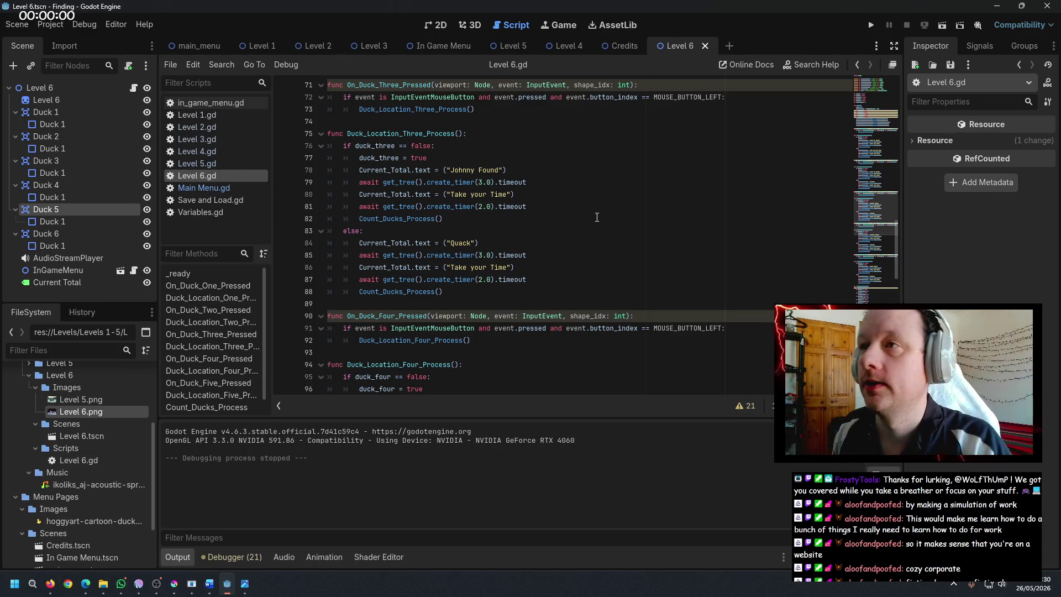
Delete the pass statement on line 143 of Level 6.gd.
{"action": "scroll", "coordinate": [498, 271], "scroll_direction": "down", "scroll_amount": 8}
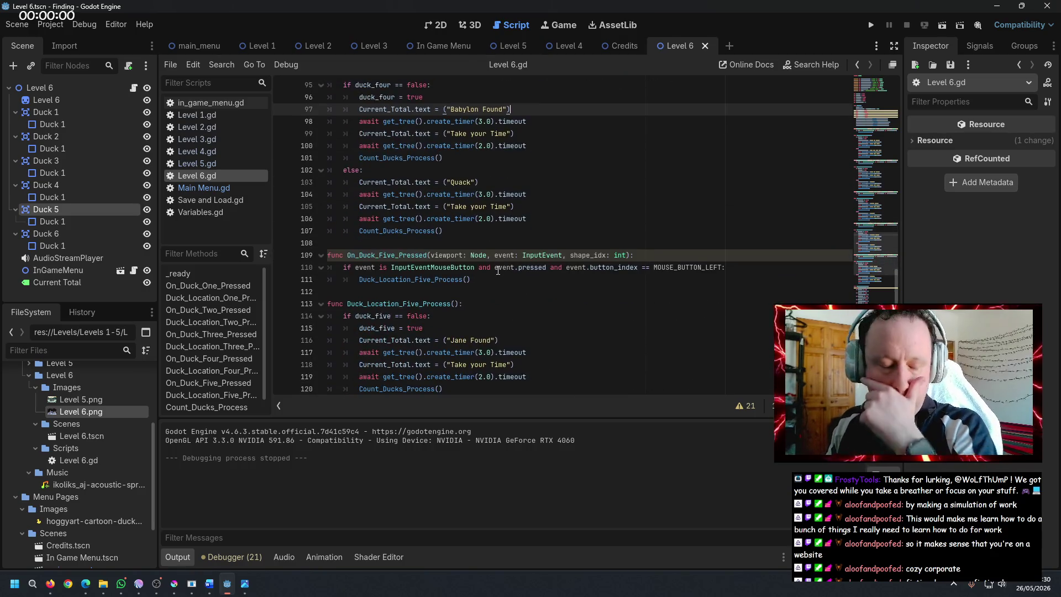
{"action": "scroll", "coordinate": [498, 271], "scroll_direction": "down", "scroll_amount": 5}
{"action": "scroll", "coordinate": [544, 339], "scroll_direction": "up", "scroll_amount": 5}
{"action": "scroll", "coordinate": [544, 339], "scroll_direction": "up", "scroll_amount": 12}
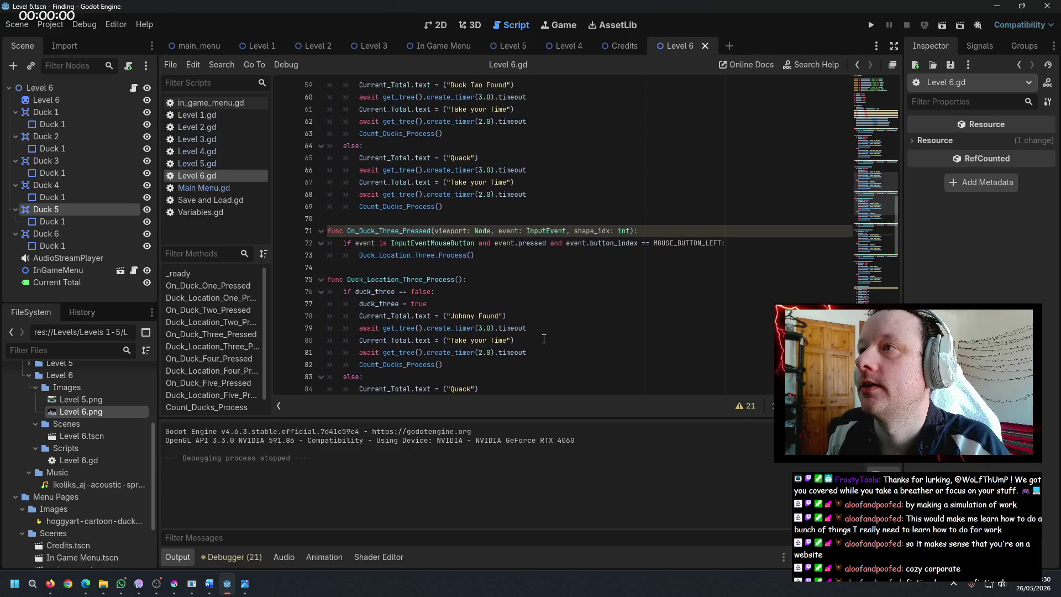
{"action": "scroll", "coordinate": [544, 339], "scroll_direction": "down", "scroll_amount": 20}
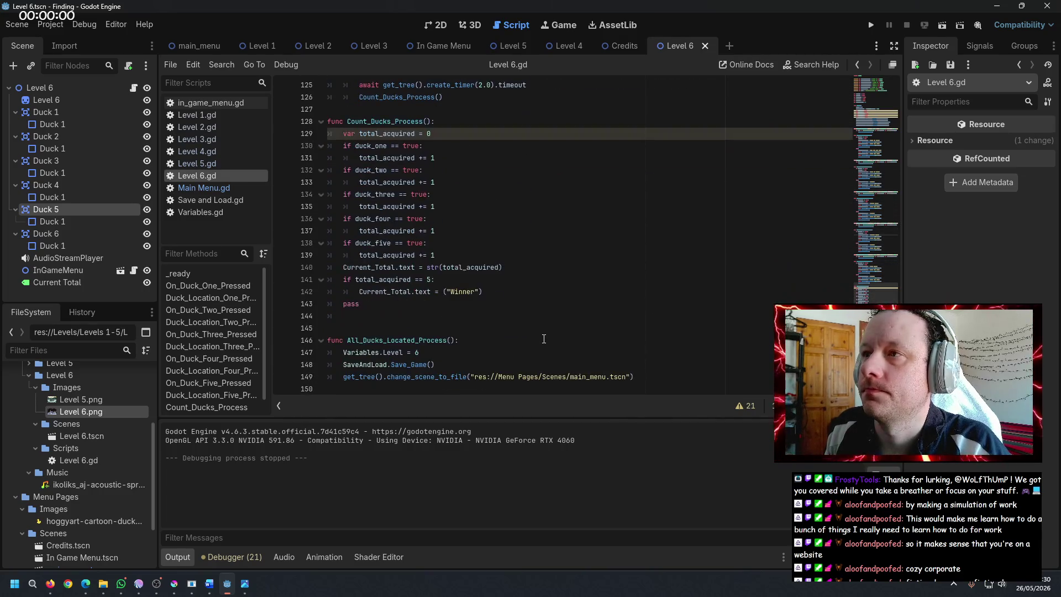
{"action": "double_click", "coordinate": [350, 305]}
{"action": "key", "text": "BackSpace"}
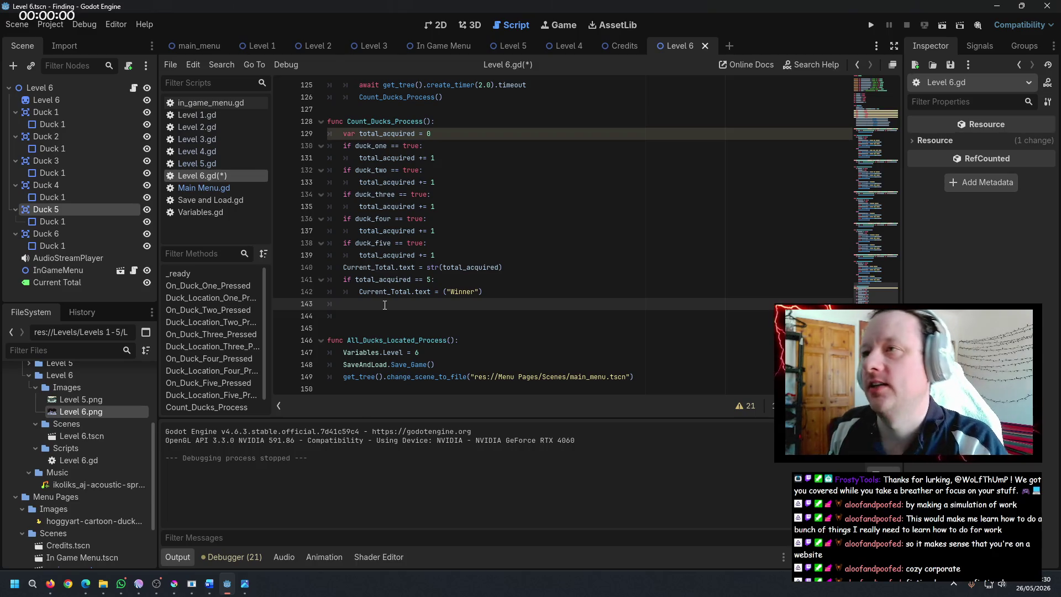
Compare the script with the browser reference, then open the Project menu from line 144.
{"action": "scroll", "coordinate": [496, 286], "scroll_direction": "up", "scroll_amount": 5}
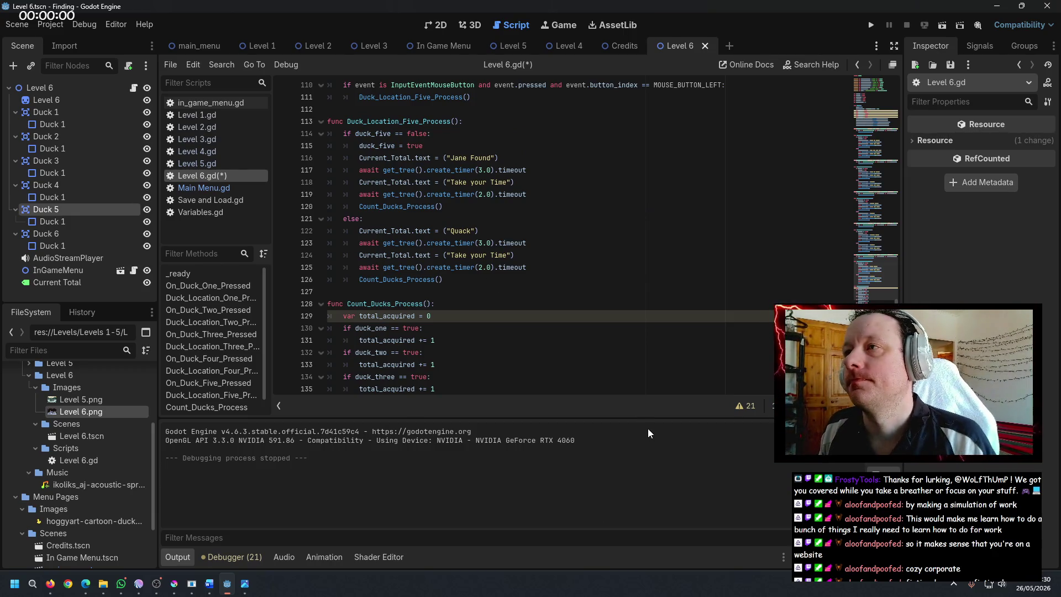
{"action": "scroll", "coordinate": [565, 199], "scroll_direction": "up", "scroll_amount": 1}
{"action": "scroll", "coordinate": [565, 199], "scroll_direction": "up", "scroll_amount": 20}
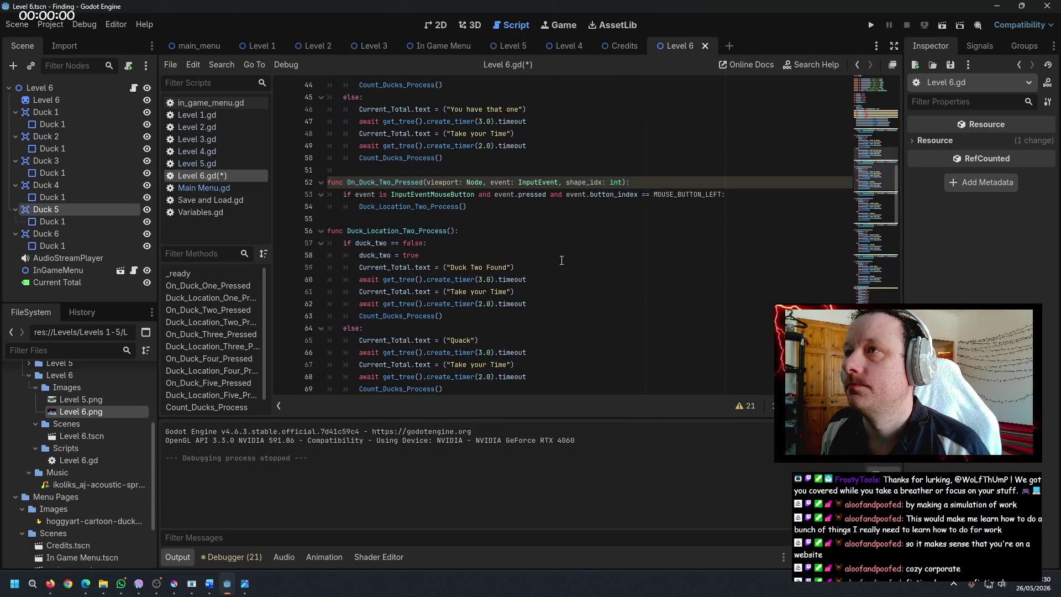
{"action": "scroll", "coordinate": [561, 261], "scroll_direction": "up", "scroll_amount": 11}
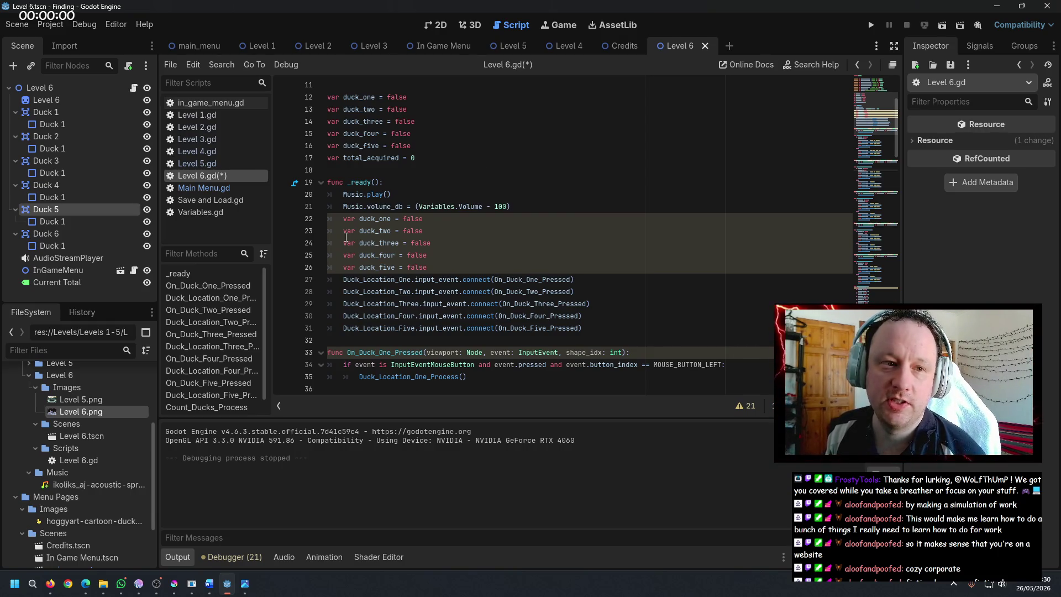
{"action": "key", "text": "alt+Tab"}
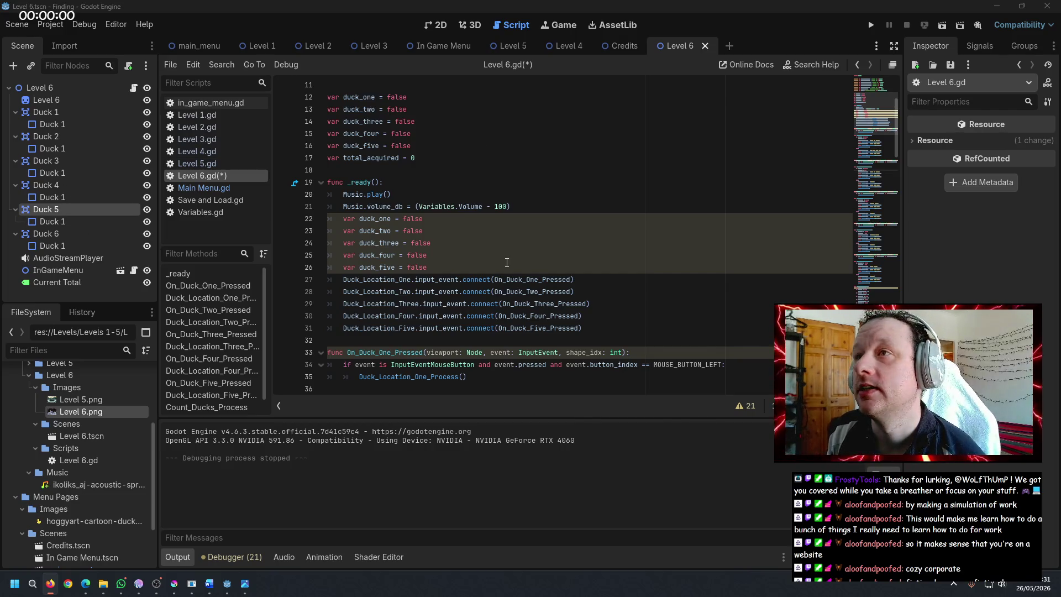
{"action": "scroll", "coordinate": [507, 262], "scroll_direction": "down", "scroll_amount": 20}
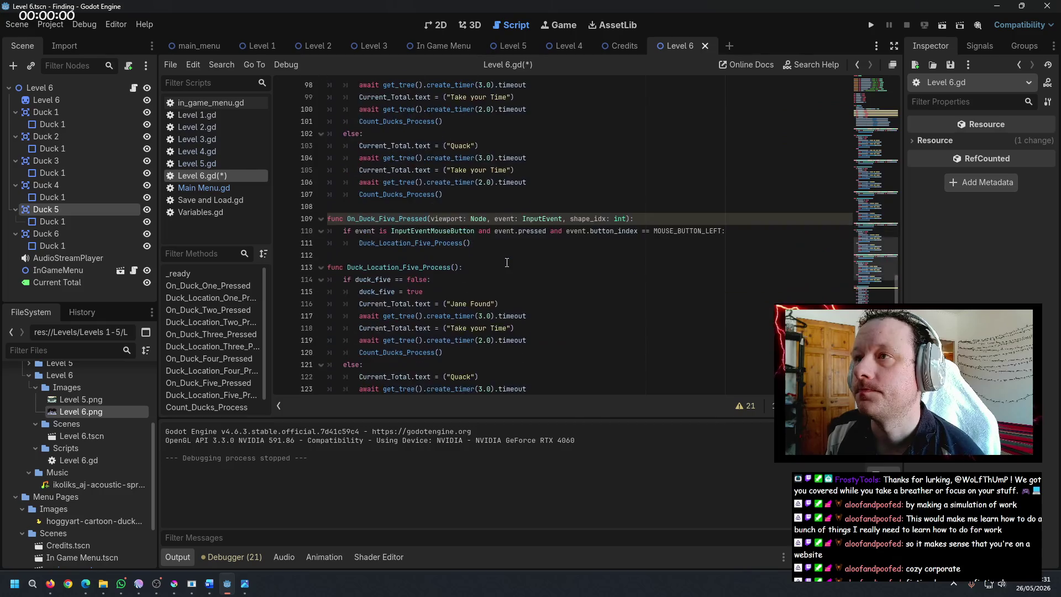
{"action": "scroll", "coordinate": [507, 262], "scroll_direction": "down", "scroll_amount": 9}
{"action": "left_click", "coordinate": [539, 315]}
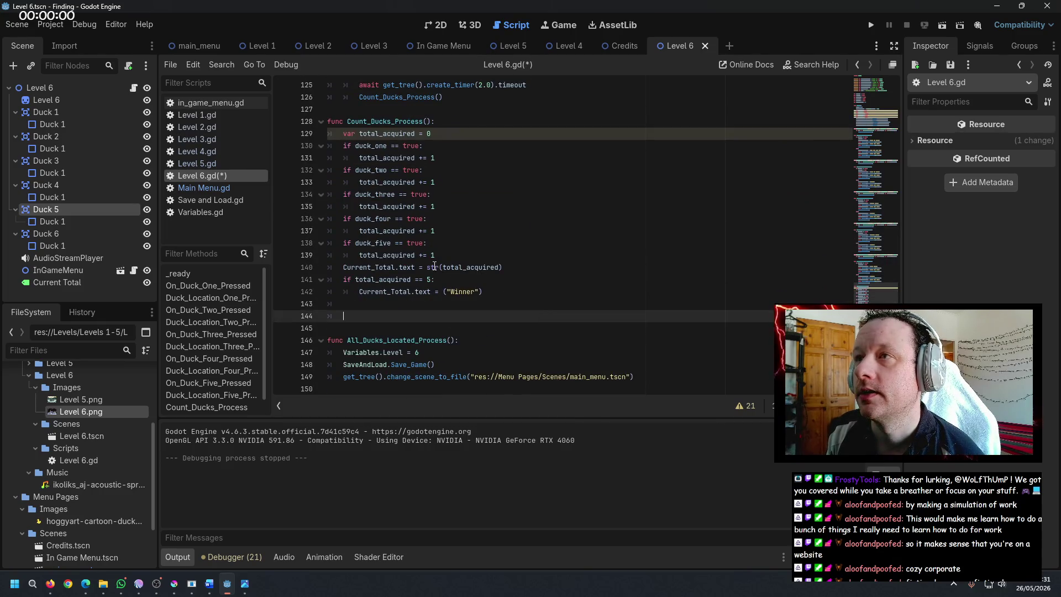
{"action": "left_click", "coordinate": [46, 27]}
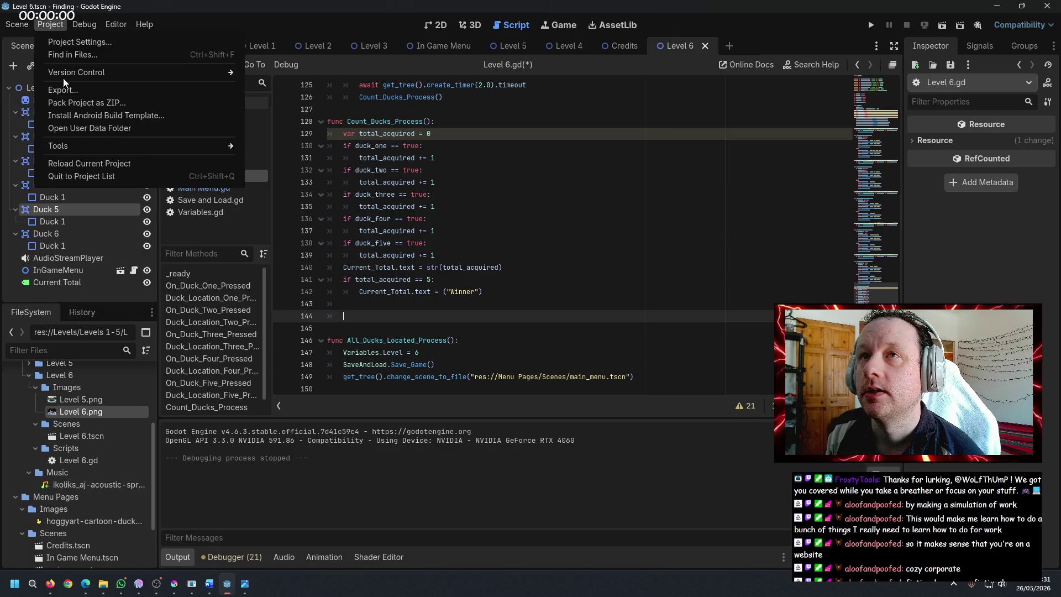
Set Display > Window Stretch Mode to canvas_items and test-run the scene in a maximized window.
{"action": "left_click", "coordinate": [72, 42]}
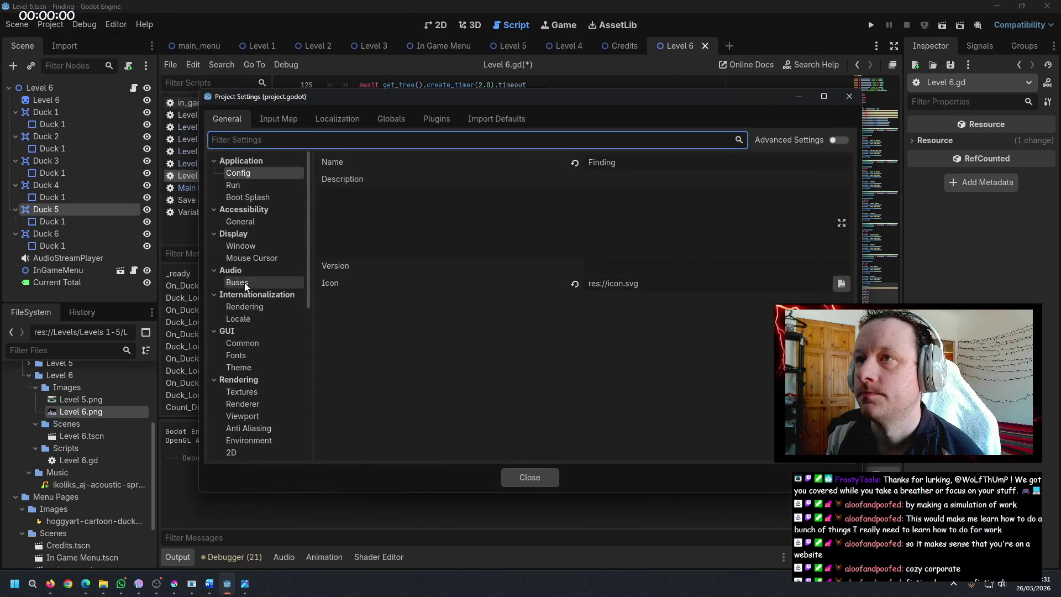
{"action": "left_click", "coordinate": [248, 248]}
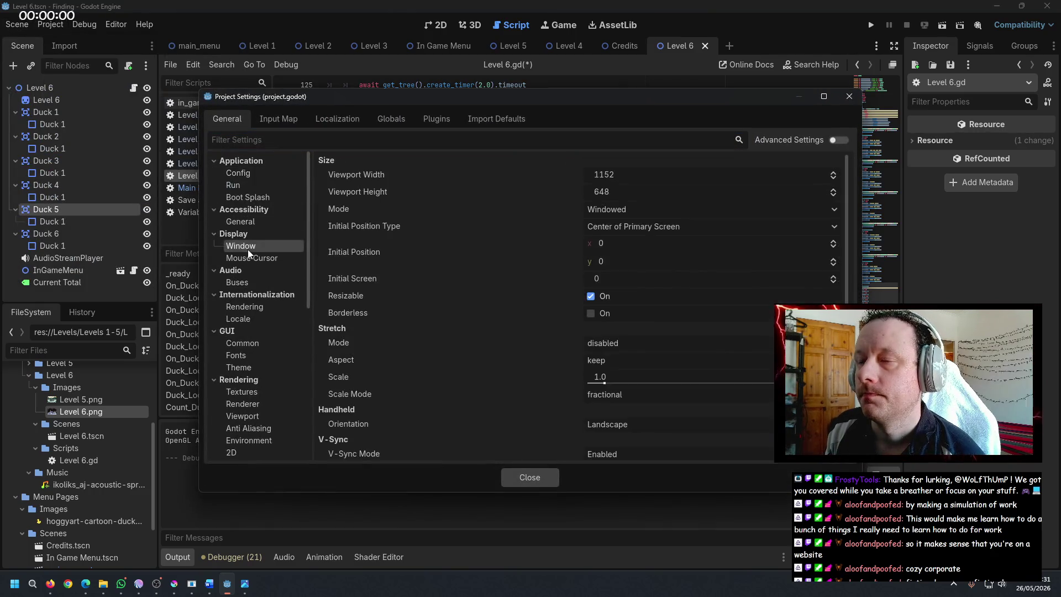
{"action": "left_click", "coordinate": [623, 342]}
{"action": "left_click", "coordinate": [628, 379]}
{"action": "left_click", "coordinate": [603, 360]}
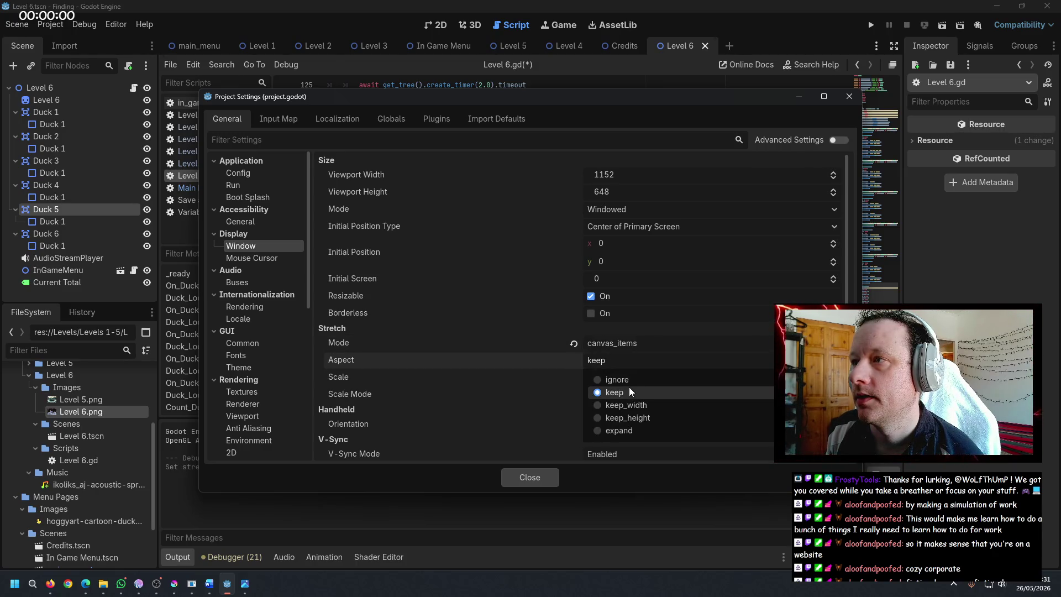
{"action": "left_click", "coordinate": [561, 506]}
{"action": "left_click", "coordinate": [519, 477]}
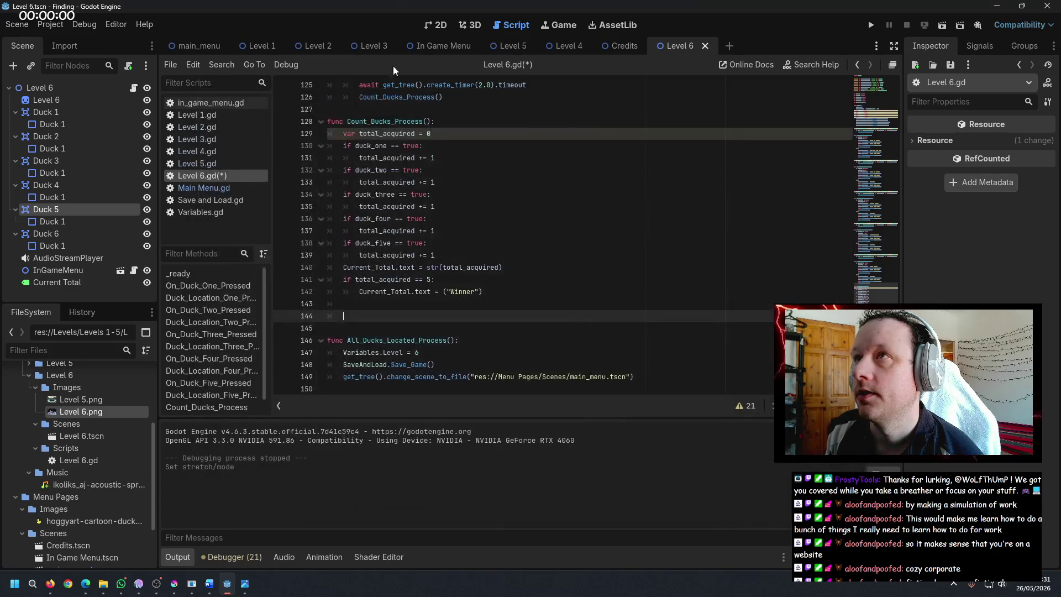
{"action": "left_click", "coordinate": [942, 25]}
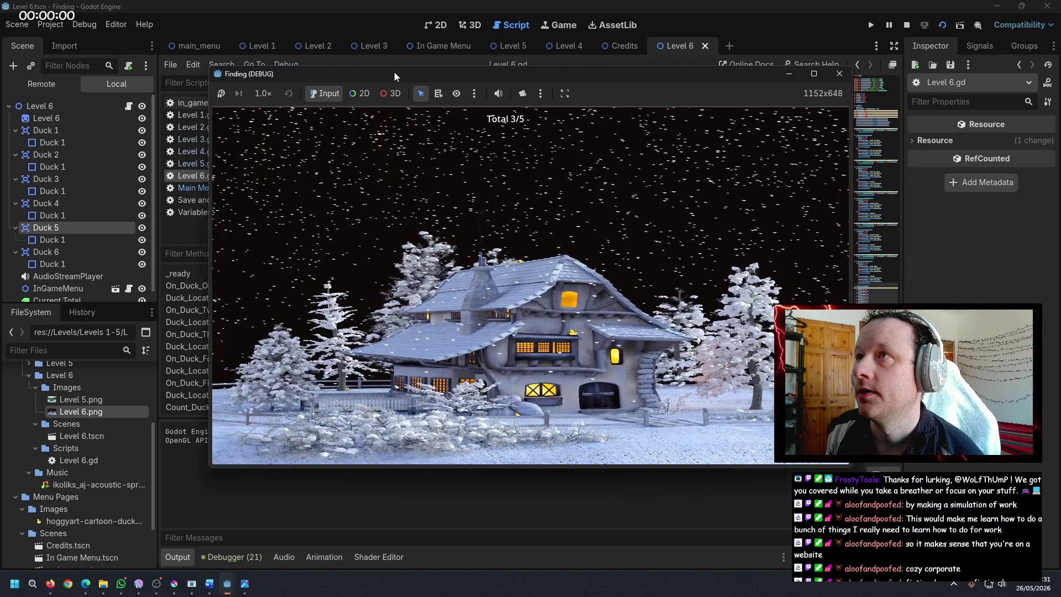
{"action": "double_click", "coordinate": [394, 73]}
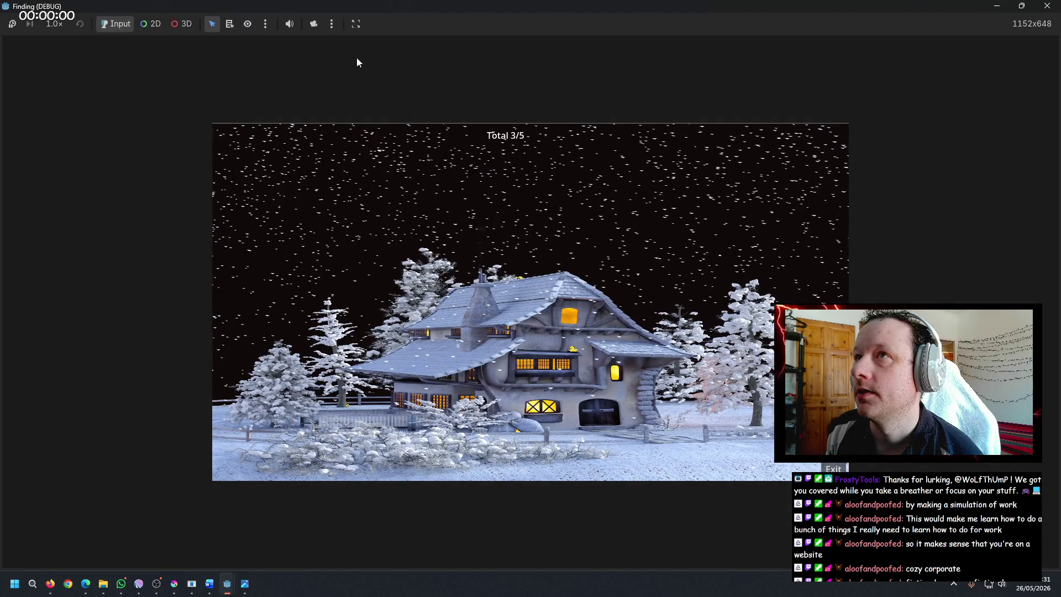
{"action": "left_click", "coordinate": [1047, 6]}
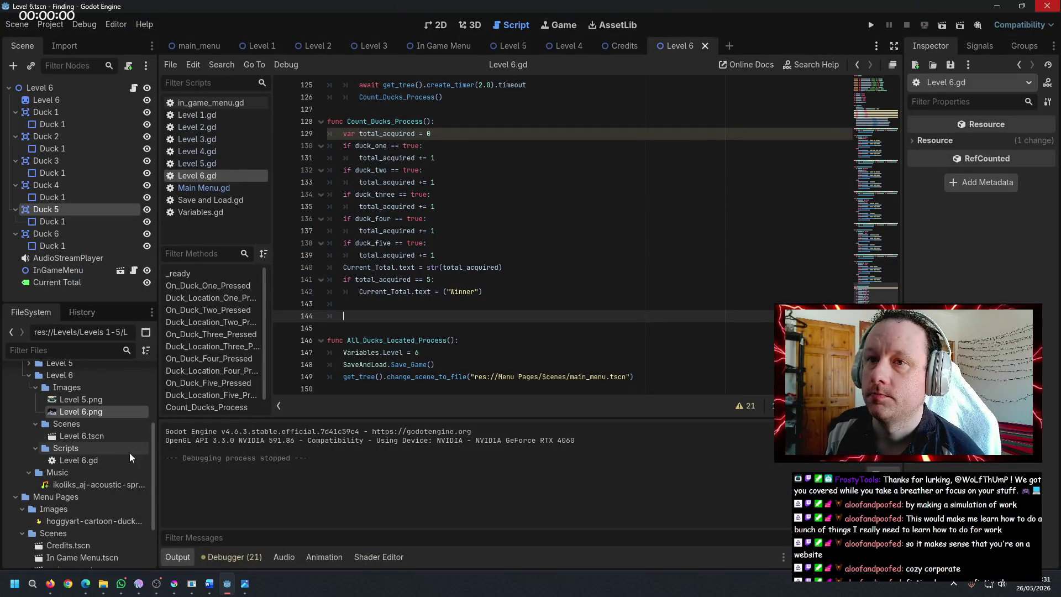
Change Stretch Aspect to expand and test-run the Level 6 scene again.
{"action": "left_click", "coordinate": [63, 24]}
{"action": "left_click", "coordinate": [62, 38]}
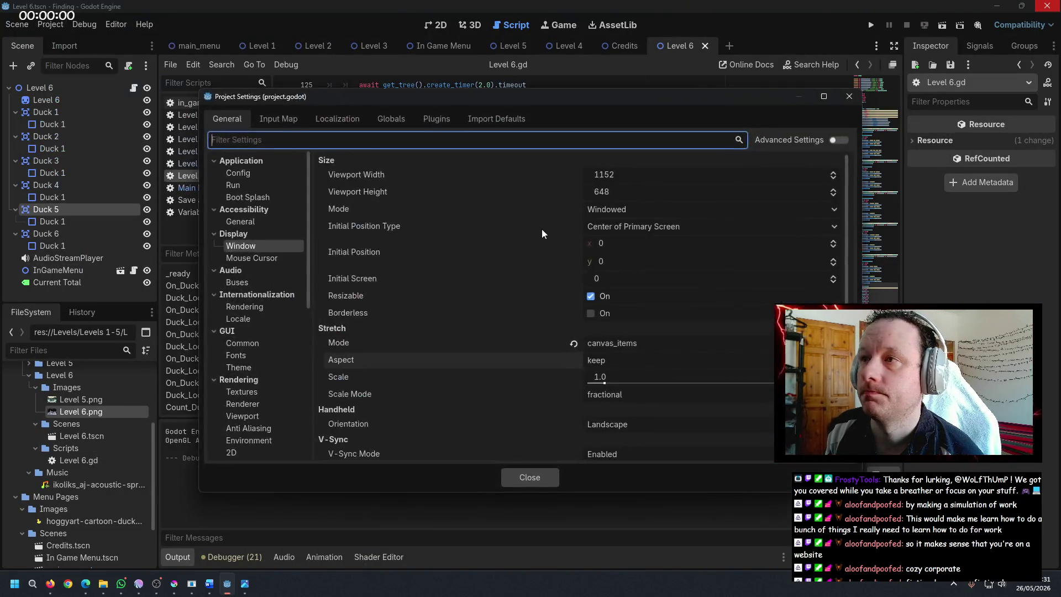
{"action": "left_click", "coordinate": [598, 362]}
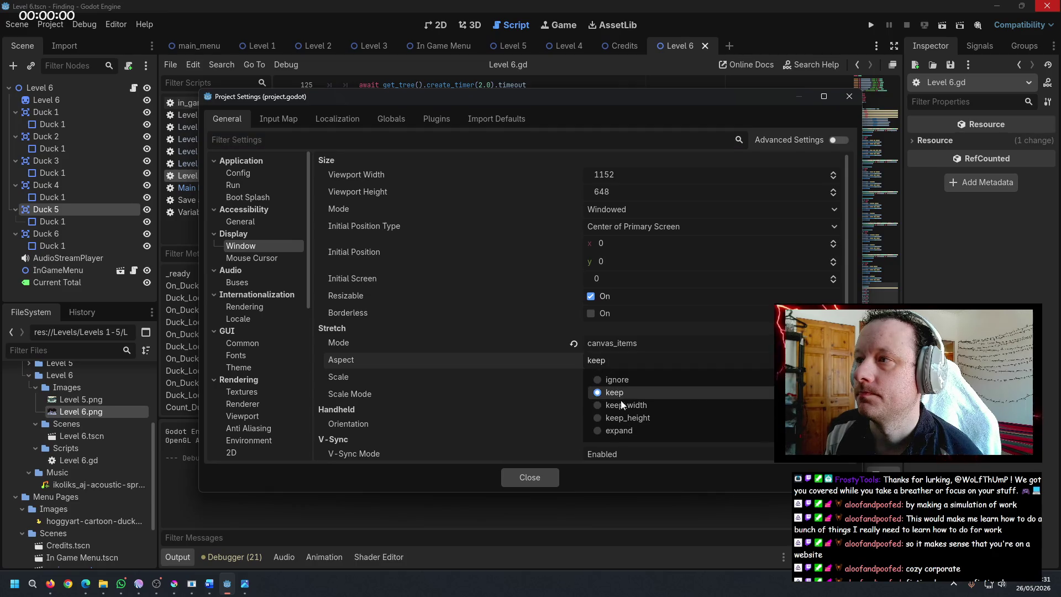
{"action": "left_click", "coordinate": [628, 432]}
{"action": "left_click", "coordinate": [549, 477]}
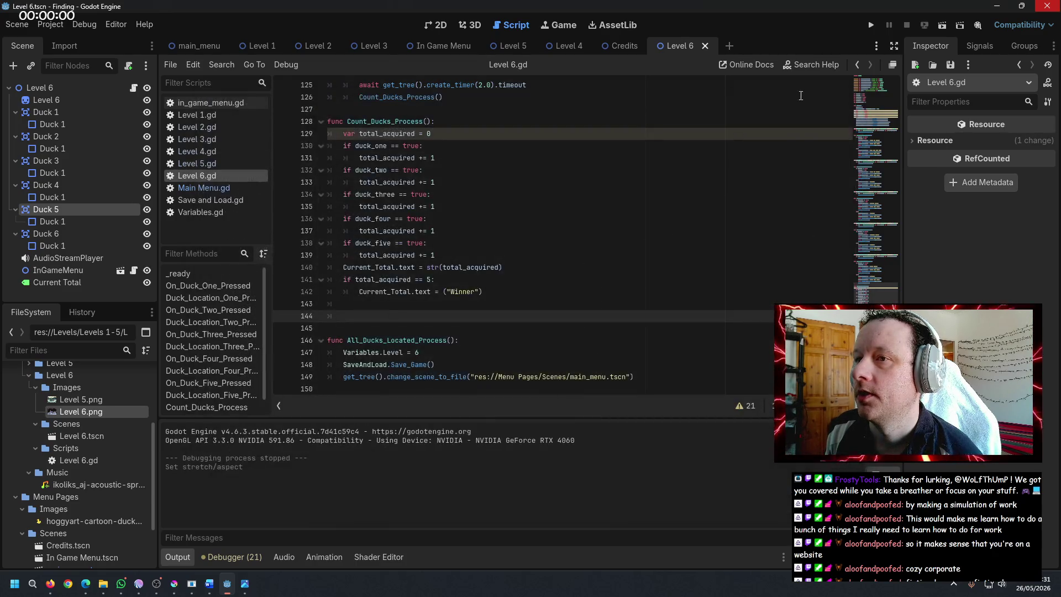
{"action": "left_click", "coordinate": [945, 27]}
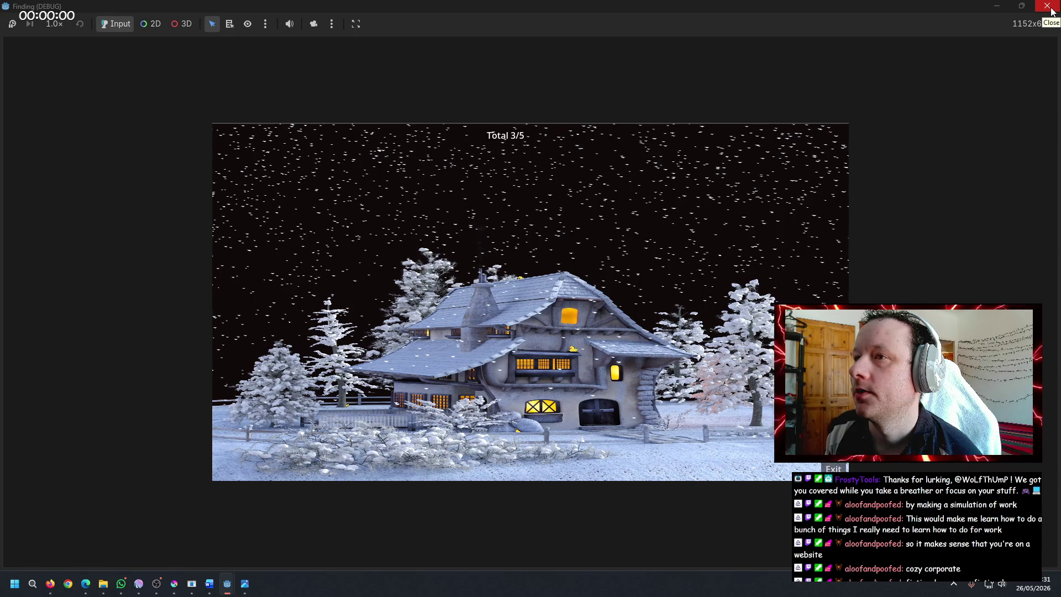
{"action": "left_click", "coordinate": [1048, 7]}
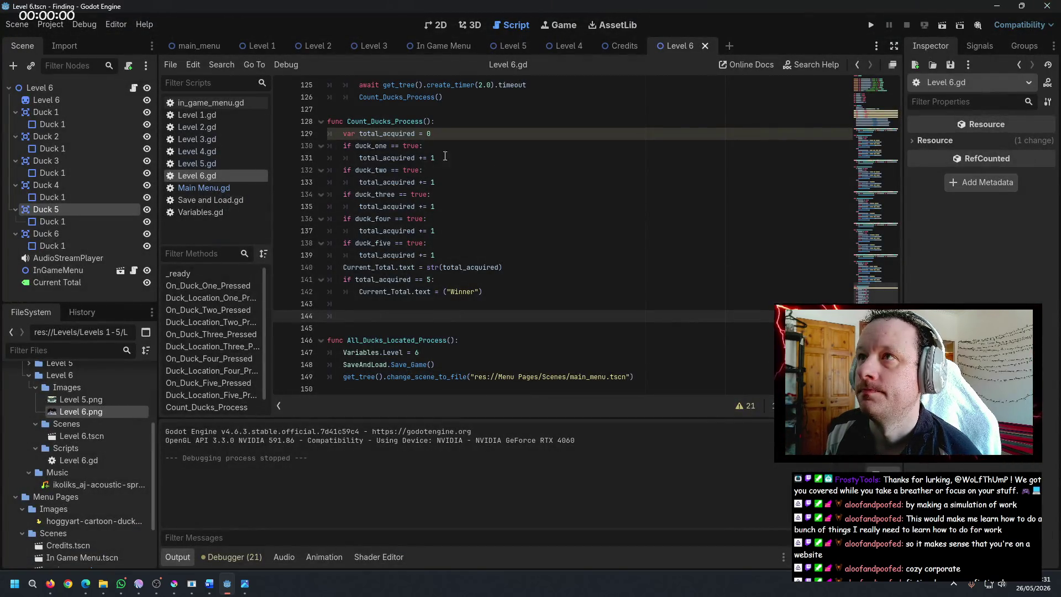
Switch Stretch Mode to viewport and test the scene by restoring and re-maximizing the game window.
{"action": "left_click", "coordinate": [55, 23]}
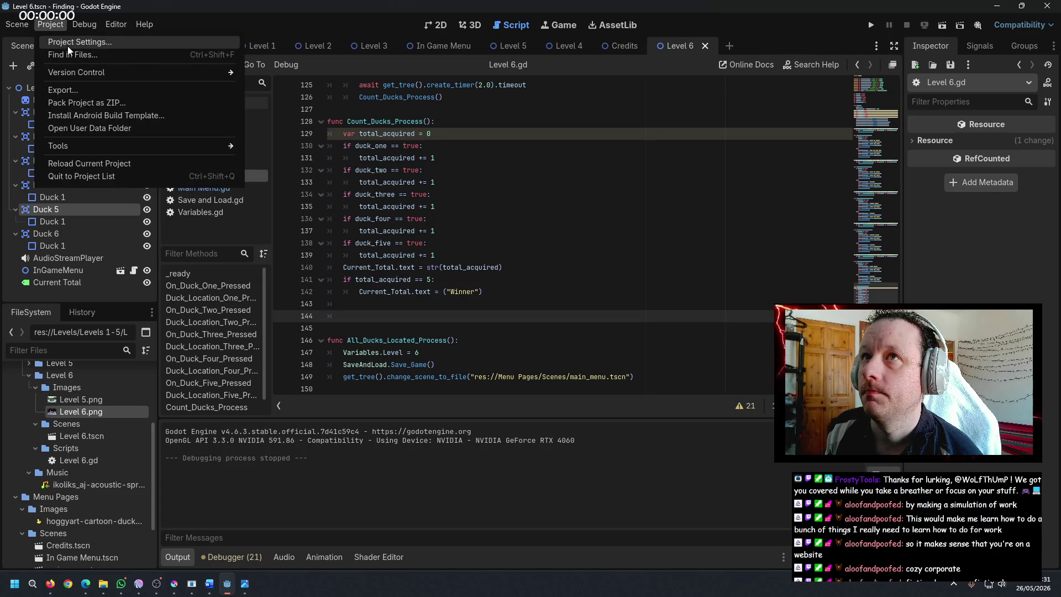
{"action": "left_click", "coordinate": [68, 43]}
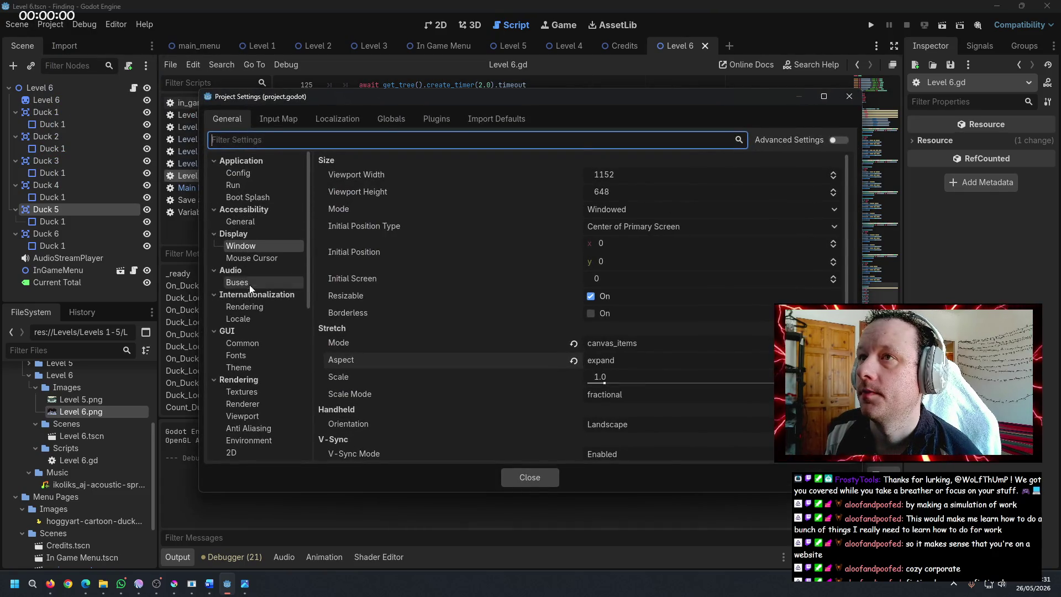
{"action": "scroll", "coordinate": [530, 307], "scroll_direction": "down", "scroll_amount": 1}
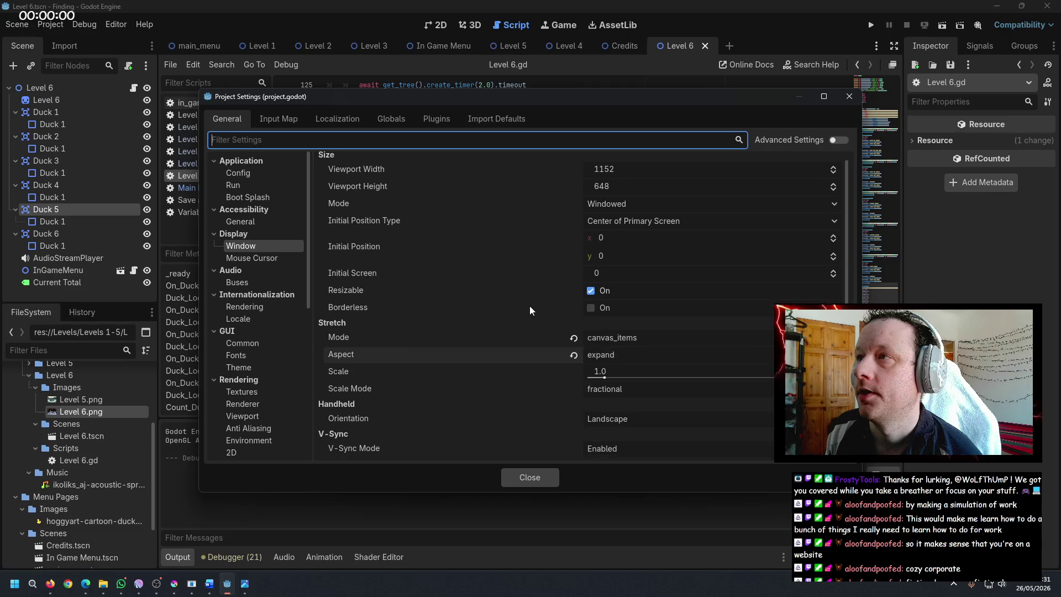
{"action": "left_click", "coordinate": [646, 339]}
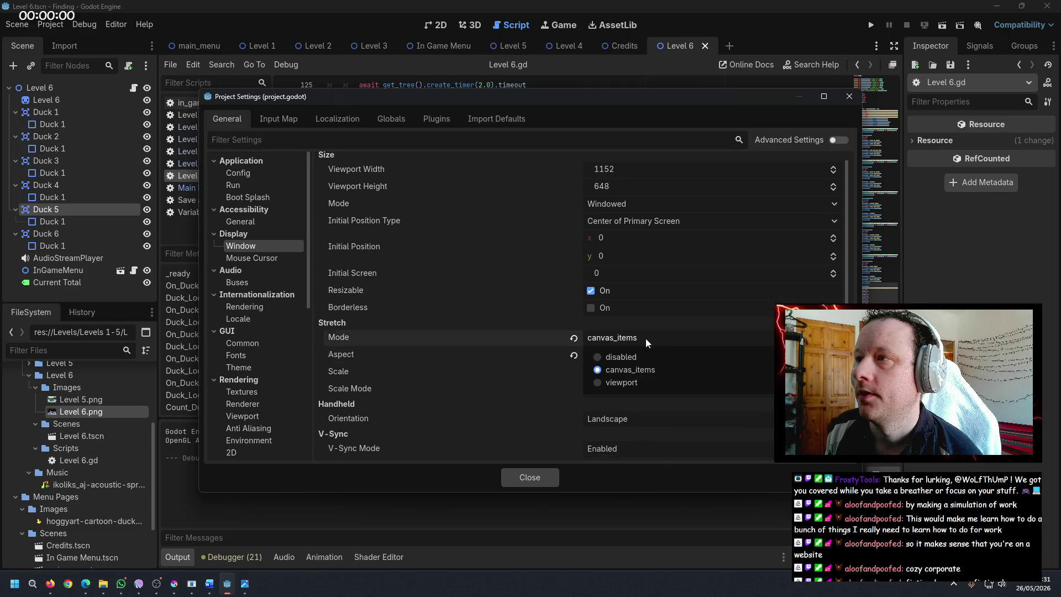
{"action": "left_click", "coordinate": [625, 383]}
{"action": "left_click", "coordinate": [534, 482]}
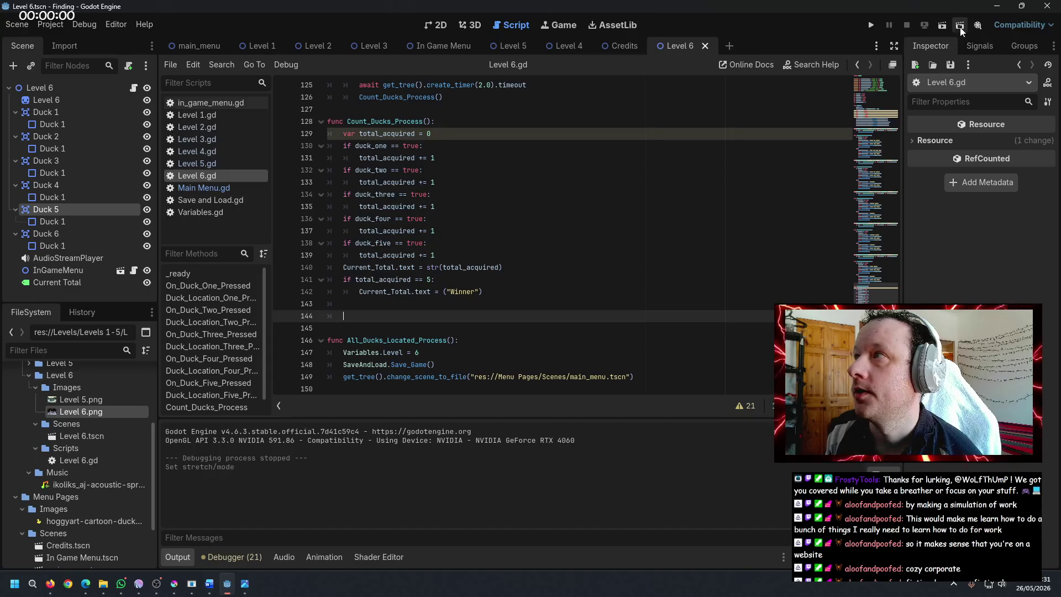
{"action": "left_click", "coordinate": [945, 25]}
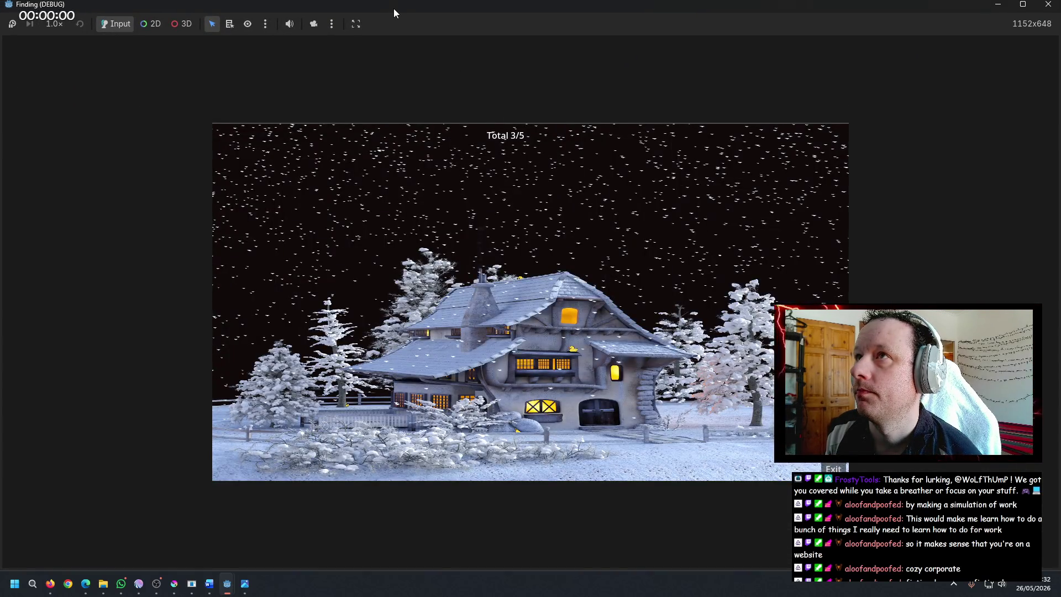
{"action": "left_click_drag", "start_coordinate": [393, 8], "coordinate": [412, 75]}
{"action": "key", "text": "super+Up"}
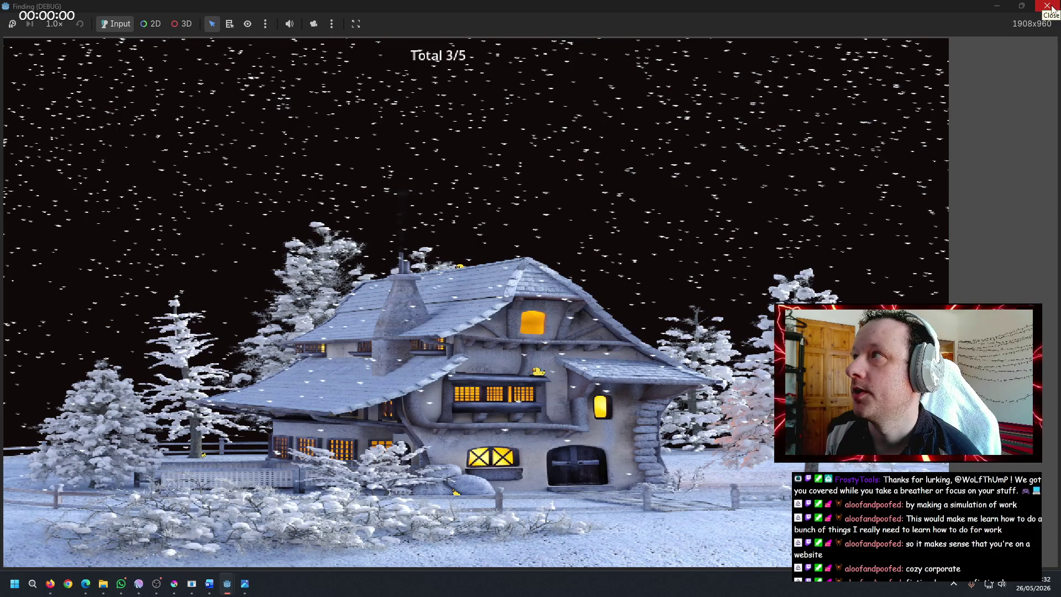
{"action": "left_click", "coordinate": [1053, 7]}
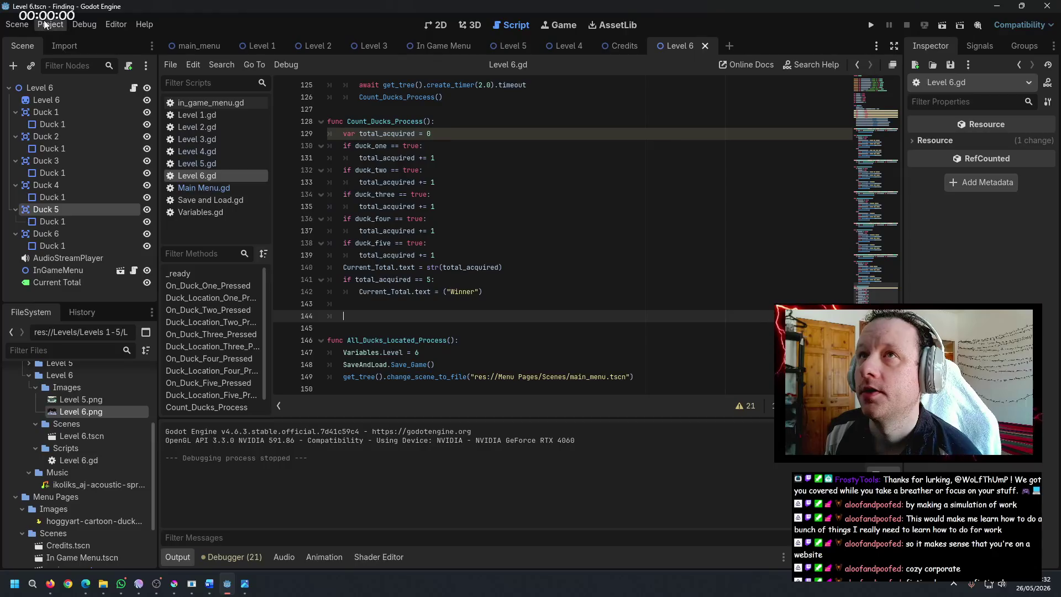
Reopen Project Settings and select the Viewport Width value 1152 for editing.
{"action": "left_click", "coordinate": [60, 26]}
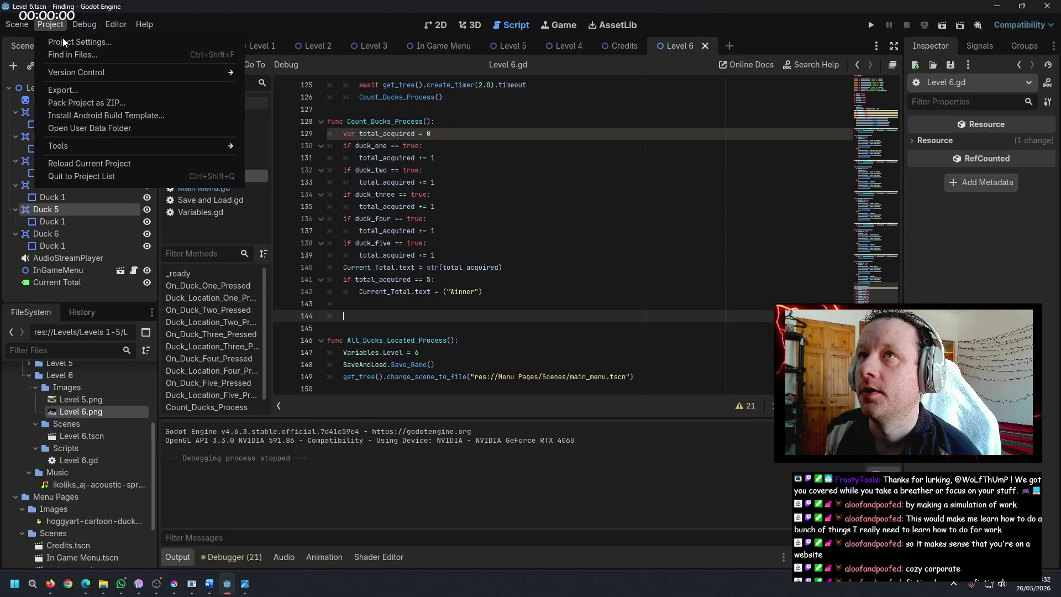
{"action": "left_click", "coordinate": [62, 42]}
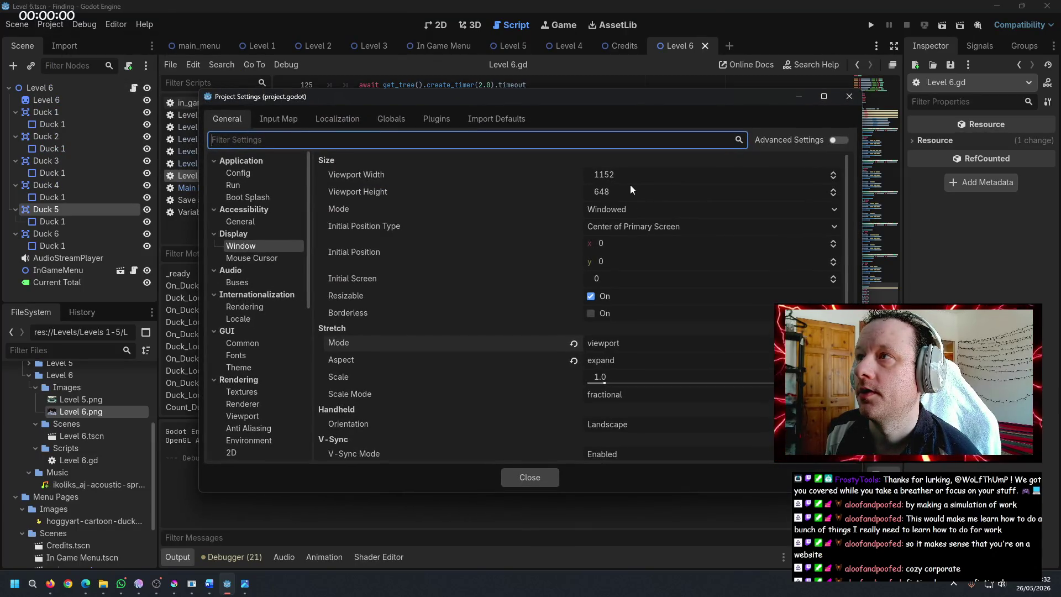
{"action": "left_click", "coordinate": [631, 175]}
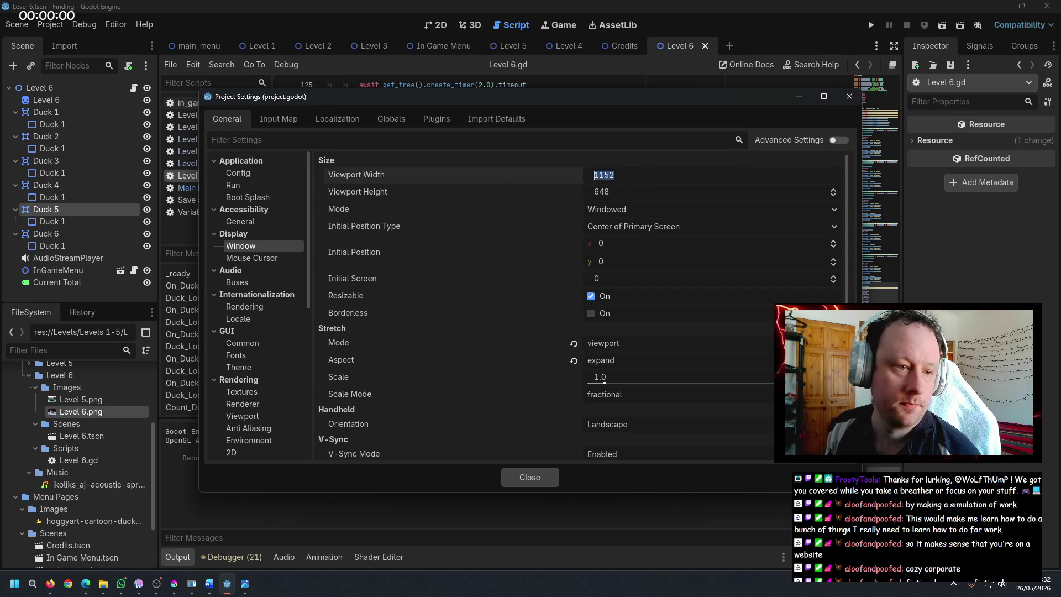
{"action": "key", "text": "alt+Tab"}
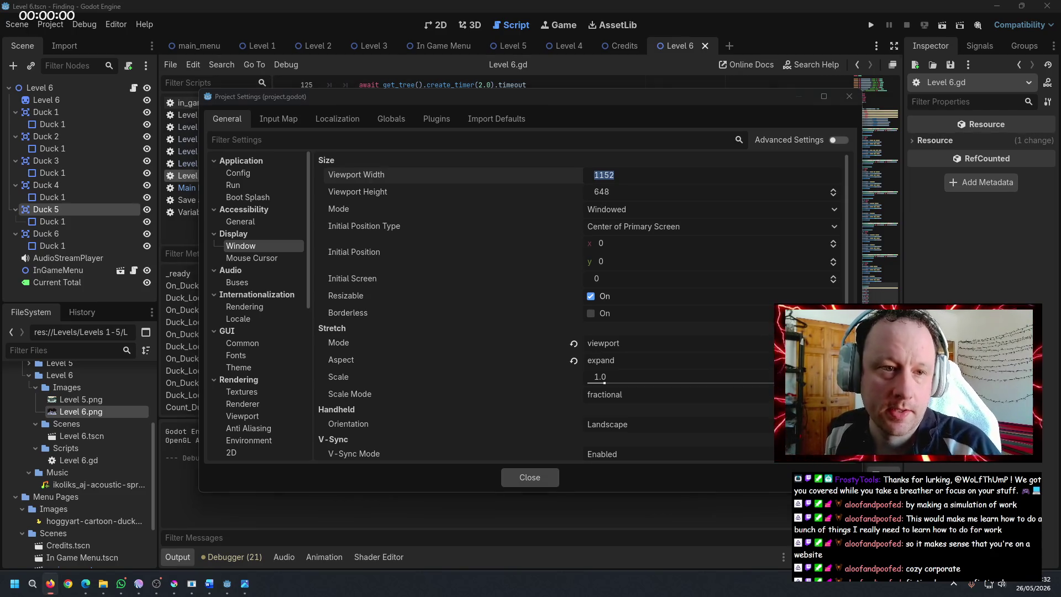
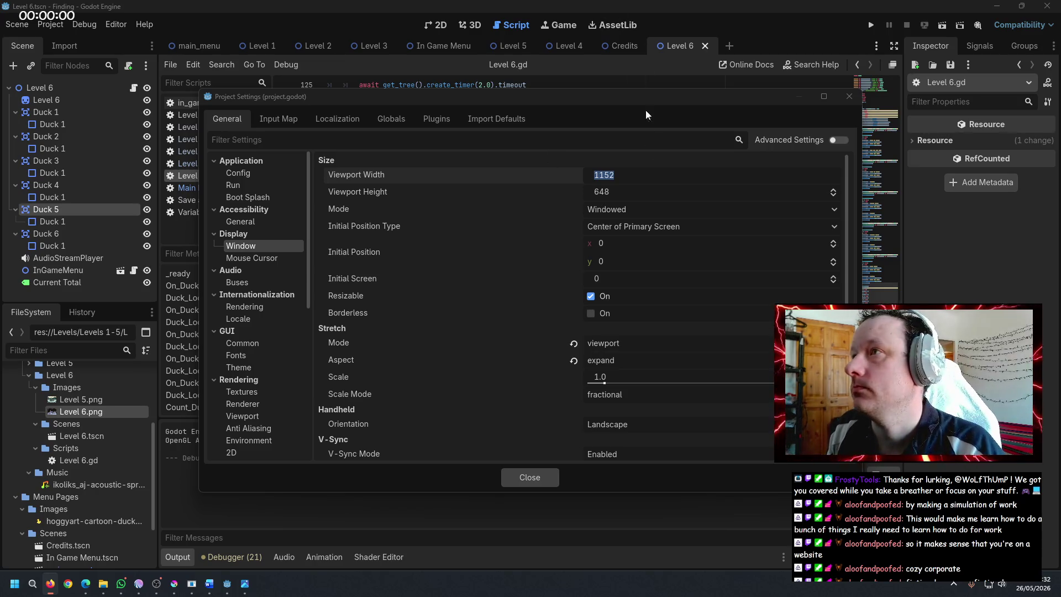
Enter viewport width 1920 and height 1080 under Display > Window, then show Level 6 in 2D.
{"action": "left_click", "coordinate": [633, 177]}
{"action": "type", "text": "1920"}
{"action": "key", "text": "Tab"}
{"action": "type", "text": "1080"}
{"action": "key", "text": "Return"}
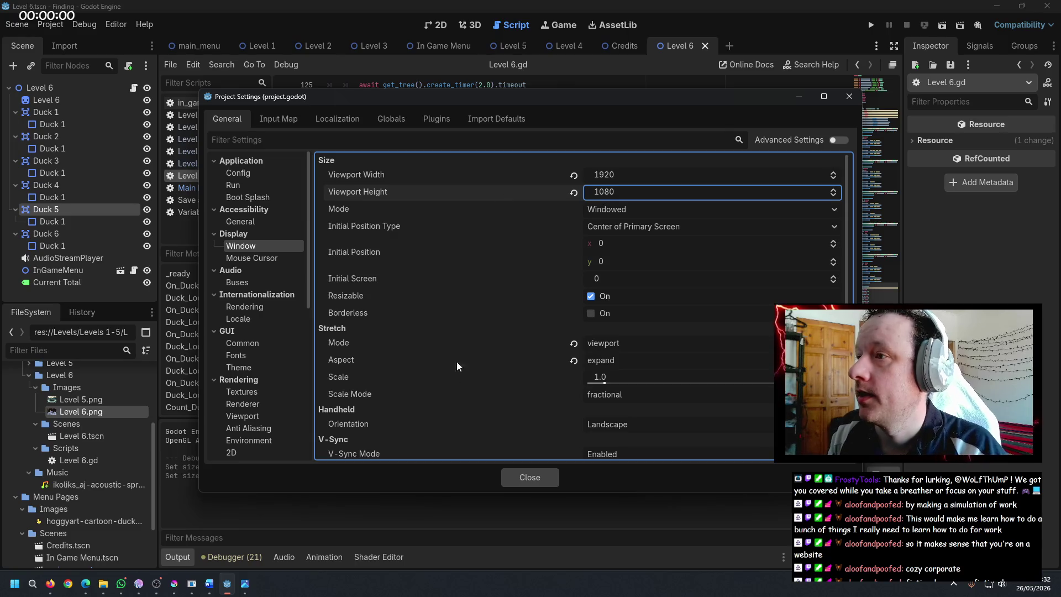
{"action": "left_click", "coordinate": [526, 480]}
{"action": "left_click", "coordinate": [442, 23]}
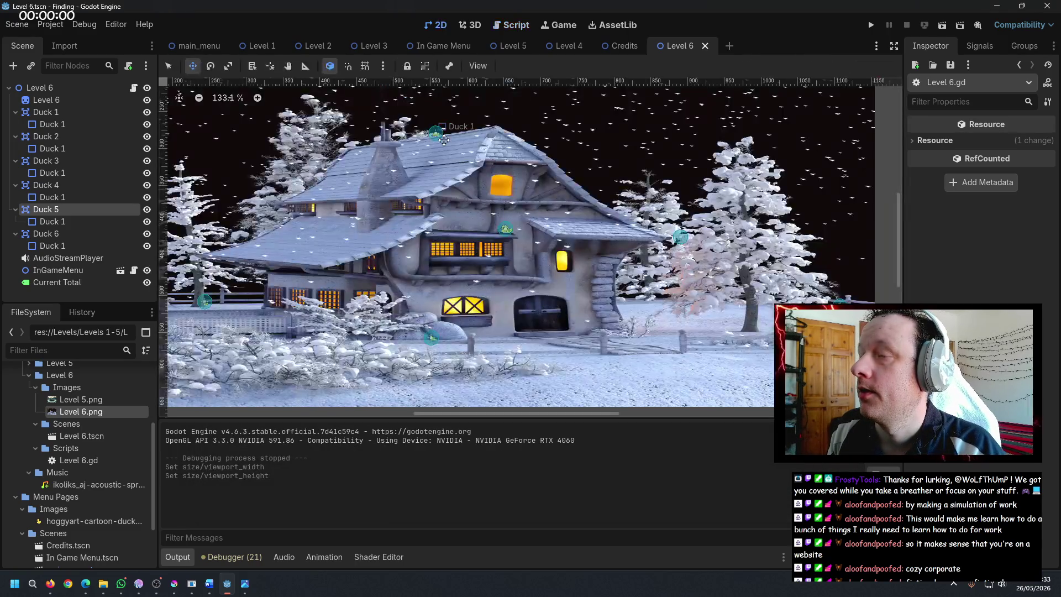
Select every node from Level 6 down to the last Duck 1 in the Scene dock.
{"action": "scroll", "coordinate": [480, 271], "scroll_direction": "down", "scroll_amount": 3}
{"action": "scroll", "coordinate": [480, 271], "scroll_direction": "down", "scroll_amount": 4}
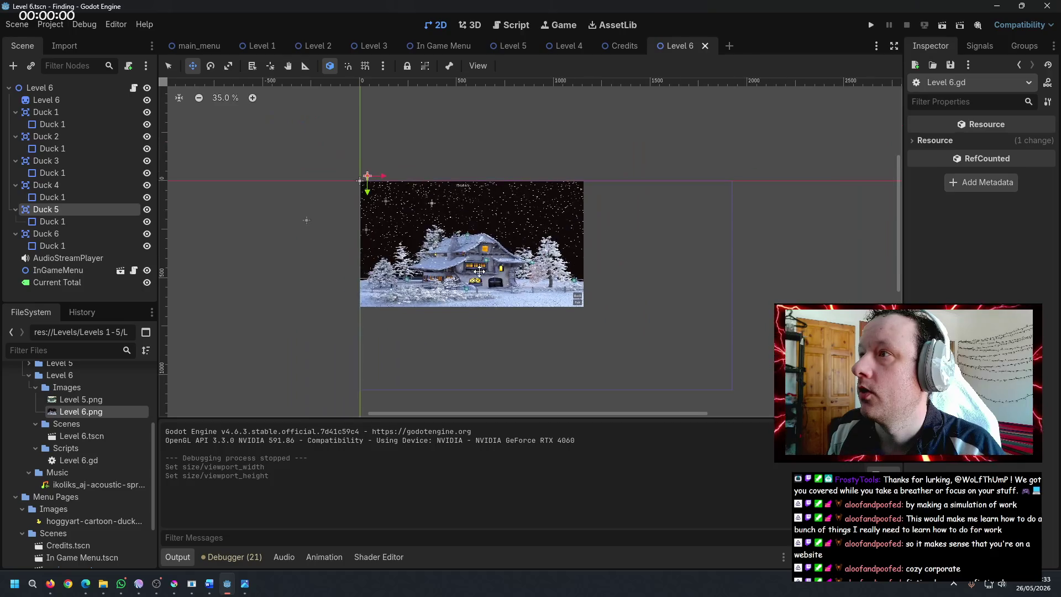
{"action": "scroll", "coordinate": [480, 271], "scroll_direction": "up", "scroll_amount": 2}
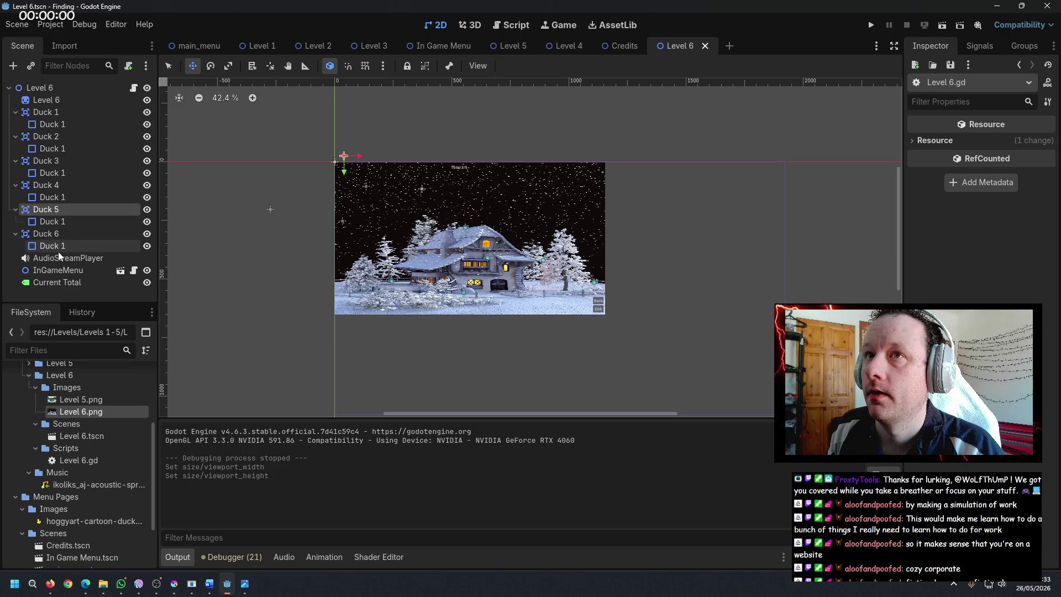
{"action": "left_click", "coordinate": [47, 88]}
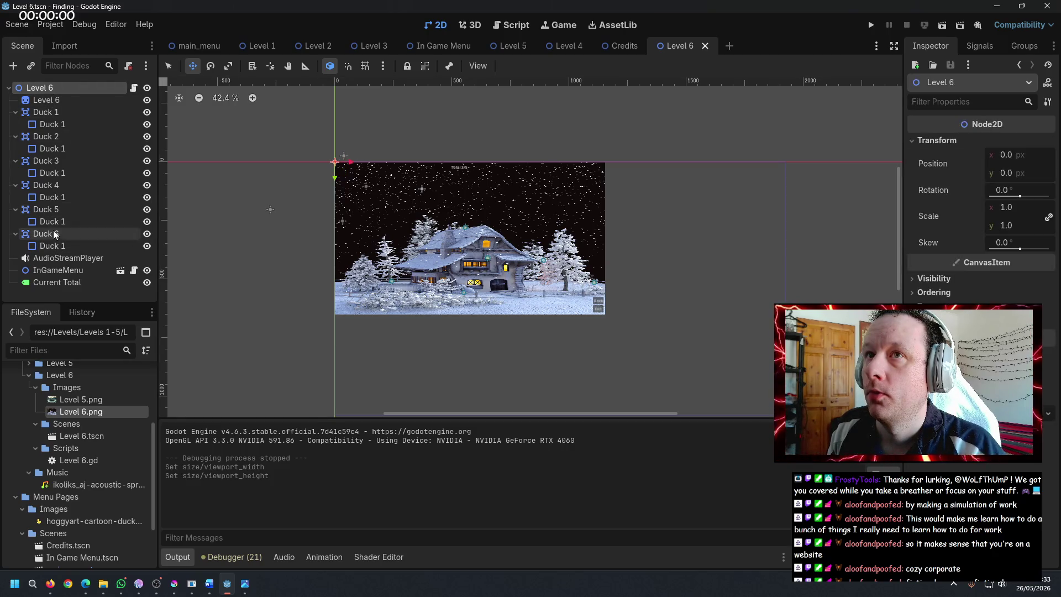
{"action": "left_click", "coordinate": [51, 246], "text": "ctrl"}
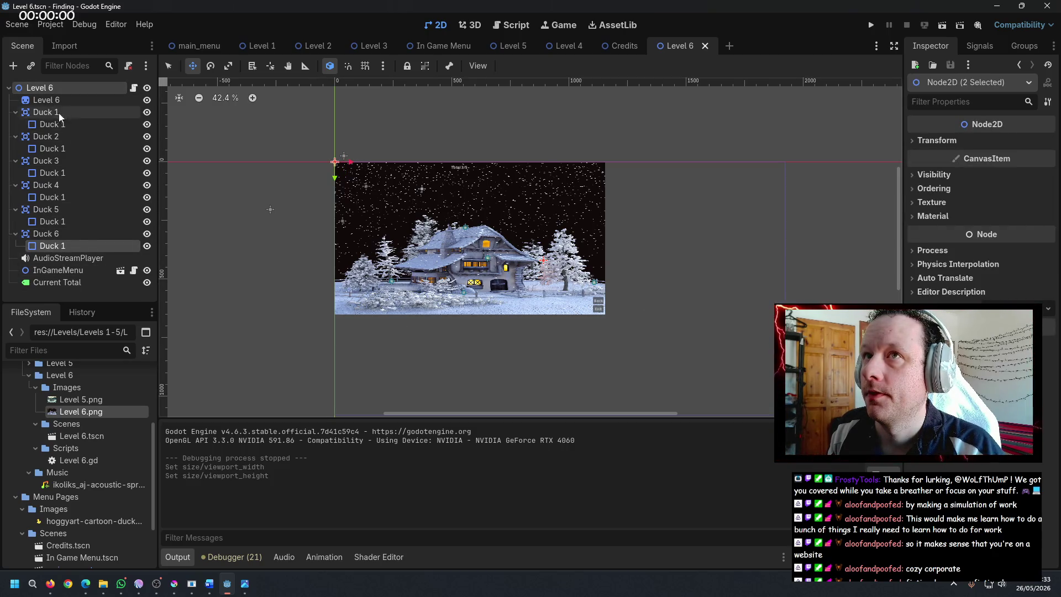
{"action": "left_click", "coordinate": [58, 87]}
{"action": "left_click", "coordinate": [61, 249], "text": "shift"}
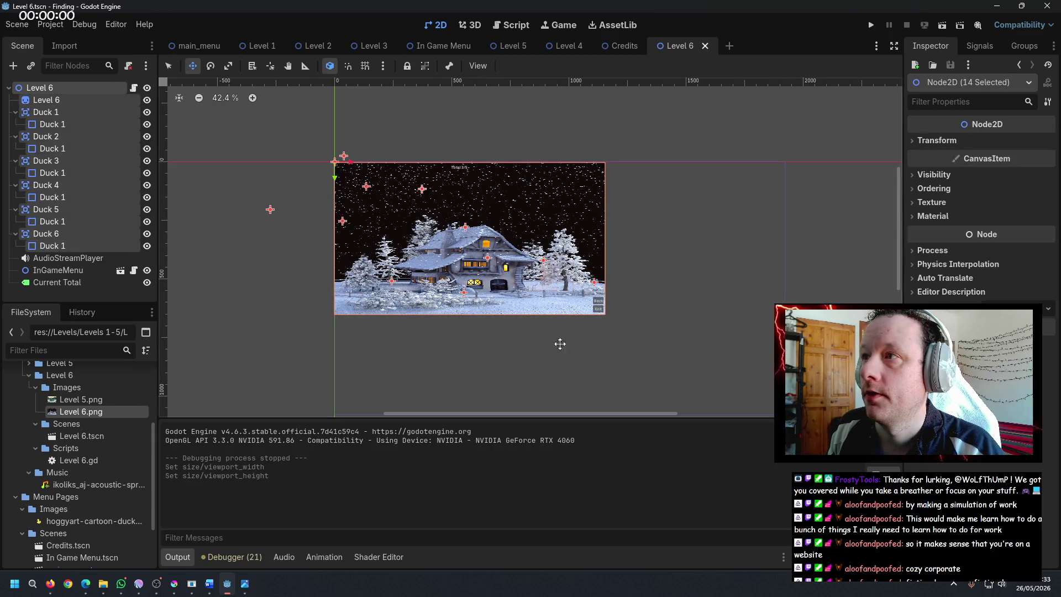
Try dragging the selected nodes, cancel the move, and bring up the Project menu.
{"action": "left_click", "coordinate": [168, 66]}
{"action": "mouse_move", "coordinate": [605, 314]}
{"action": "left_mouse_down"}
{"action": "mouse_move", "coordinate": [635, 346]}
{"action": "mouse_move", "coordinate": [605, 315]}
{"action": "left_mouse_up"}
{"action": "right_click", "coordinate": [605, 315]}
{"action": "right_click", "coordinate": [588, 312]}
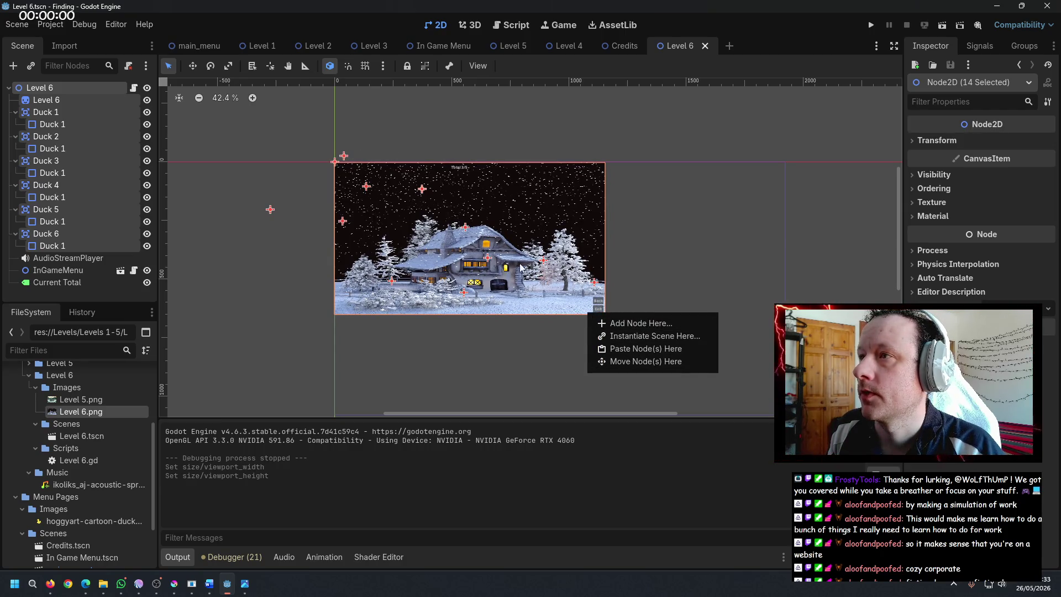
{"action": "left_click", "coordinate": [468, 341]}
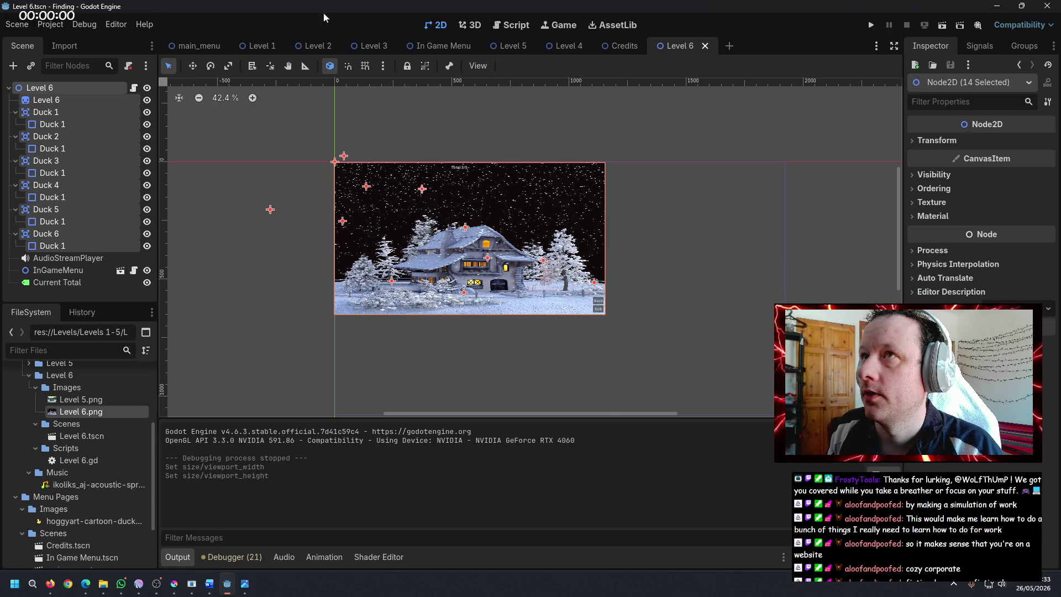
{"action": "left_click", "coordinate": [50, 24]}
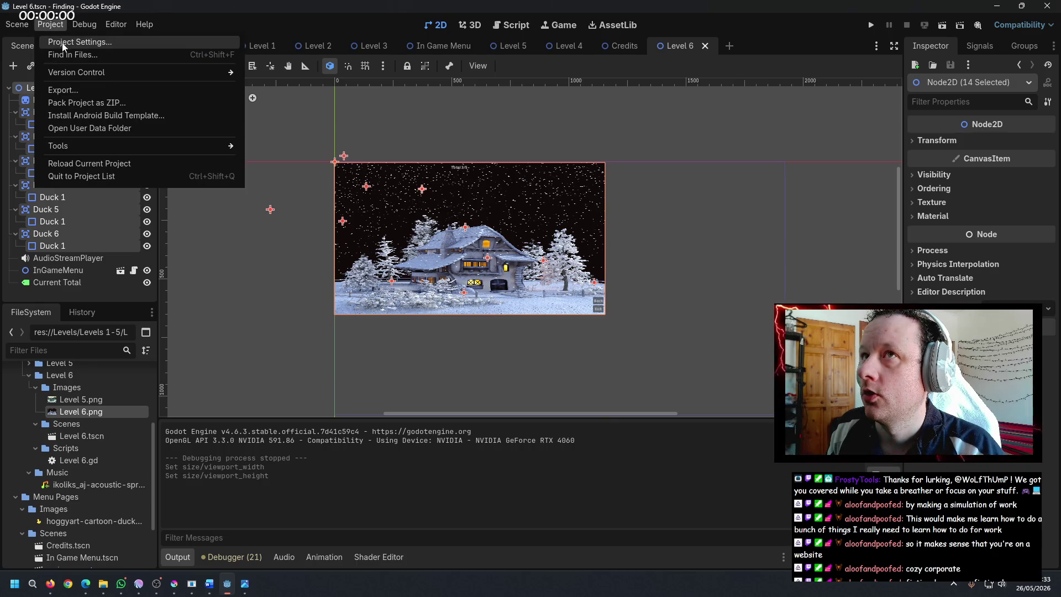
Set the window Stretch Mode to canvas_items and Aspect to ignore in Project Settings.
{"action": "left_click", "coordinate": [63, 42]}
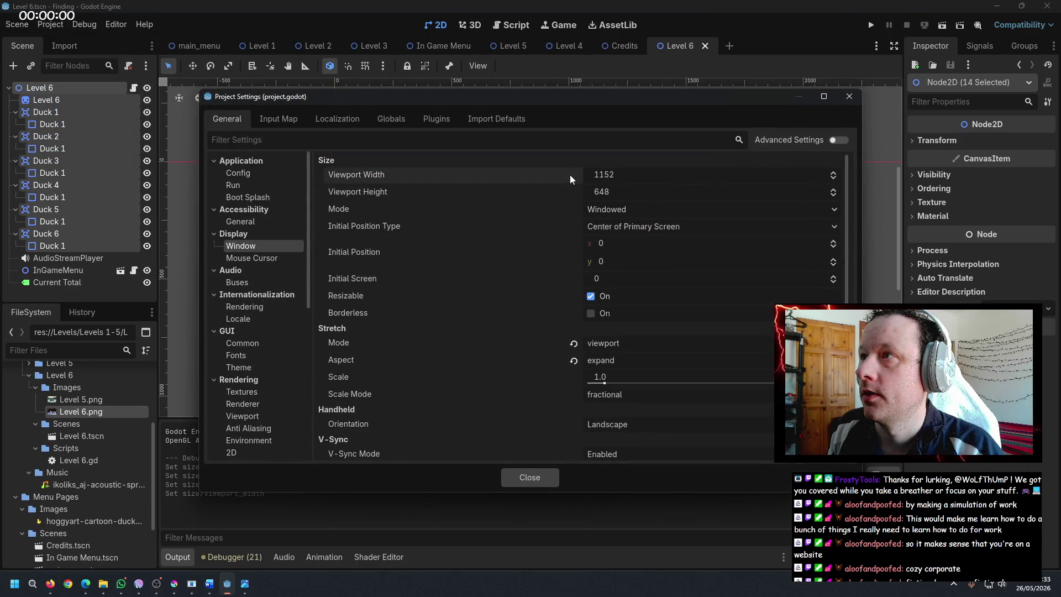
{"action": "left_click", "coordinate": [616, 346]}
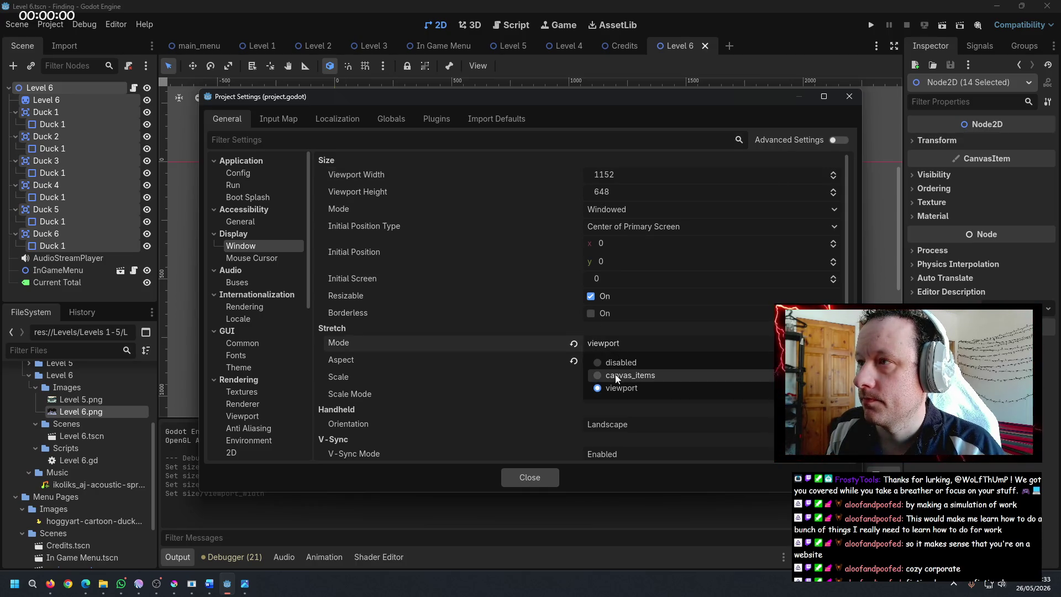
{"action": "left_click", "coordinate": [617, 375]}
{"action": "left_click", "coordinate": [602, 360]}
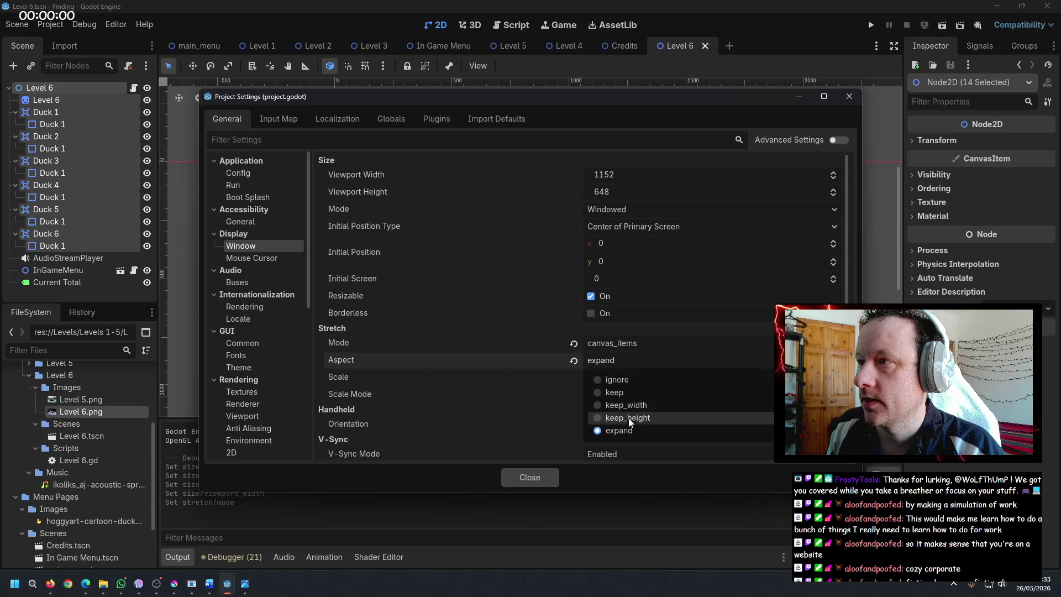
{"action": "left_click", "coordinate": [619, 380]}
{"action": "left_click", "coordinate": [548, 476]}
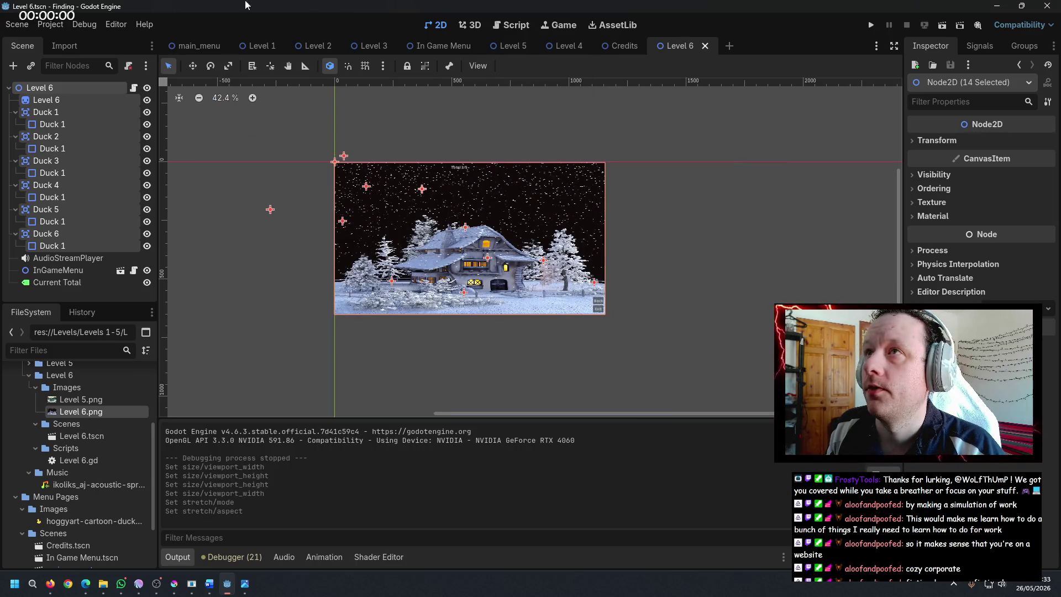
Clear the node selection and run the Level 6 scene to test it.
{"action": "left_click", "coordinate": [61, 25]}
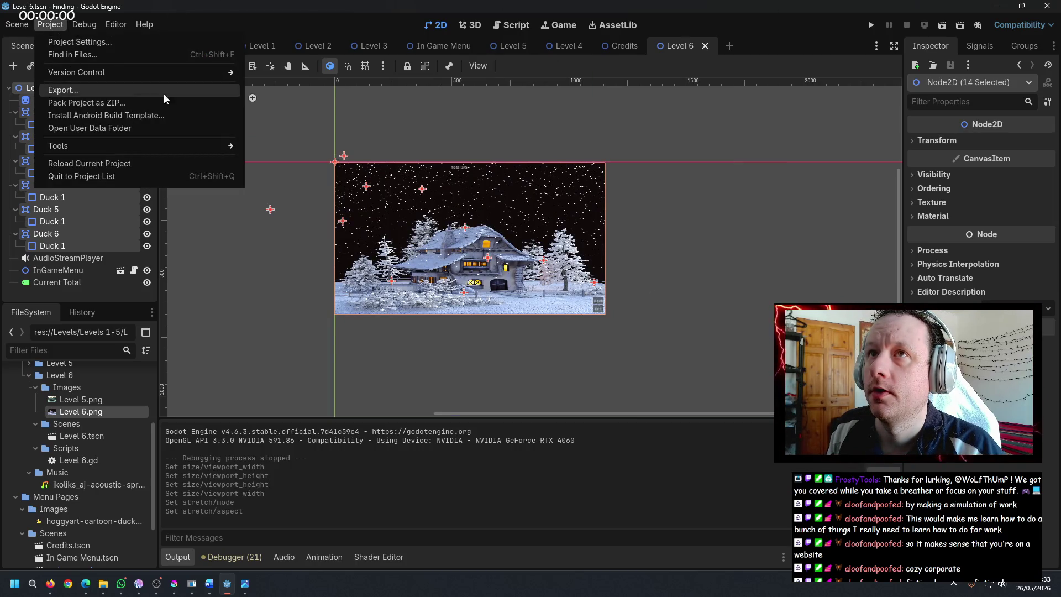
{"action": "key", "text": "Escape"}
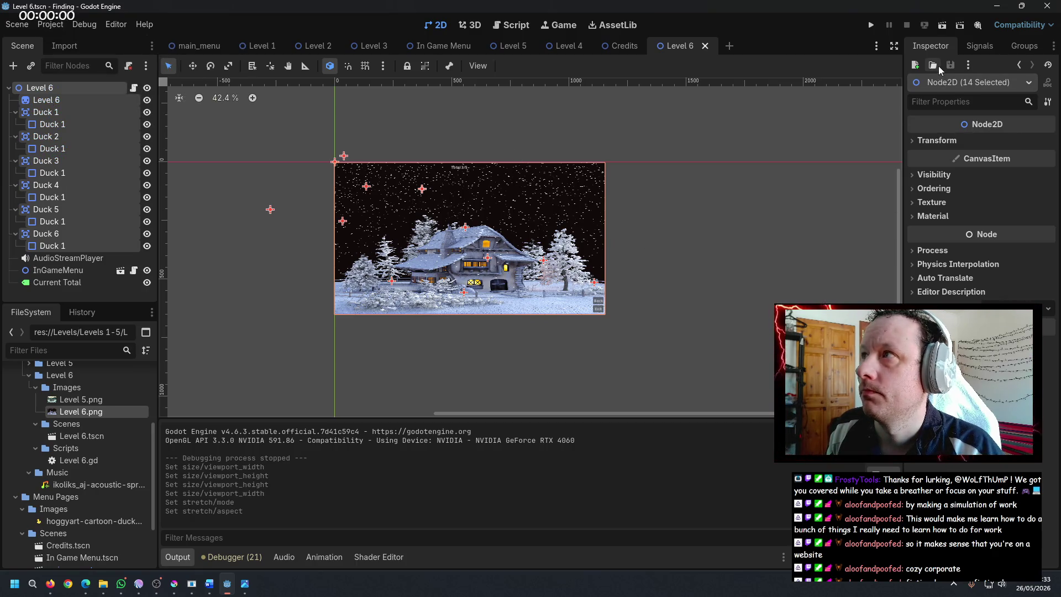
{"action": "scroll", "coordinate": [629, 326], "scroll_direction": "down", "scroll_amount": 3}
{"action": "left_click_drag", "start_coordinate": [742, 352], "coordinate": [625, 271]}
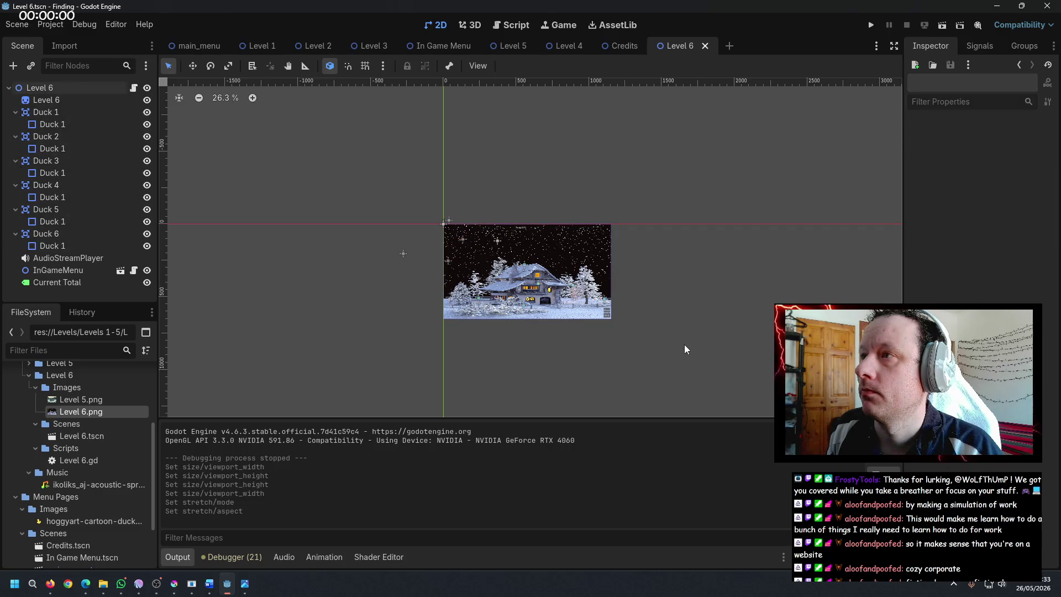
{"action": "left_click", "coordinate": [942, 26]}
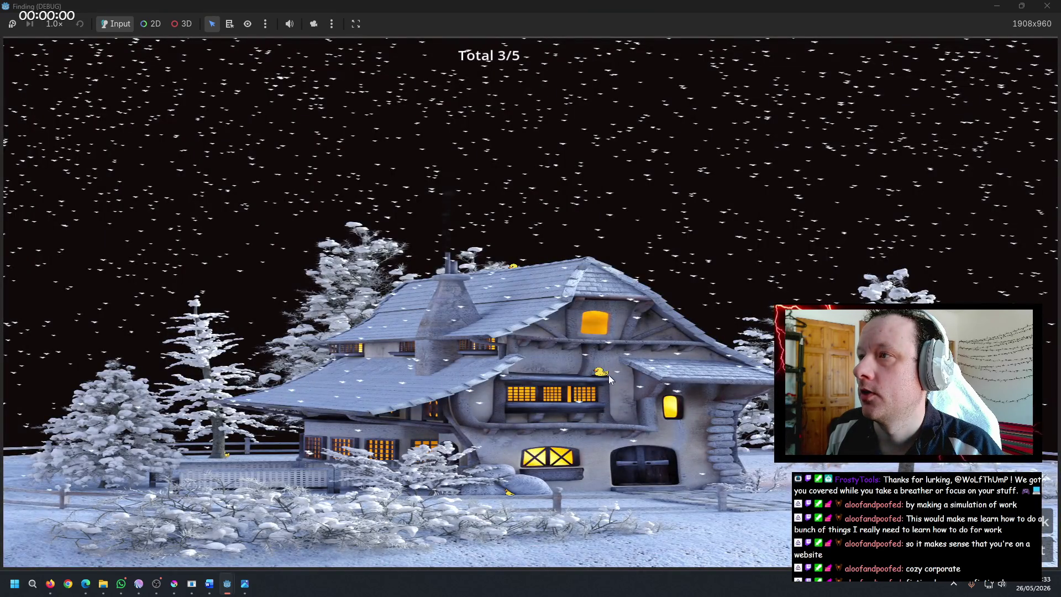
{"action": "left_click", "coordinate": [600, 371]}
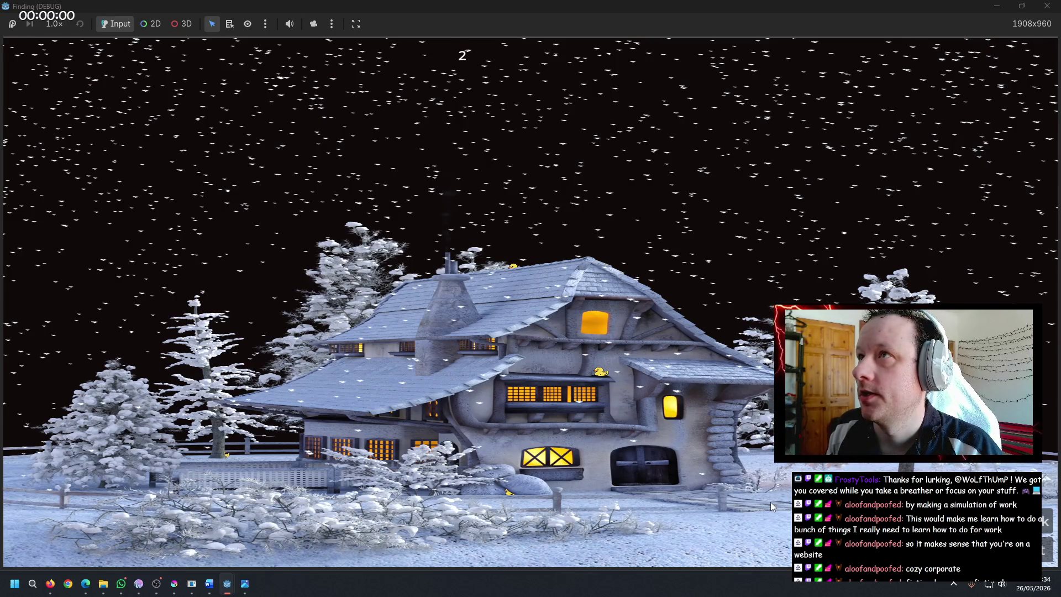
{"action": "left_click", "coordinate": [226, 453]}
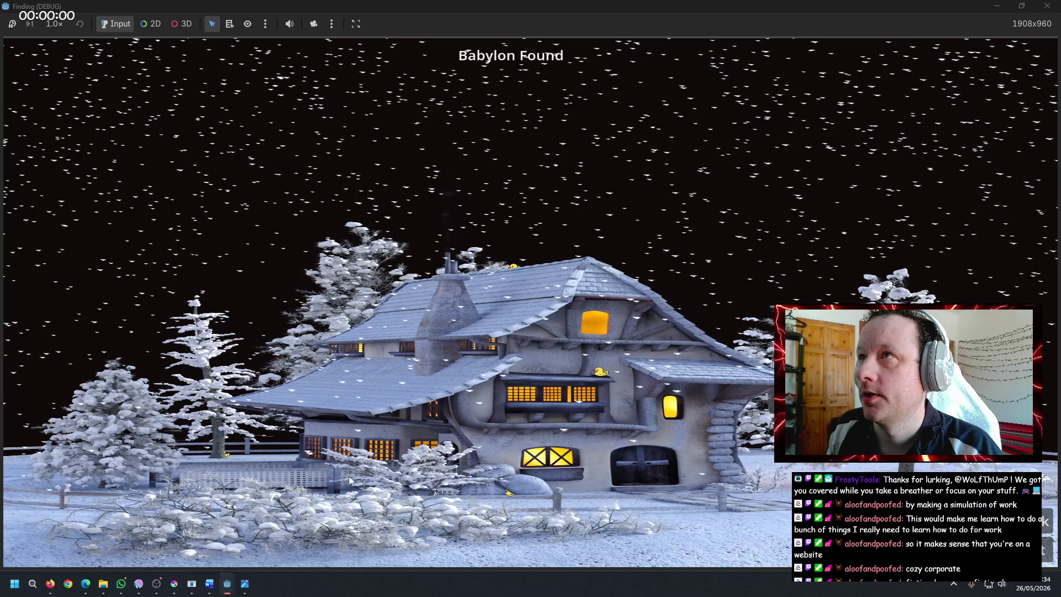
{"action": "left_click", "coordinate": [518, 270]}
{"action": "left_click", "coordinate": [508, 492]}
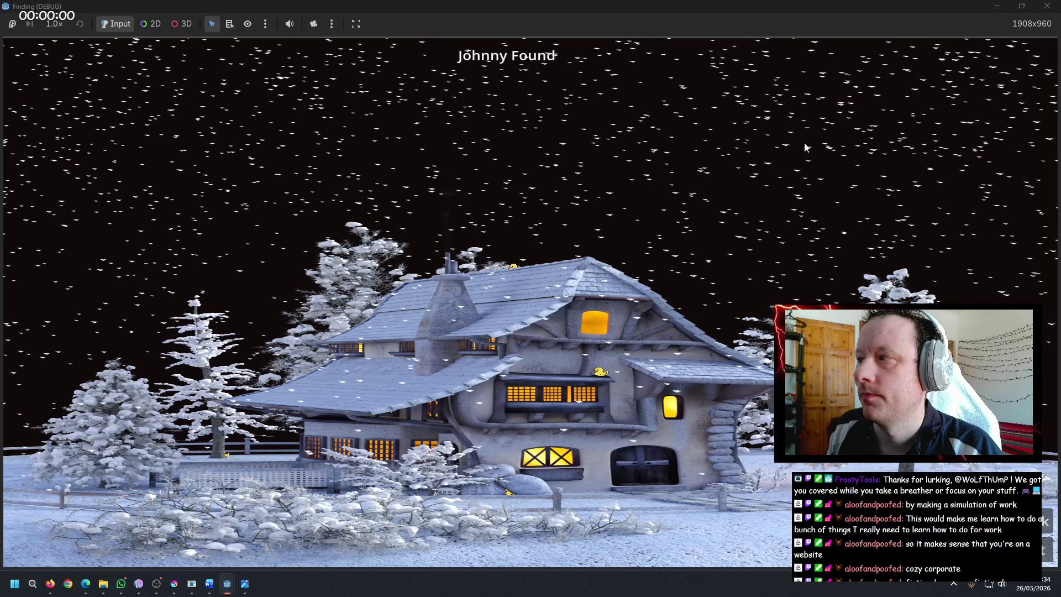
{"action": "left_click", "coordinate": [1048, 8]}
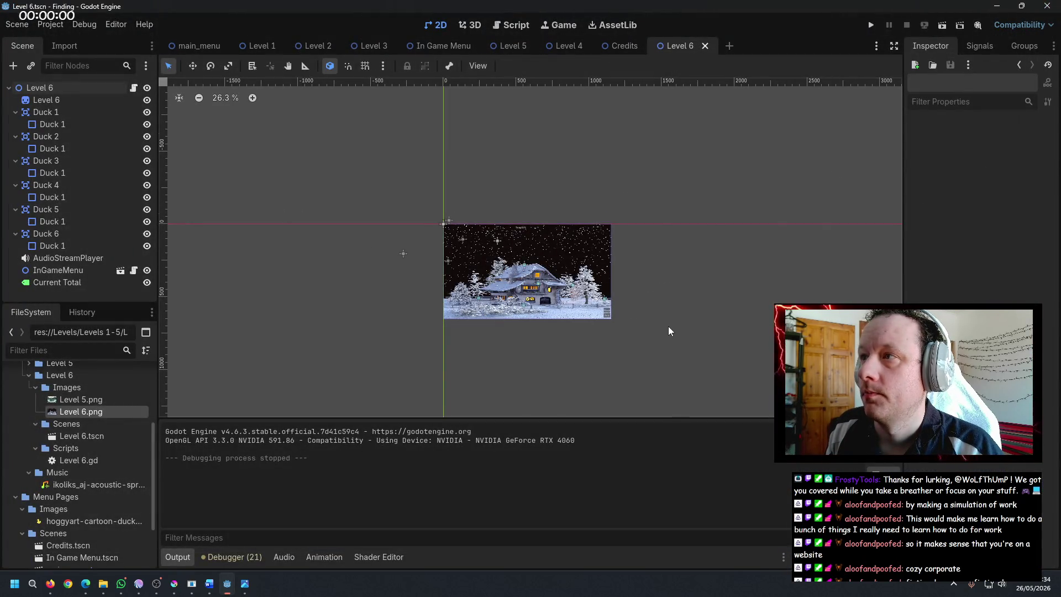
{"action": "scroll", "coordinate": [667, 326], "scroll_direction": "up", "scroll_amount": 4}
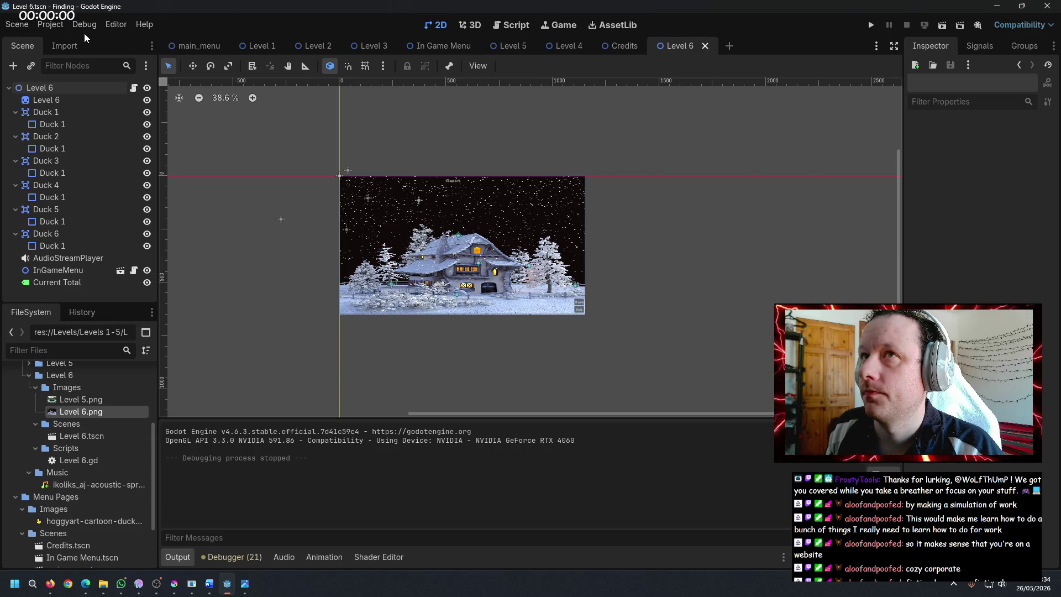
{"action": "left_click", "coordinate": [50, 25]}
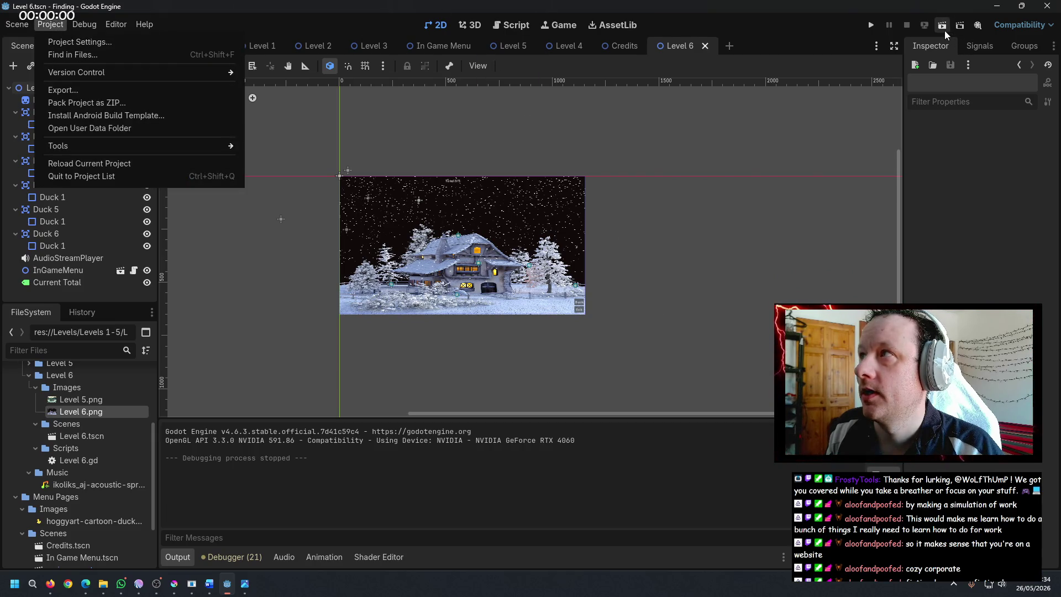
{"action": "left_click", "coordinate": [322, 244]}
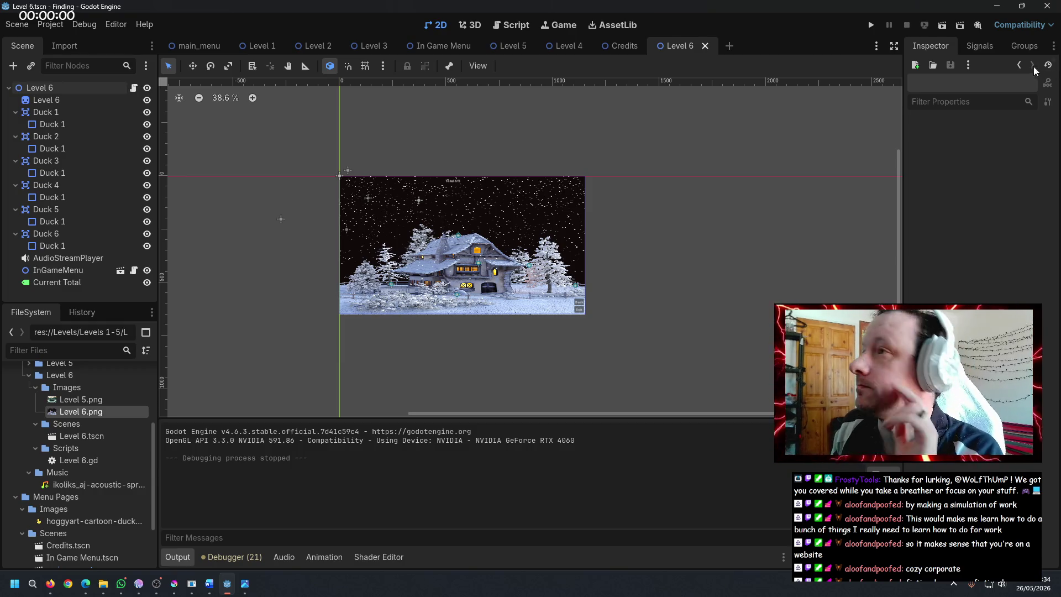
{"action": "left_click", "coordinate": [941, 25]}
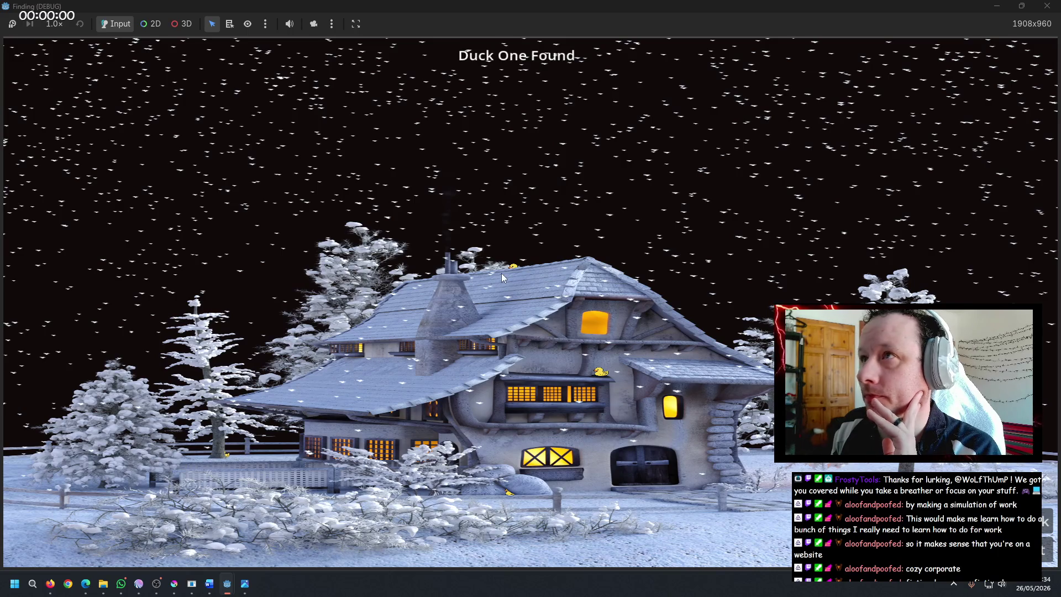
{"action": "left_click", "coordinate": [602, 371]}
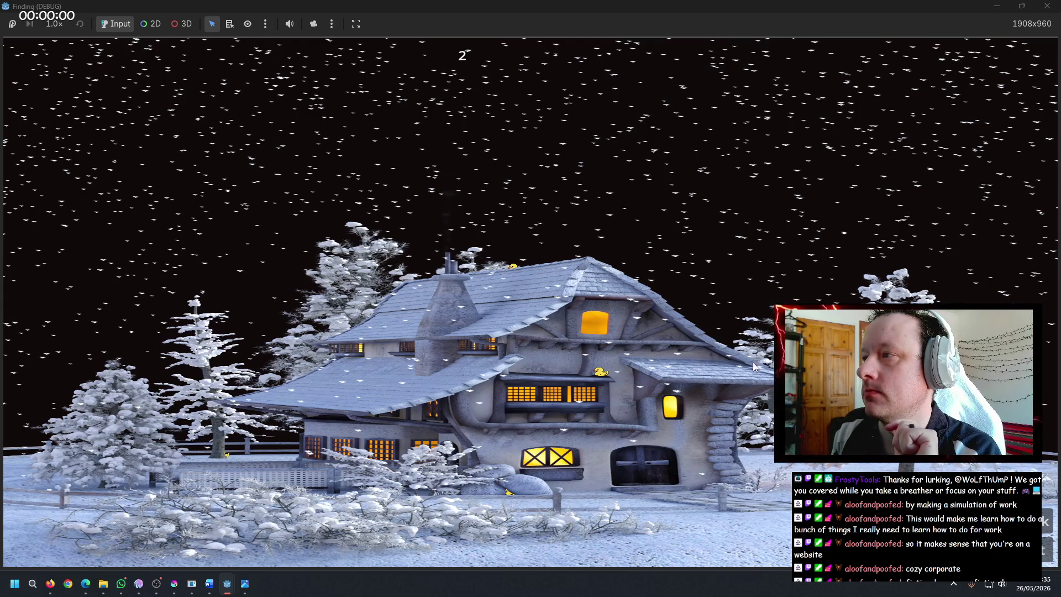
{"action": "key", "text": "alt+F4"}
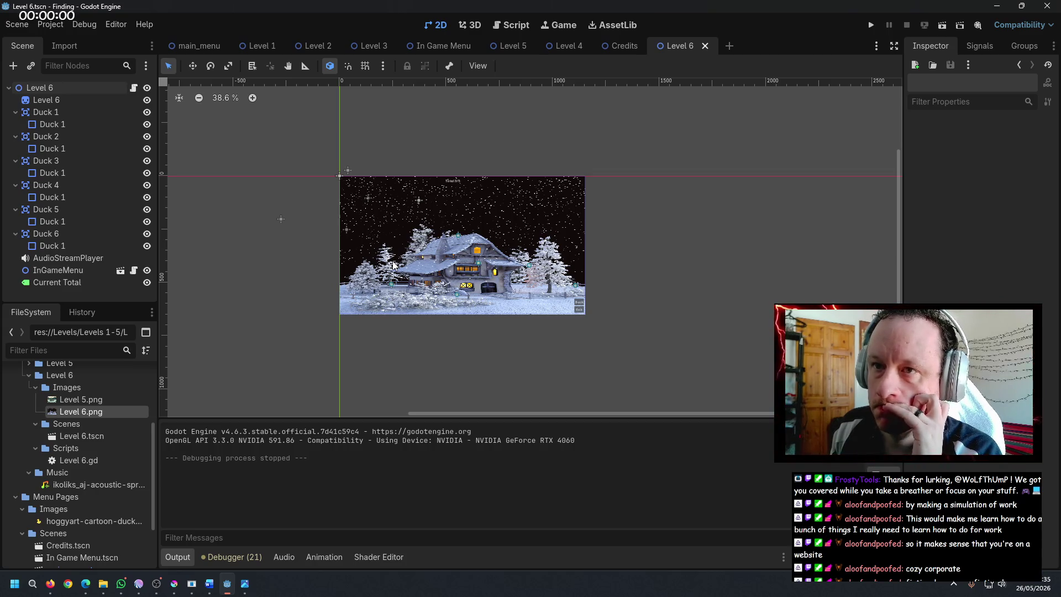
Delete Level 5.png from the Level 6/Images folder in the FileSystem dock.
{"action": "right_click", "coordinate": [74, 400]}
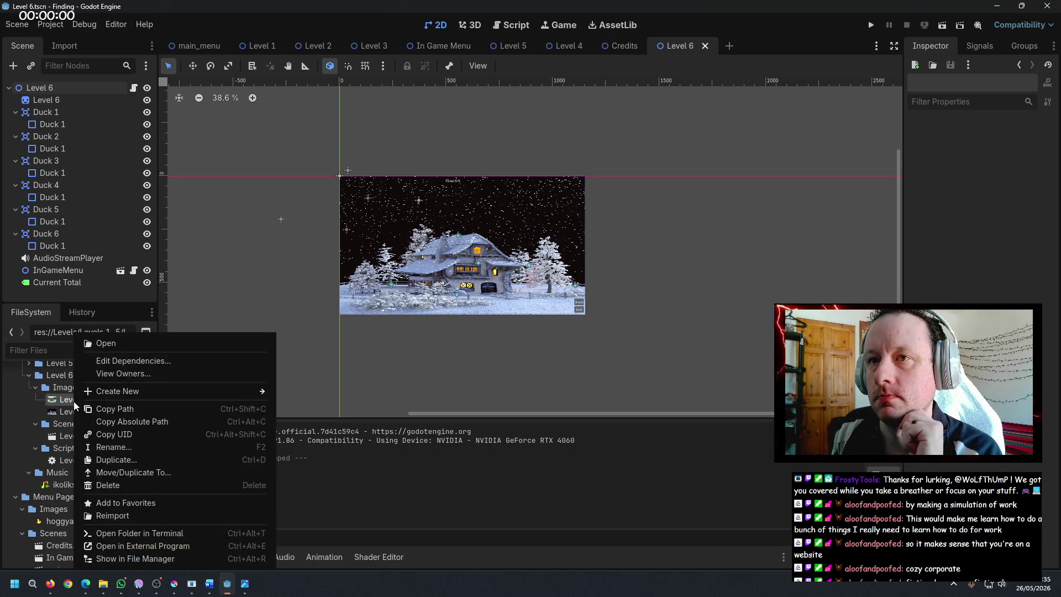
{"action": "left_click", "coordinate": [111, 485]}
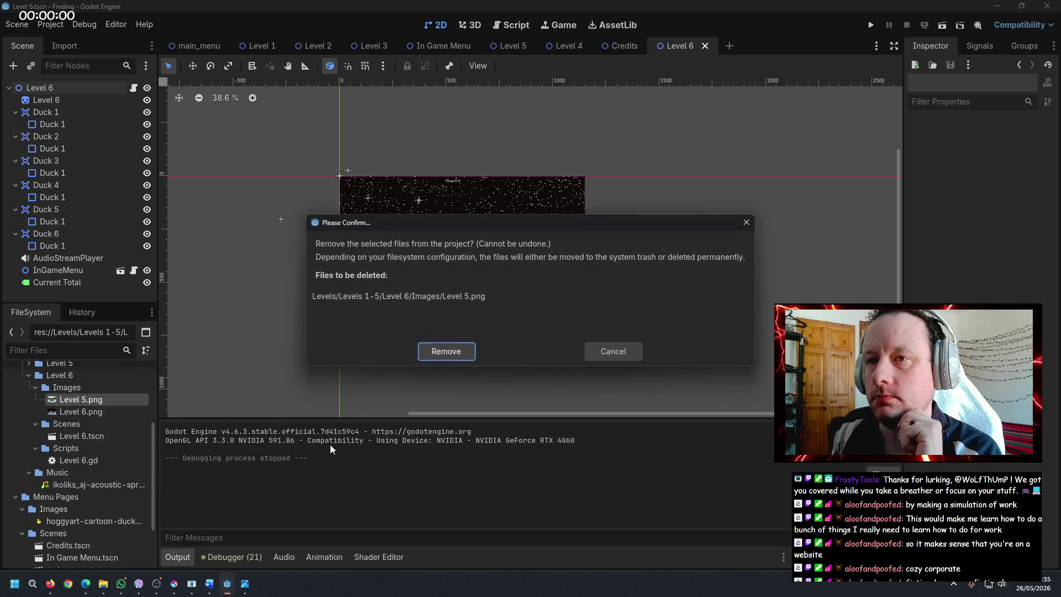
{"action": "left_click", "coordinate": [469, 353]}
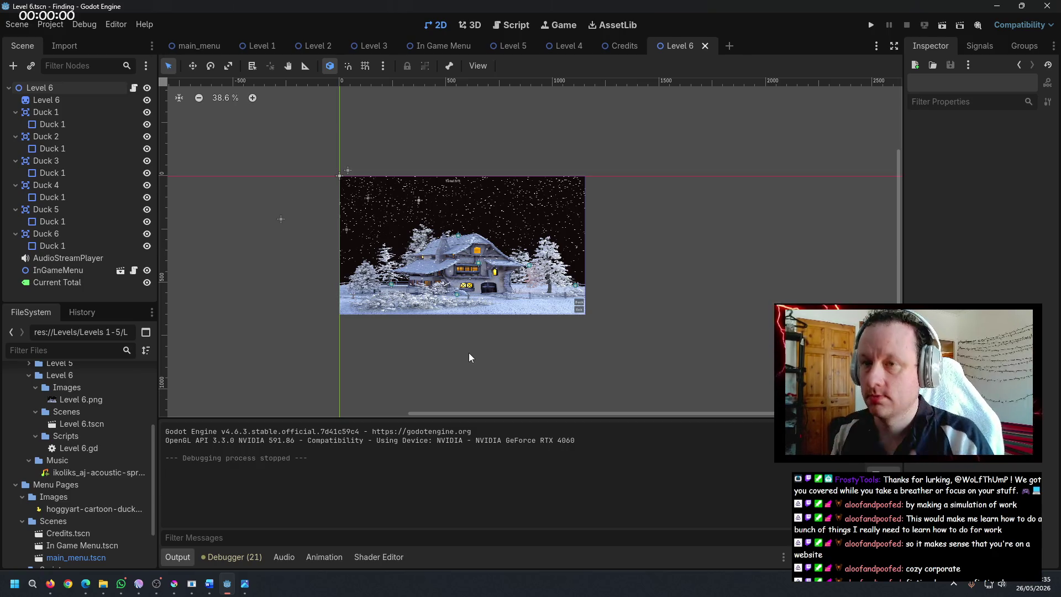
In the Level 5 script, replace the main_menu.tscn path on line 18 with Level 6.tscn.
{"action": "left_click", "coordinate": [513, 46]}
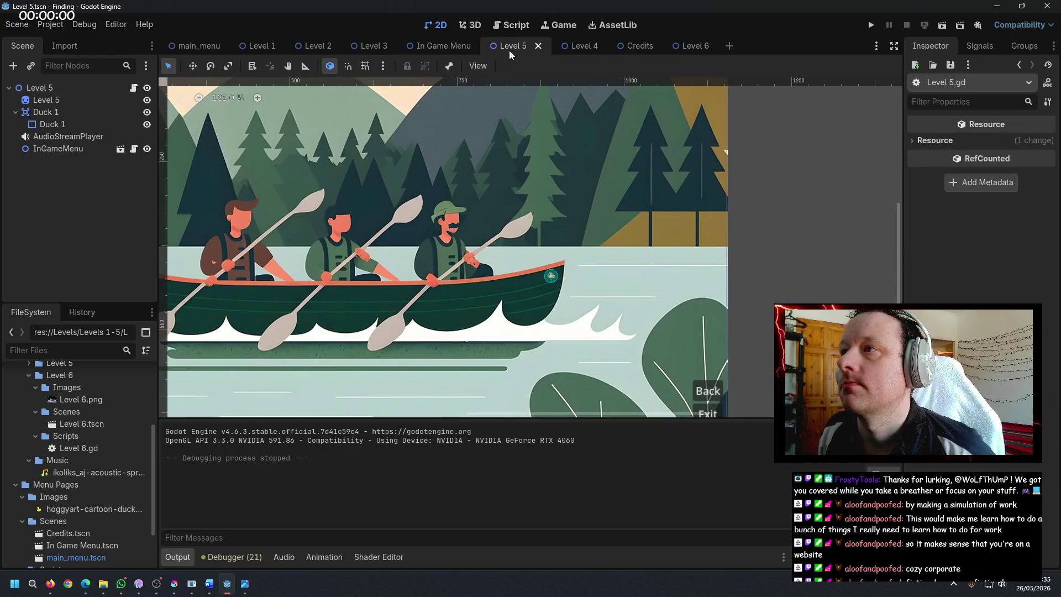
{"action": "left_click", "coordinate": [521, 25]}
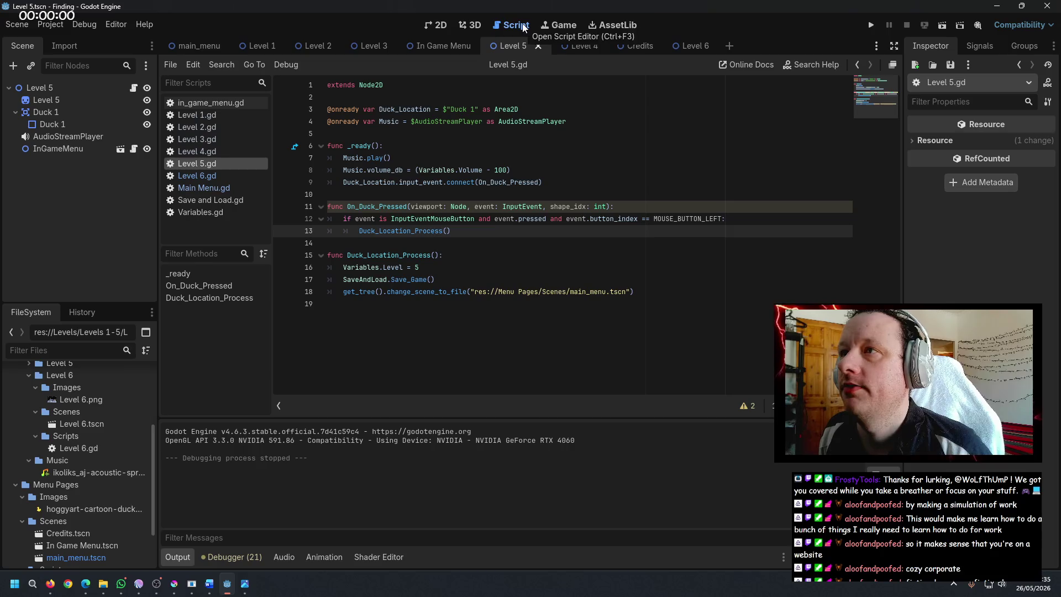
{"action": "left_click_drag", "start_coordinate": [630, 289], "coordinate": [475, 294]}
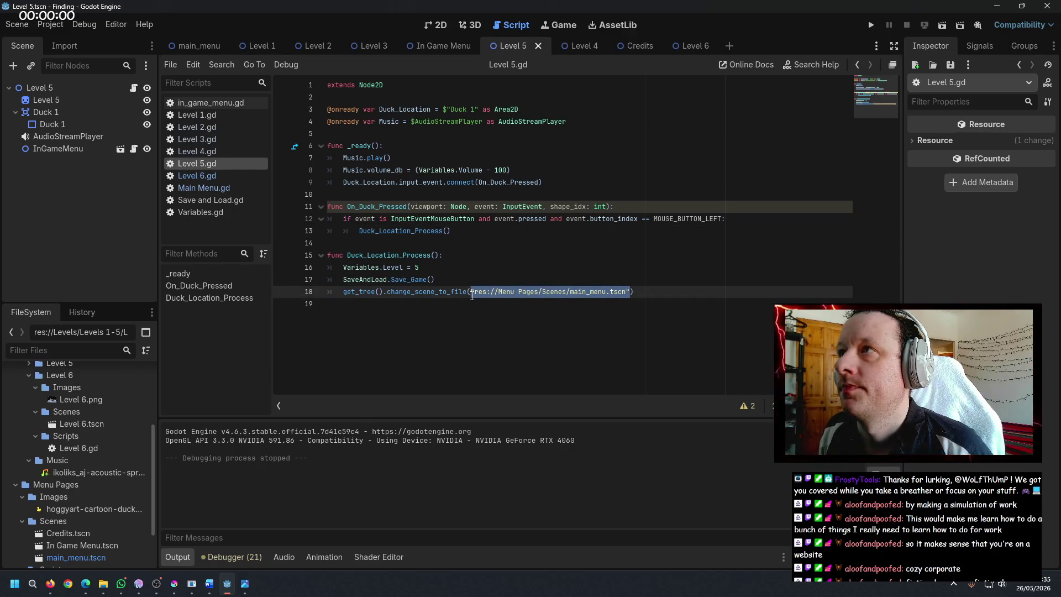
{"action": "mouse_move", "coordinate": [69, 426]}
{"action": "left_mouse_down"}
{"action": "mouse_move", "coordinate": [558, 290]}
{"action": "mouse_move", "coordinate": [578, 294]}
{"action": "mouse_move", "coordinate": [557, 297]}
{"action": "left_mouse_up"}
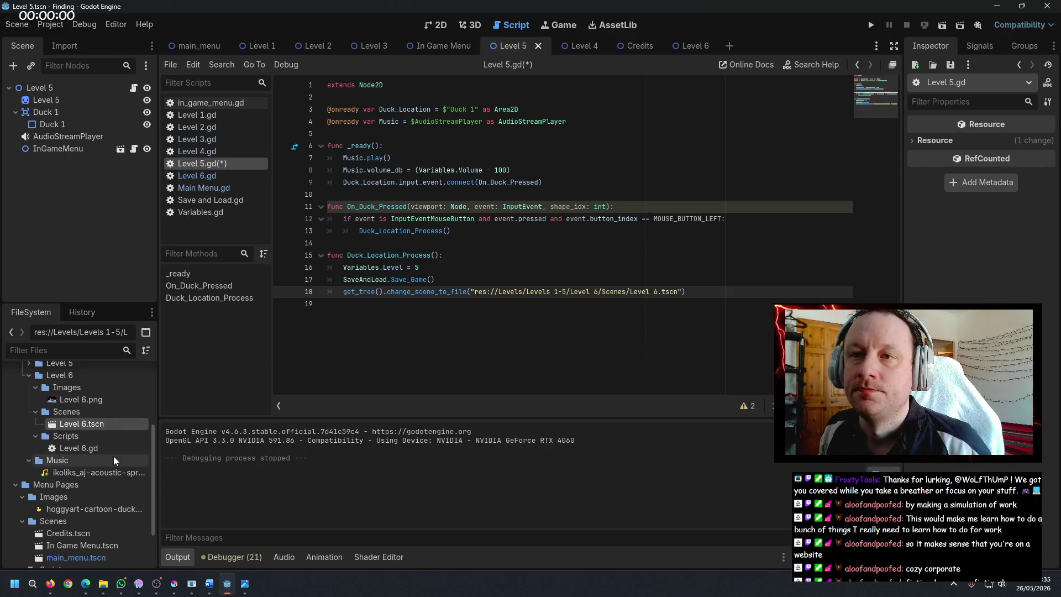
{"action": "left_click", "coordinate": [74, 402]}
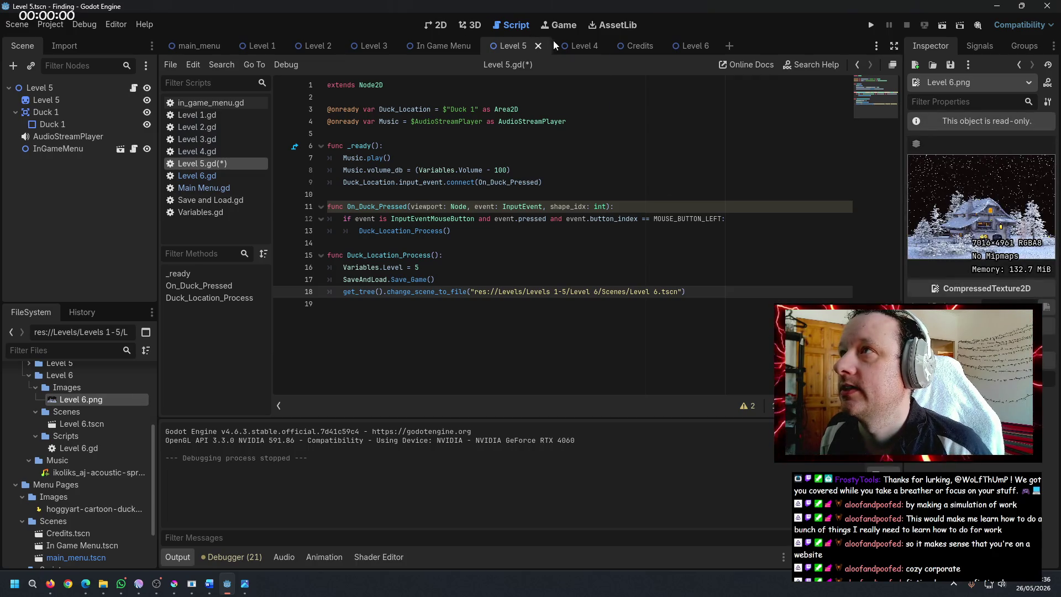
{"action": "left_click", "coordinate": [682, 44]}
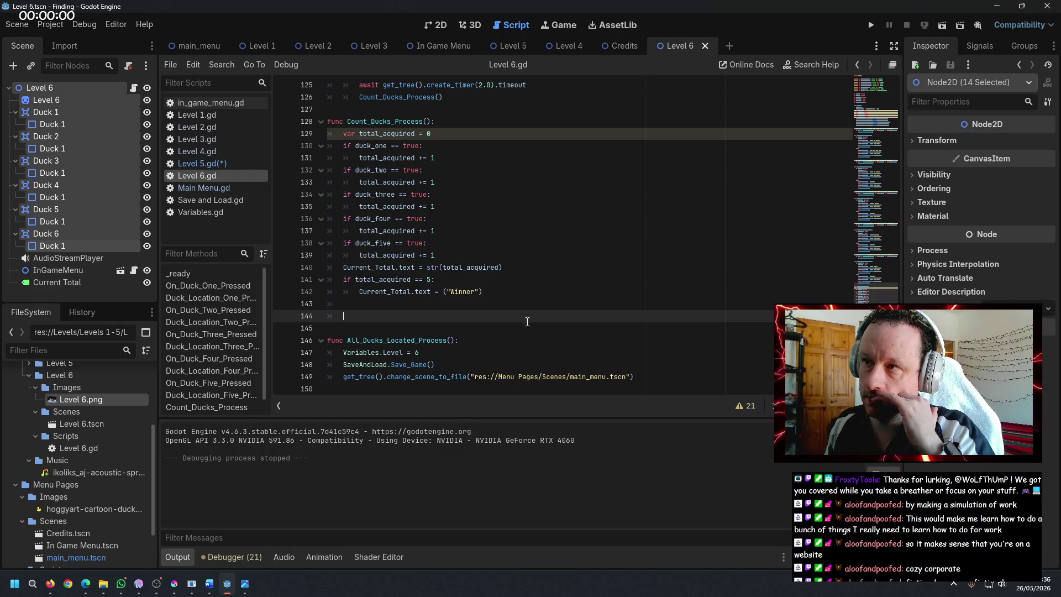
Add 'await get_tree().create_timer(2.0).timeout' after the Winner line in Count_Ducks_Process.
{"action": "left_click", "coordinate": [507, 290]}
{"action": "key", "text": "Return"}
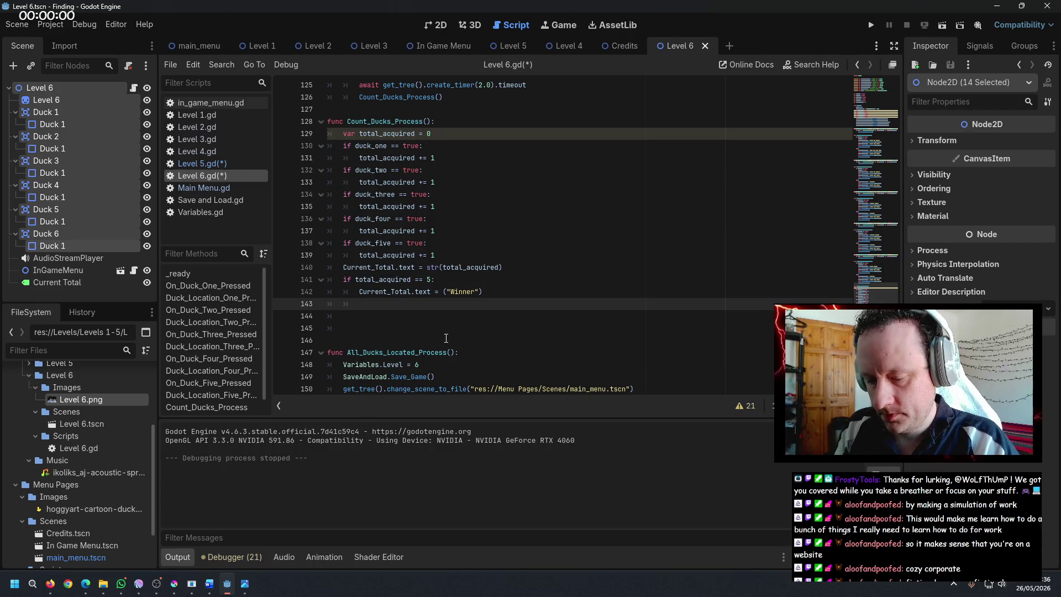
{"action": "type", "text": "ait"}
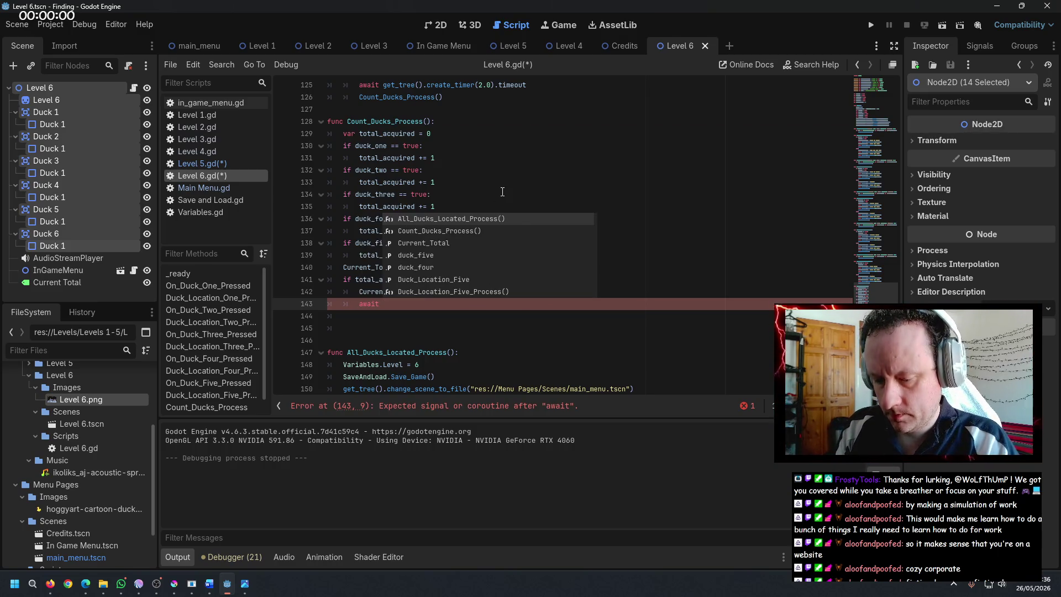
{"action": "type", "text": " get_tre"}
{"action": "key", "text": "Return"}
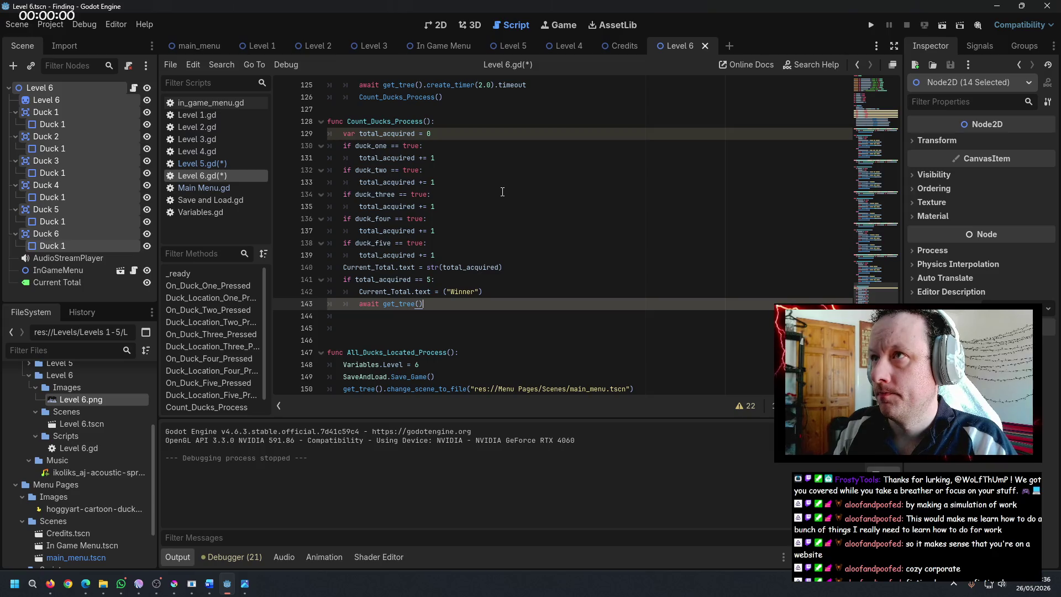
{"action": "type", "text": ".create"}
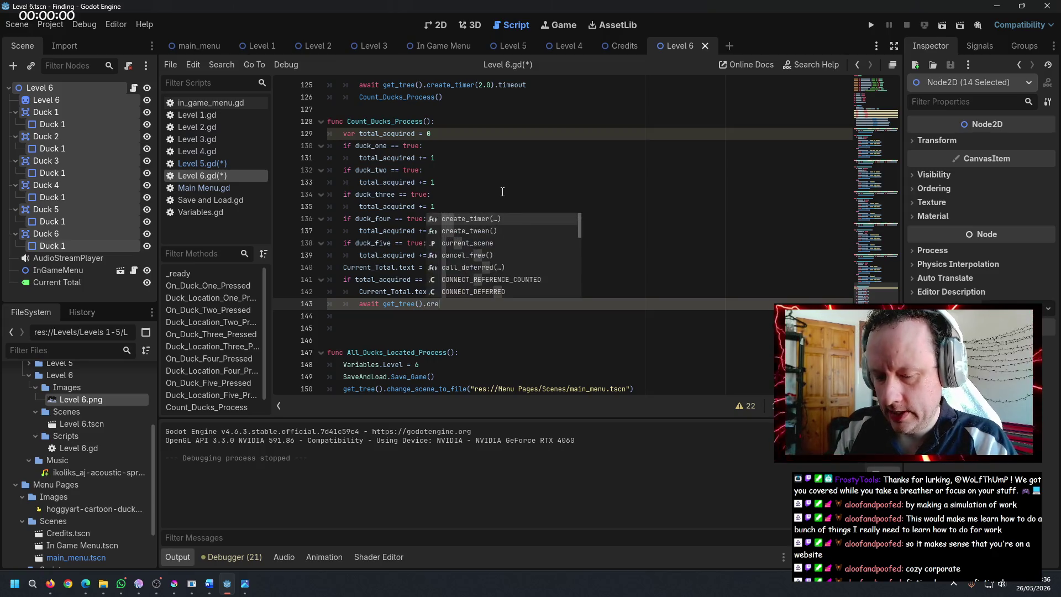
{"action": "key", "text": "Return"}
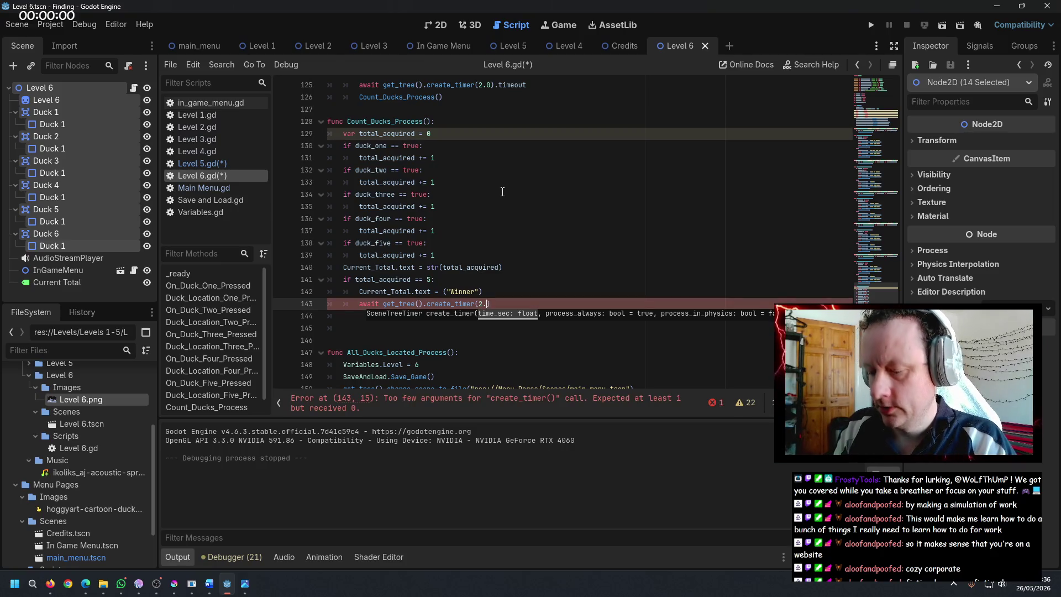
{"action": "type", "text": ").timeout"}
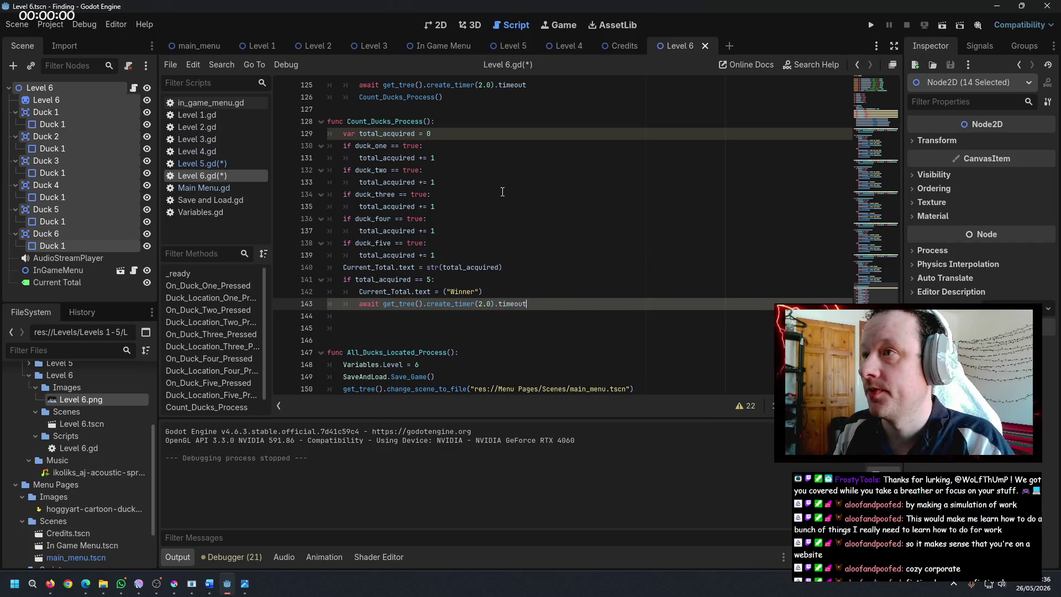
{"action": "key", "text": "Return"}
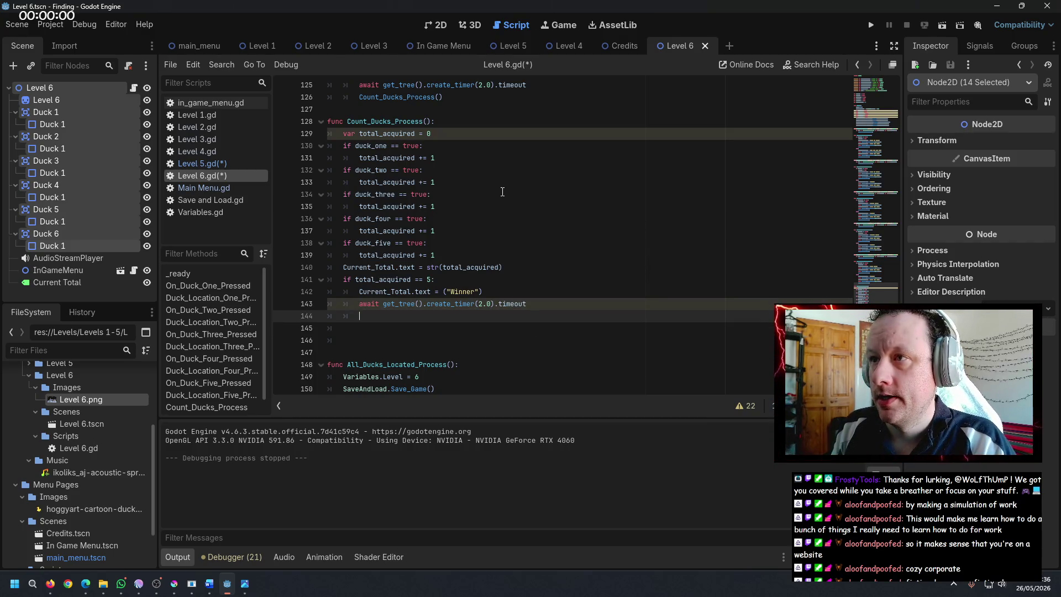
Add an All_Ducks_Located_Process() call on the line after the timer wait.
{"action": "type", "text": "All"}
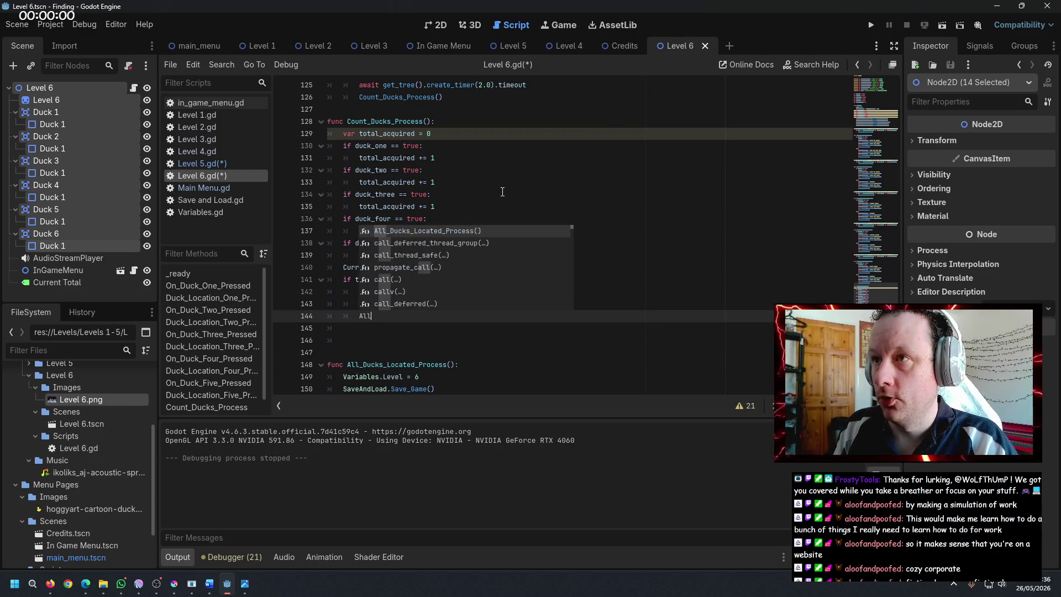
{"action": "key", "text": "Return"}
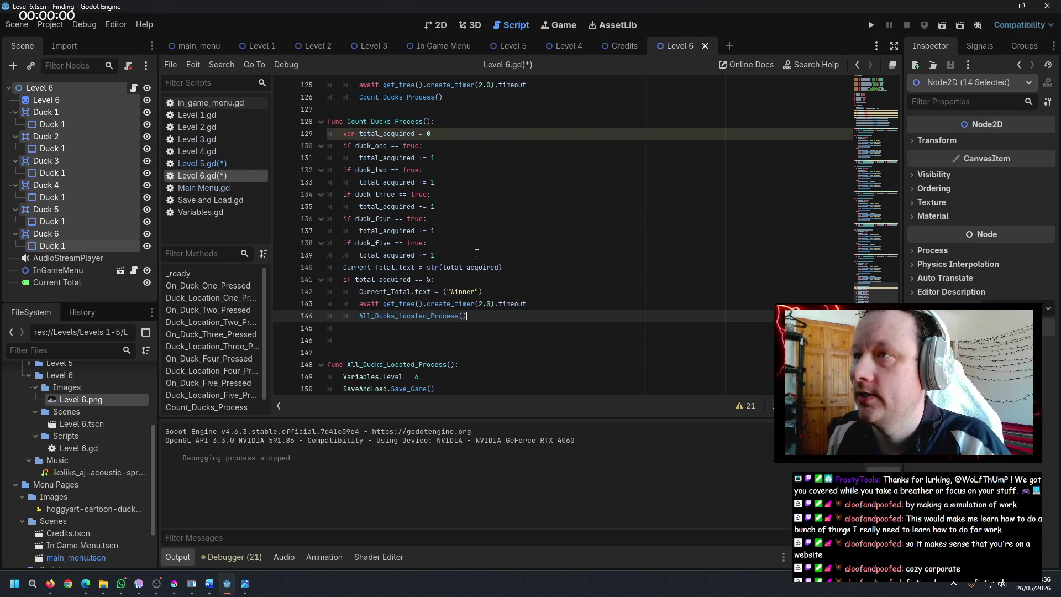
{"action": "scroll", "coordinate": [463, 267], "scroll_direction": "down", "scroll_amount": 1}
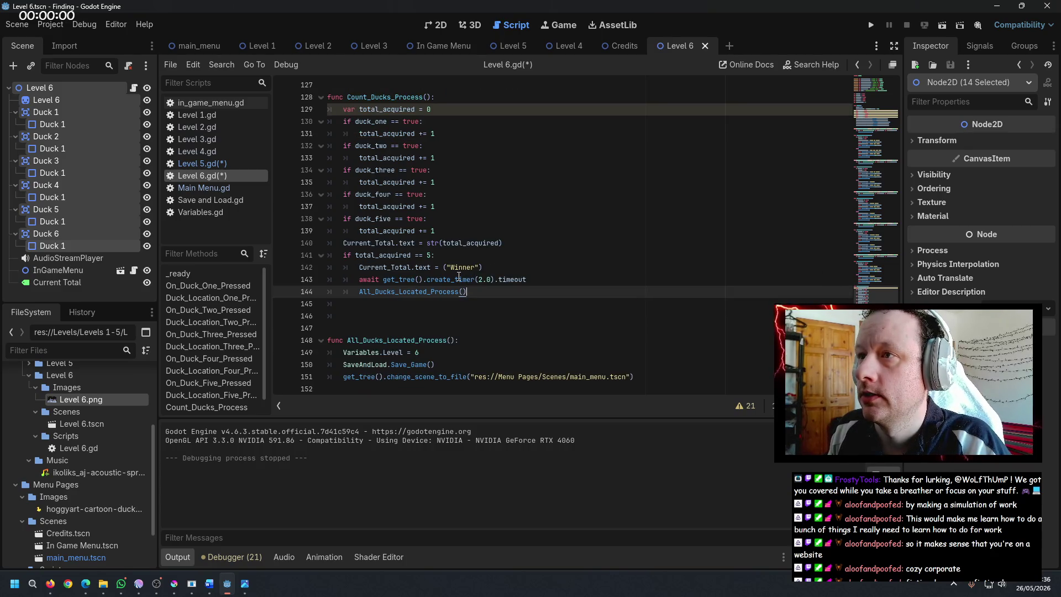
{"action": "left_click", "coordinate": [549, 223]}
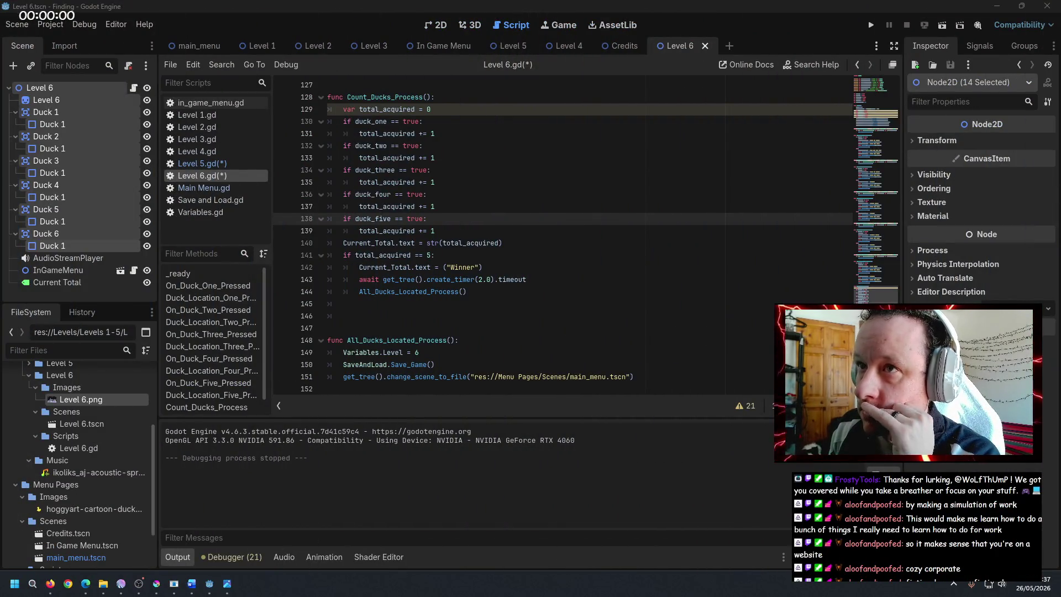
Delete the extra blank line on line 146 below the new code in Level 6.gd.
{"action": "mouse_move", "coordinate": [505, 275]}
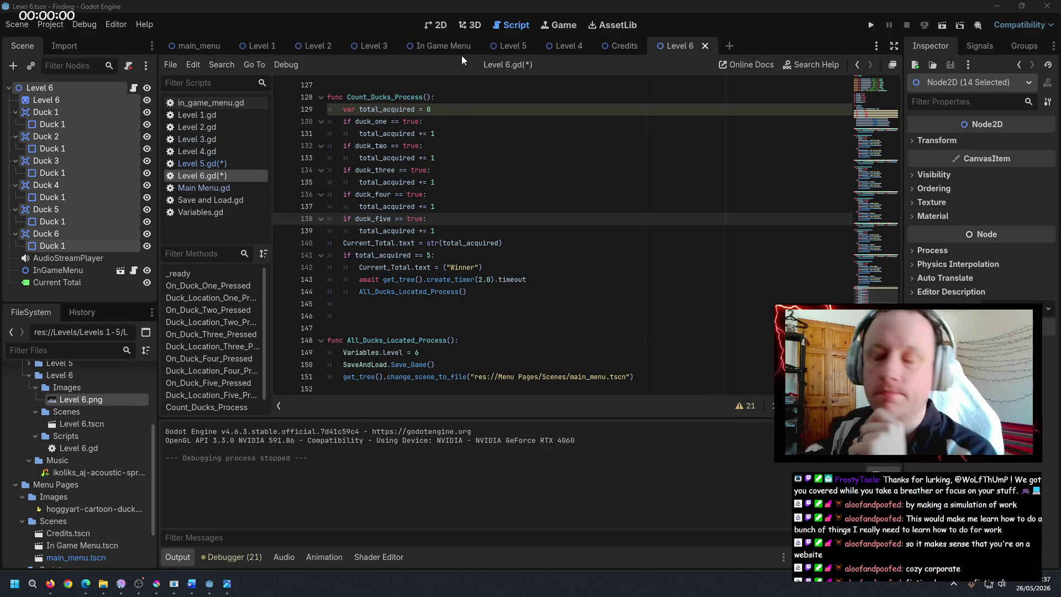
{"action": "scroll", "coordinate": [479, 236], "scroll_direction": "up", "scroll_amount": 5}
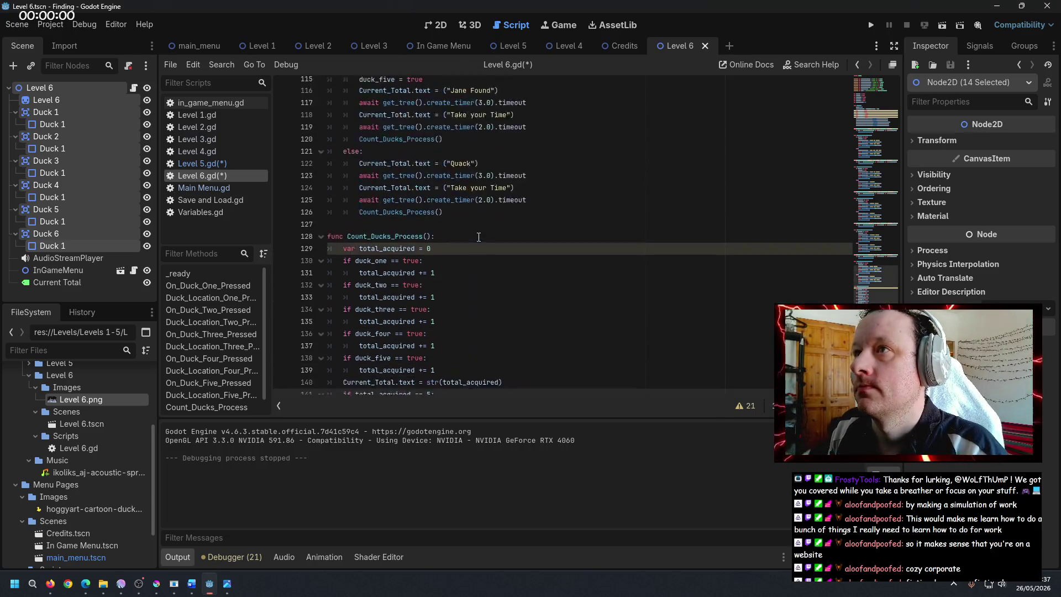
{"action": "scroll", "coordinate": [479, 236], "scroll_direction": "up", "scroll_amount": 5}
{"action": "scroll", "coordinate": [465, 266], "scroll_direction": "down", "scroll_amount": 10}
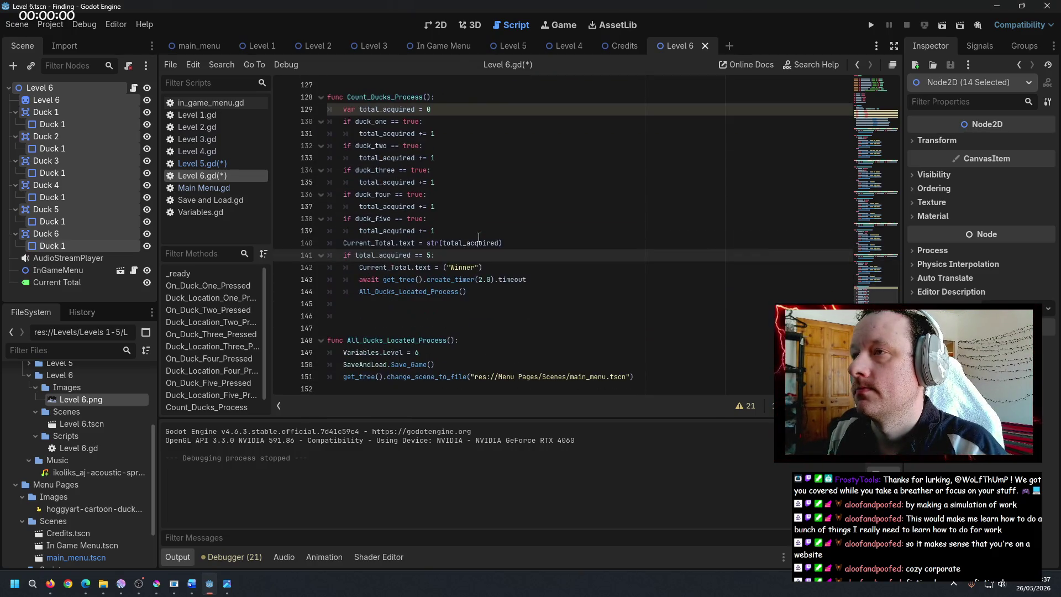
{"action": "left_click", "coordinate": [376, 316]}
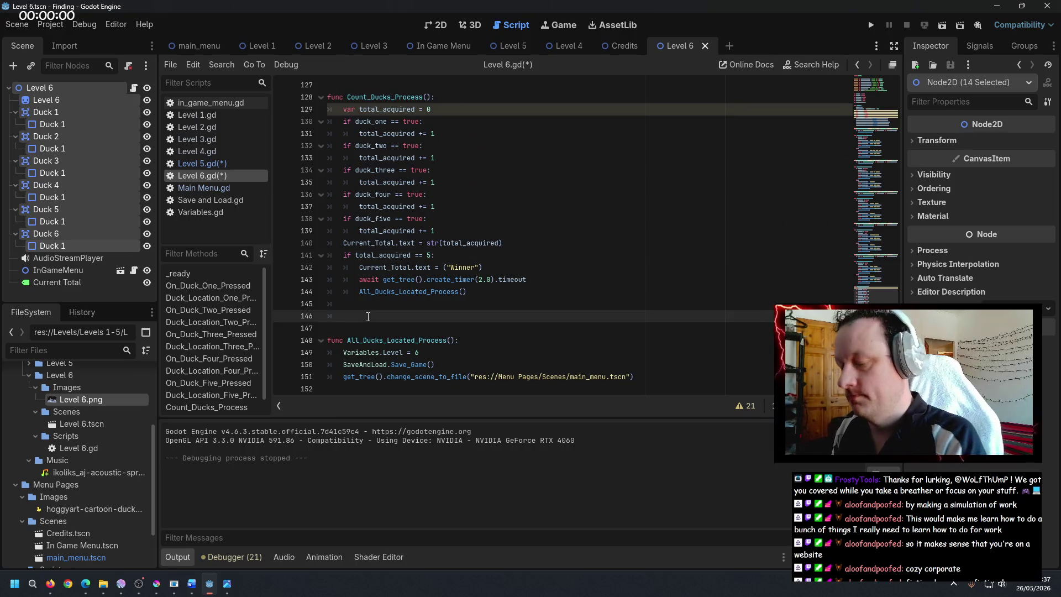
{"action": "key", "text": "BackSpace"}
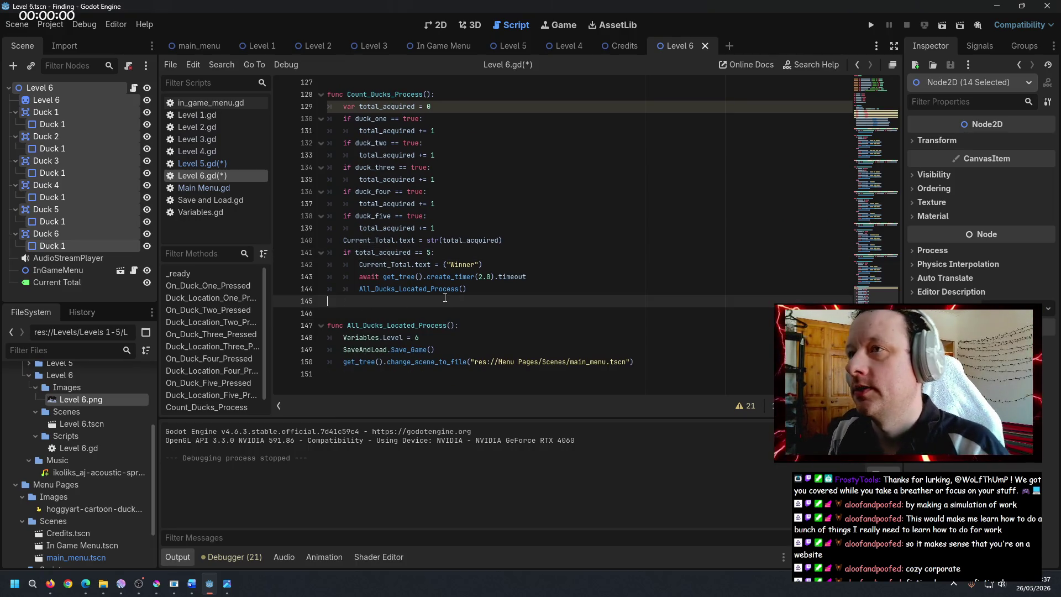
{"action": "left_click", "coordinate": [50, 25]}
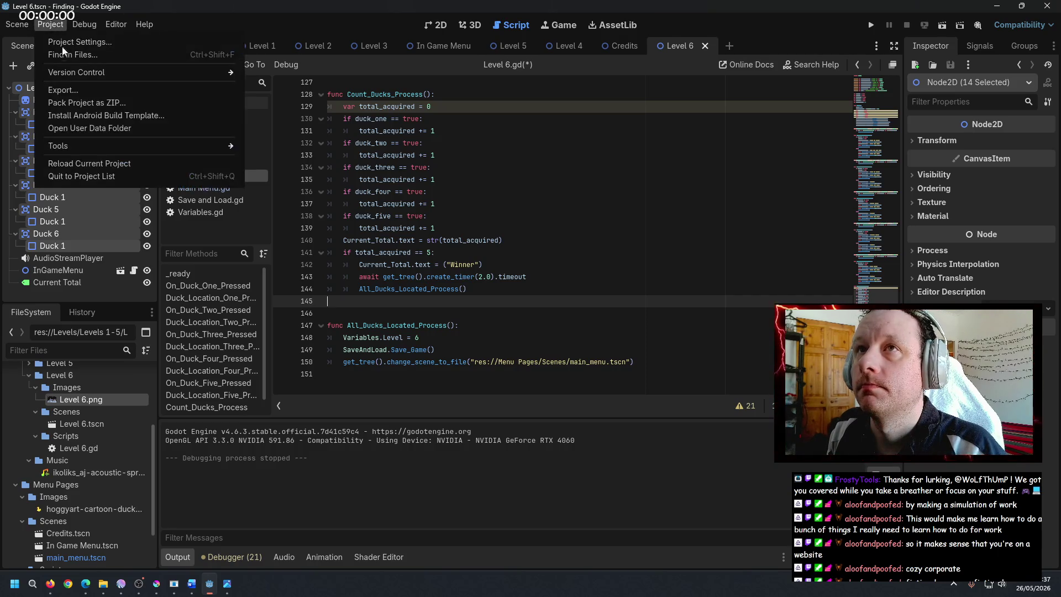
Set the Application > Config icon to the cartoon duck PNG in Menu Pages/Images.
{"action": "left_click", "coordinate": [90, 43]}
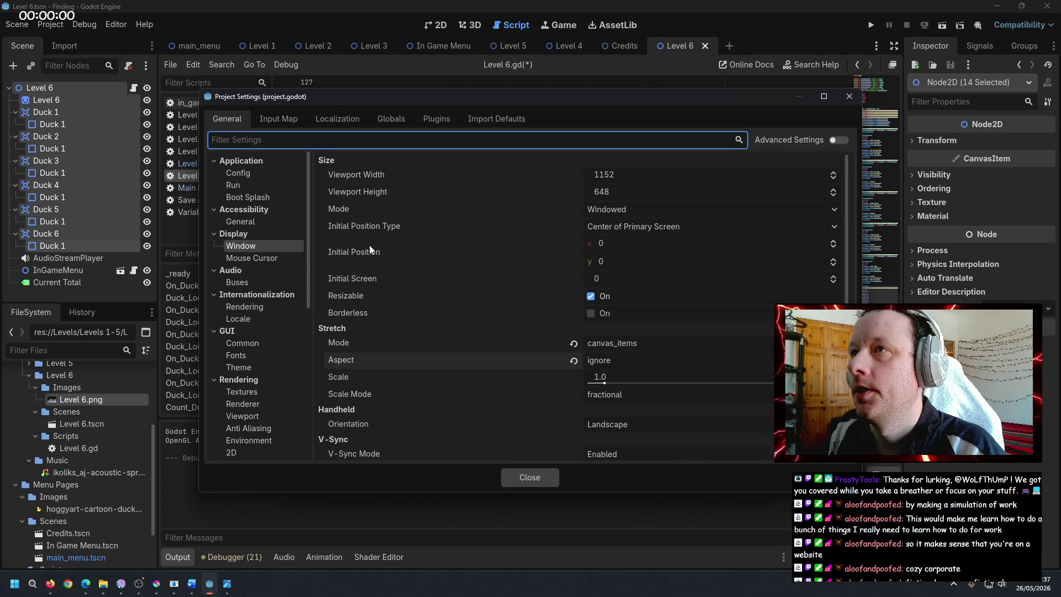
{"action": "left_click", "coordinate": [239, 174]}
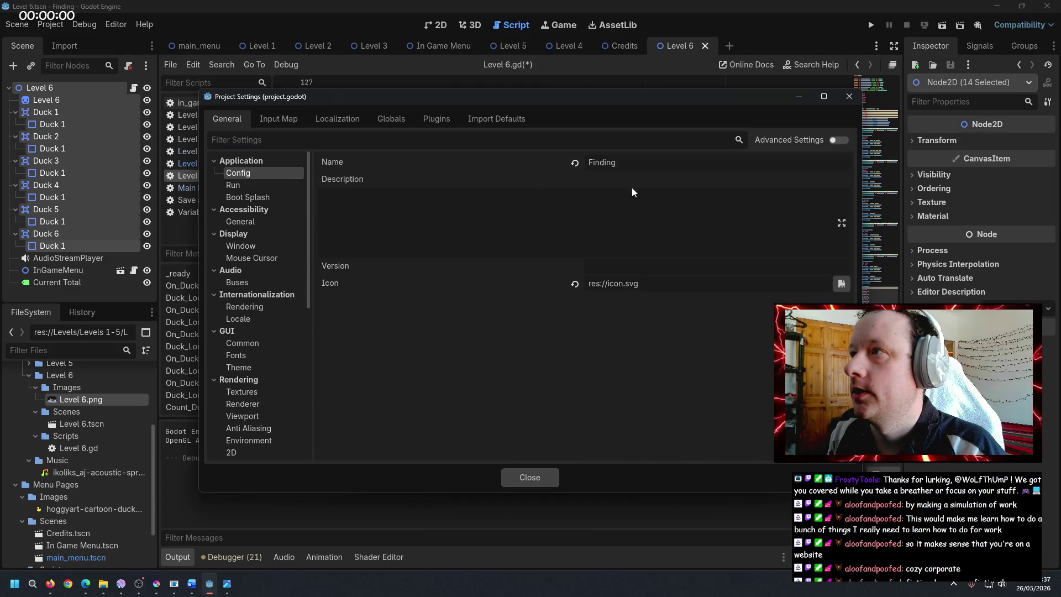
{"action": "left_click", "coordinate": [843, 285]}
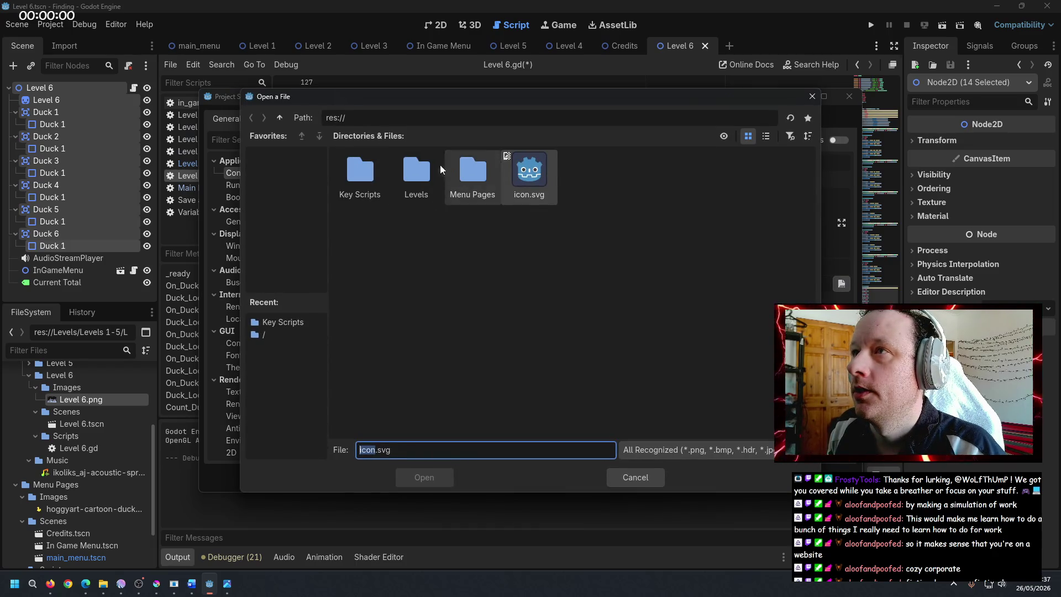
{"action": "double_click", "coordinate": [486, 179]}
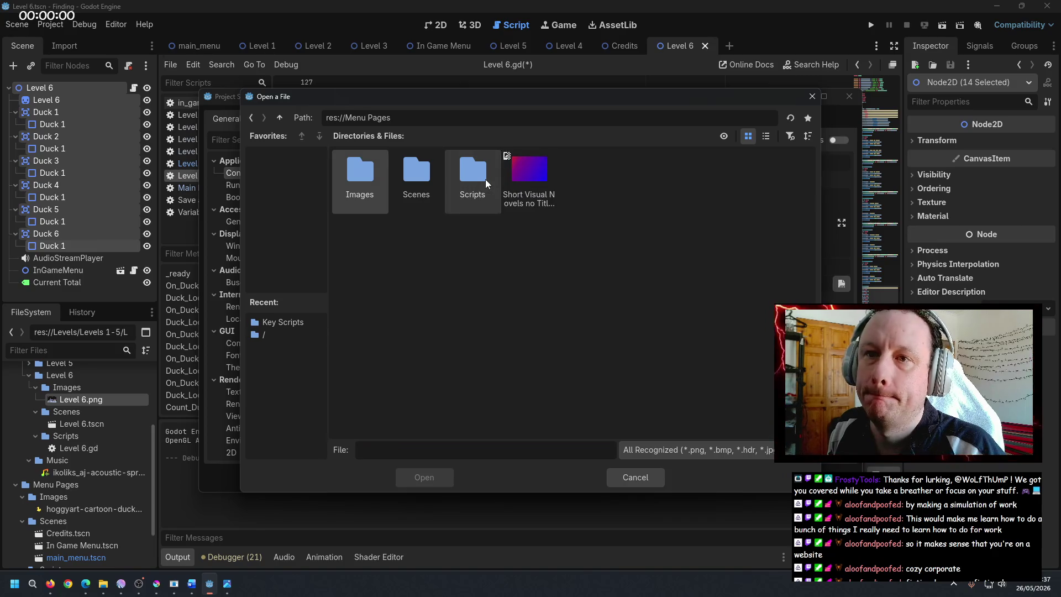
{"action": "double_click", "coordinate": [372, 178]}
{"action": "double_click", "coordinate": [374, 182]}
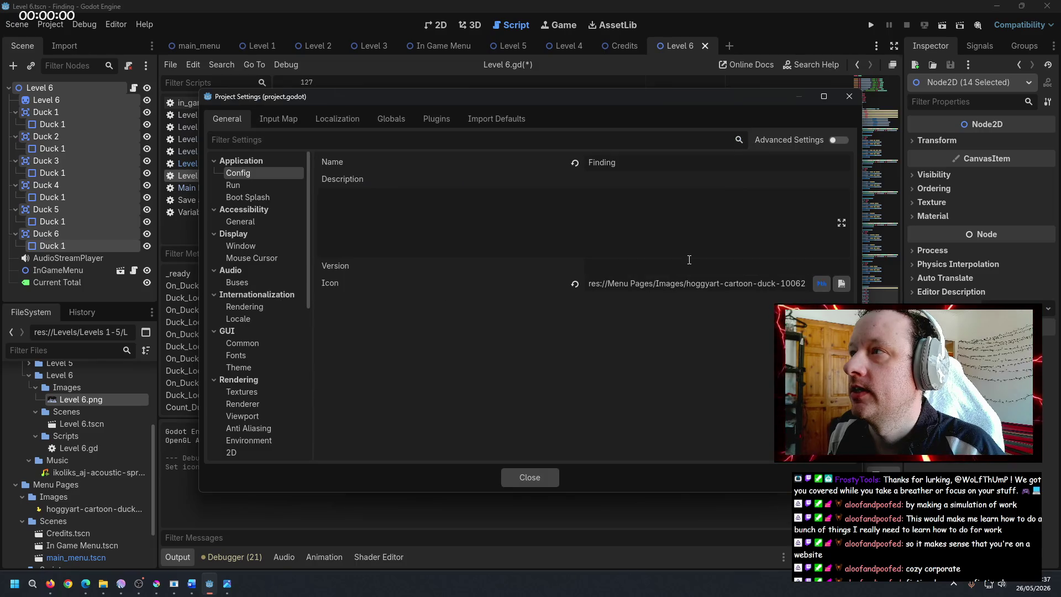
{"action": "double_click", "coordinate": [597, 162]}
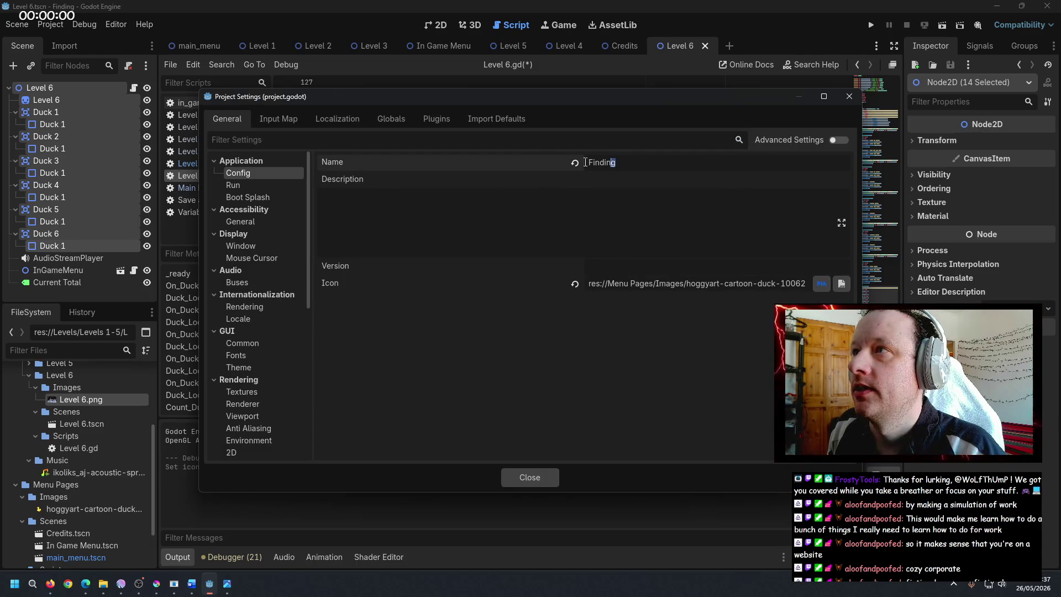
Enter 'Finding Ducks' as the project name, then review the Accessibility, Run and Boot Splash pages.
{"action": "type", "text": "F"}
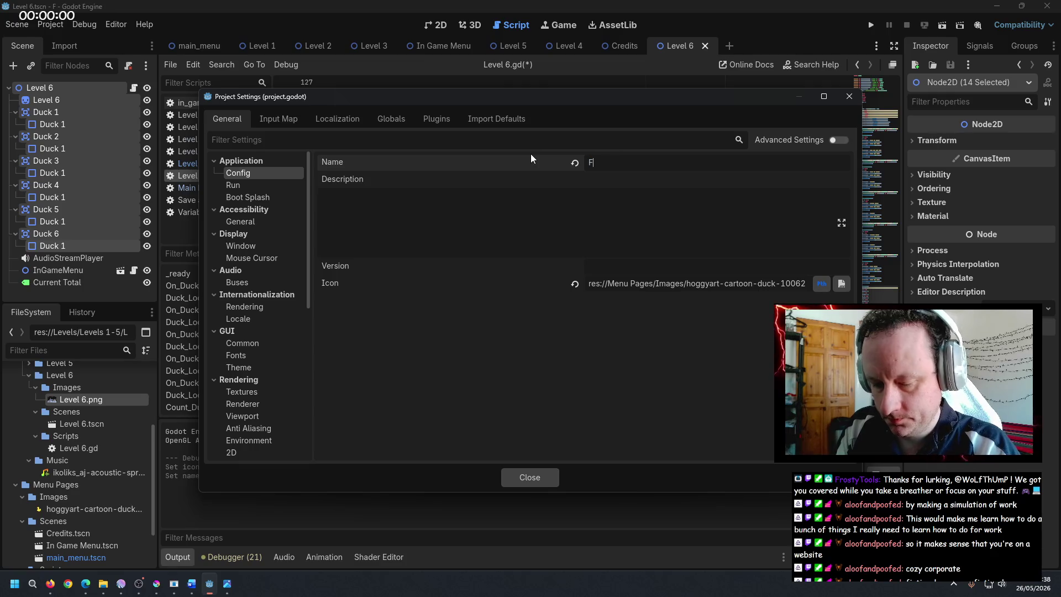
{"action": "type", "text": "inding Duc"}
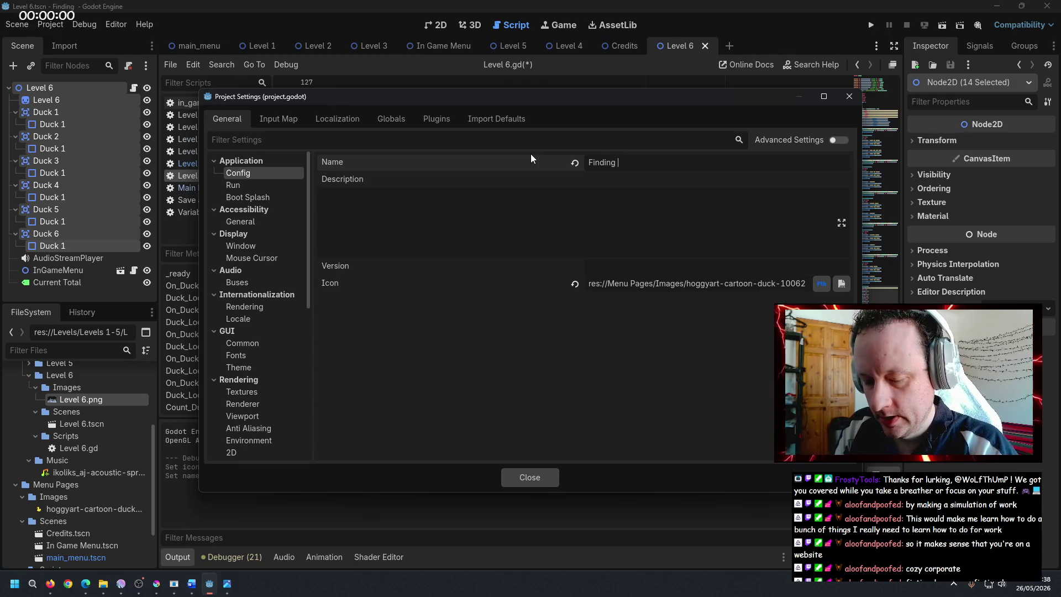
{"action": "type", "text": "ks"}
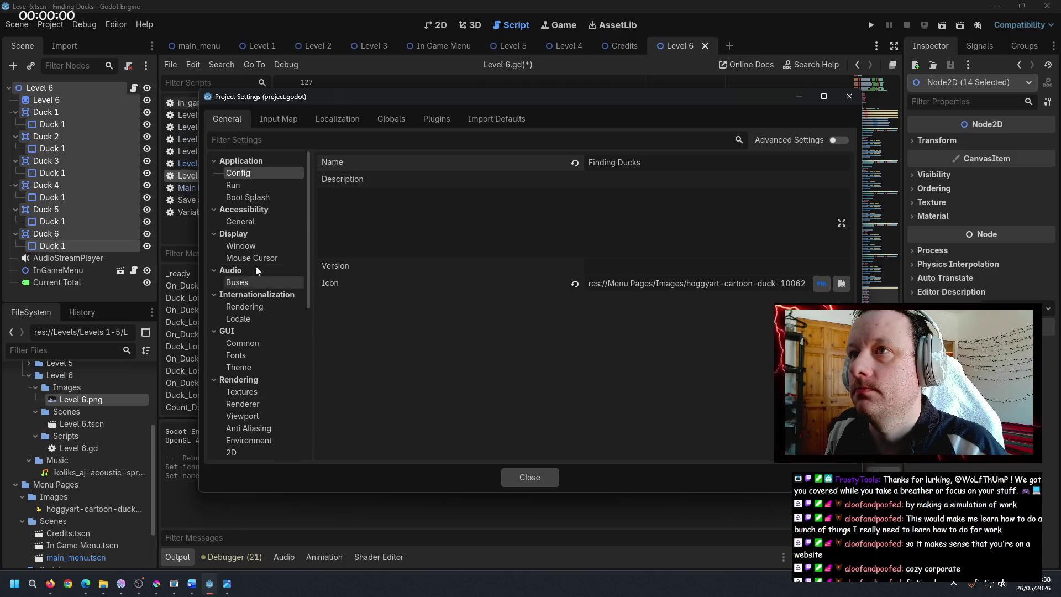
{"action": "left_click", "coordinate": [238, 221]}
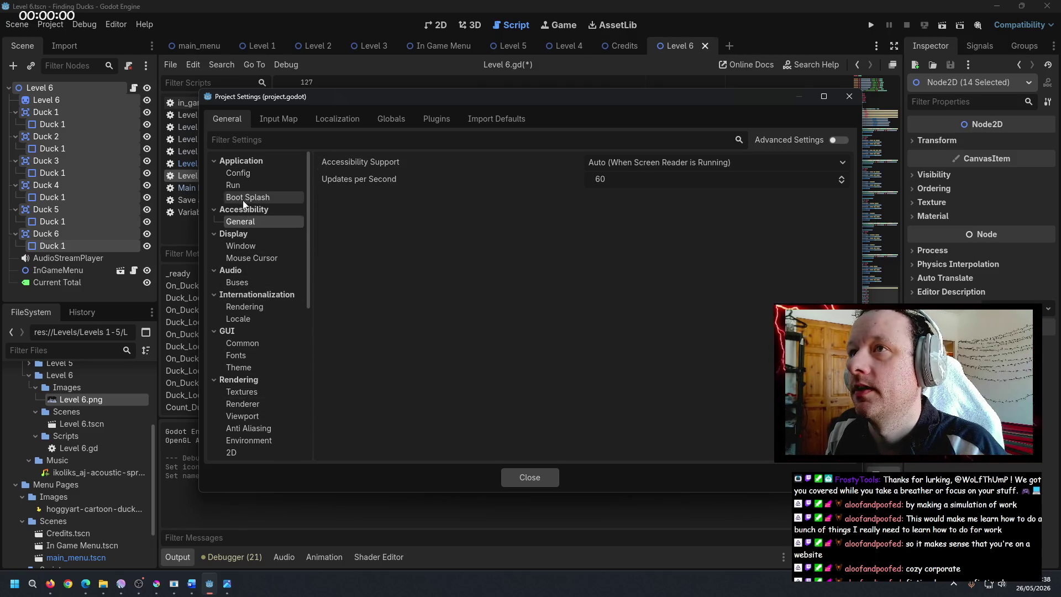
{"action": "left_click", "coordinate": [236, 185]}
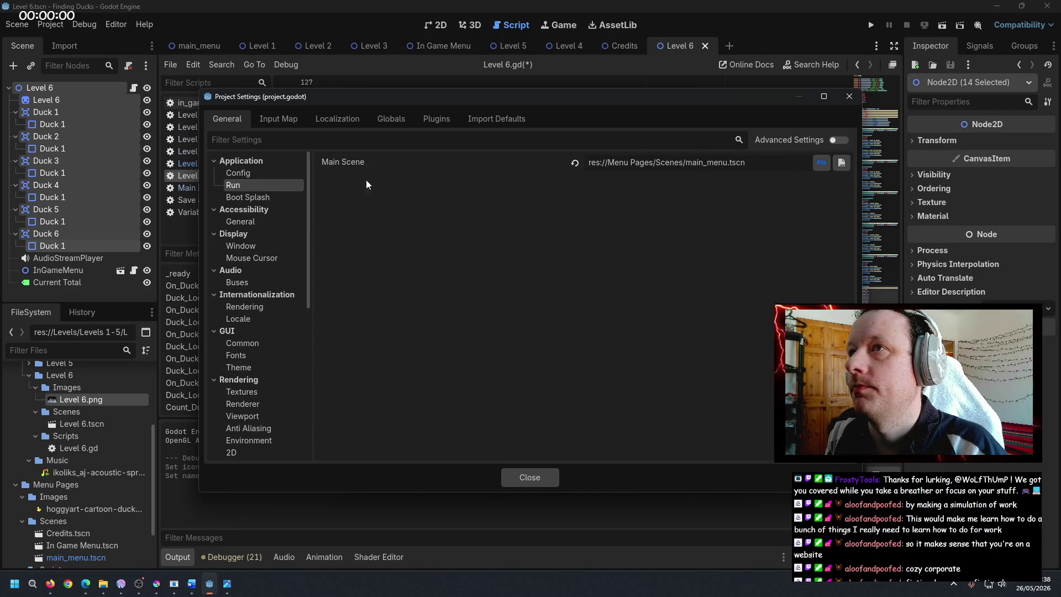
{"action": "left_click", "coordinate": [252, 199]}
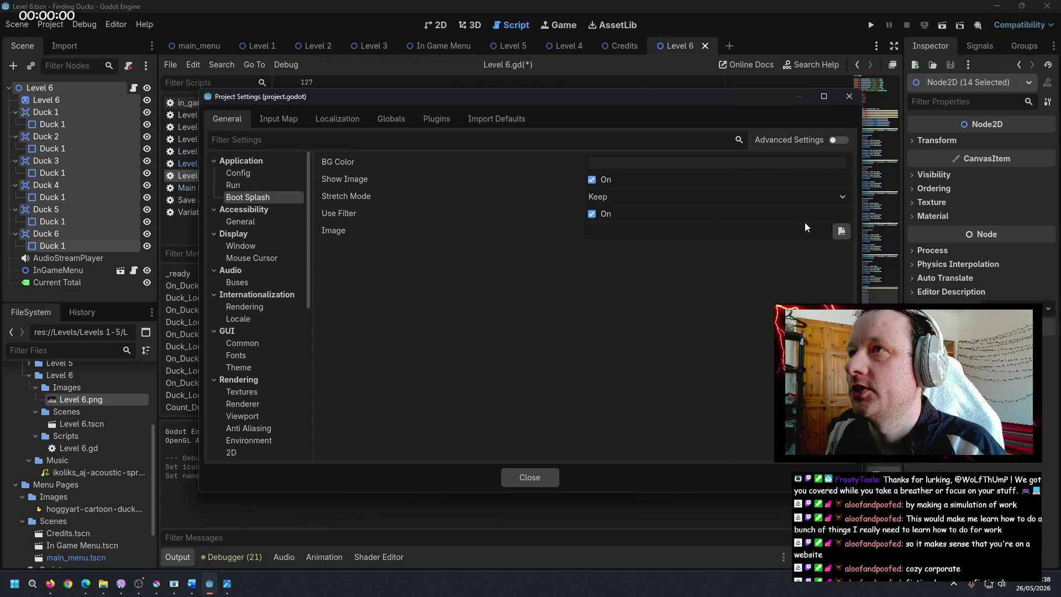
Choose the cartoon duck PNG from Menu Pages/Images as the Boot Splash image.
{"action": "left_click", "coordinate": [842, 231]}
{"action": "double_click", "coordinate": [475, 170]}
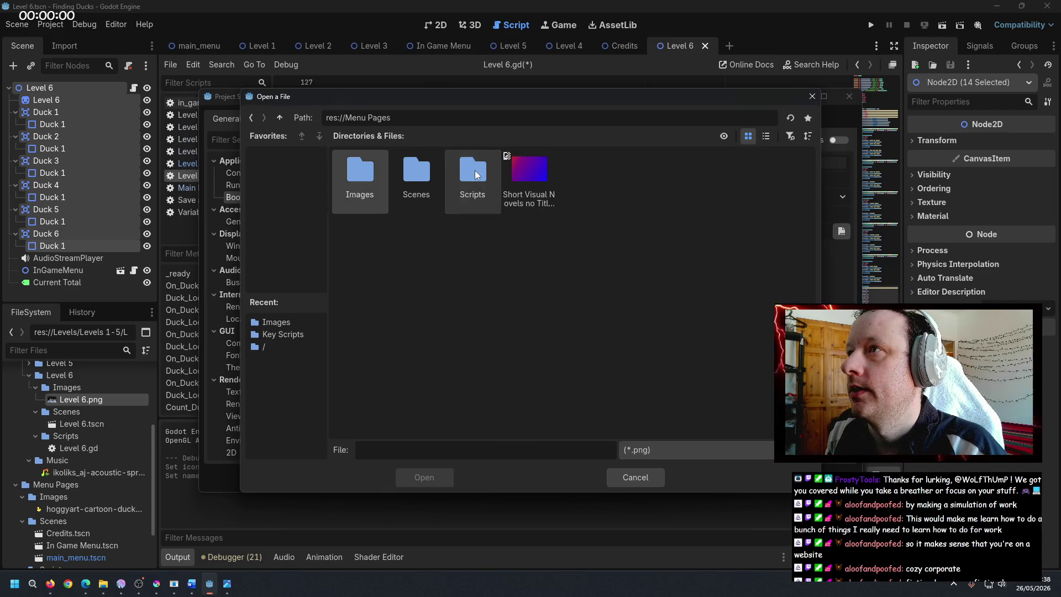
{"action": "double_click", "coordinate": [377, 177]}
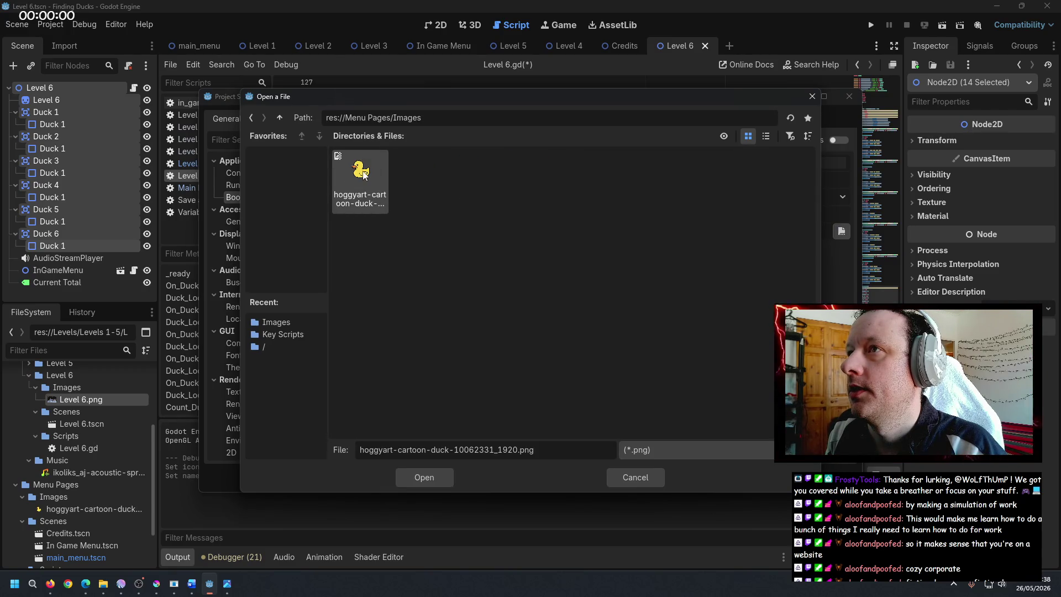
{"action": "double_click", "coordinate": [361, 174]}
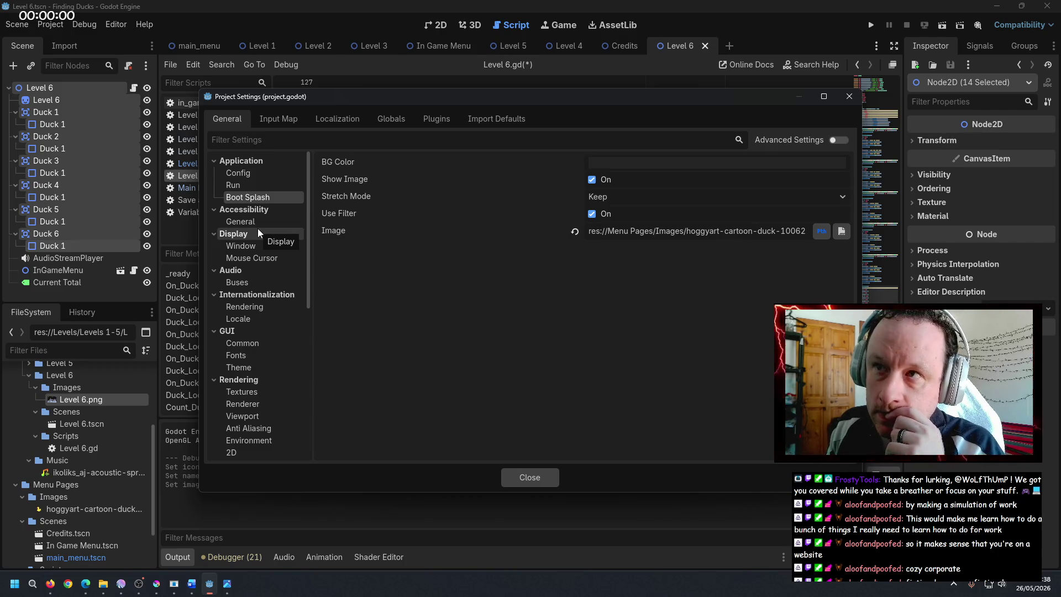
{"action": "left_click", "coordinate": [257, 171]}
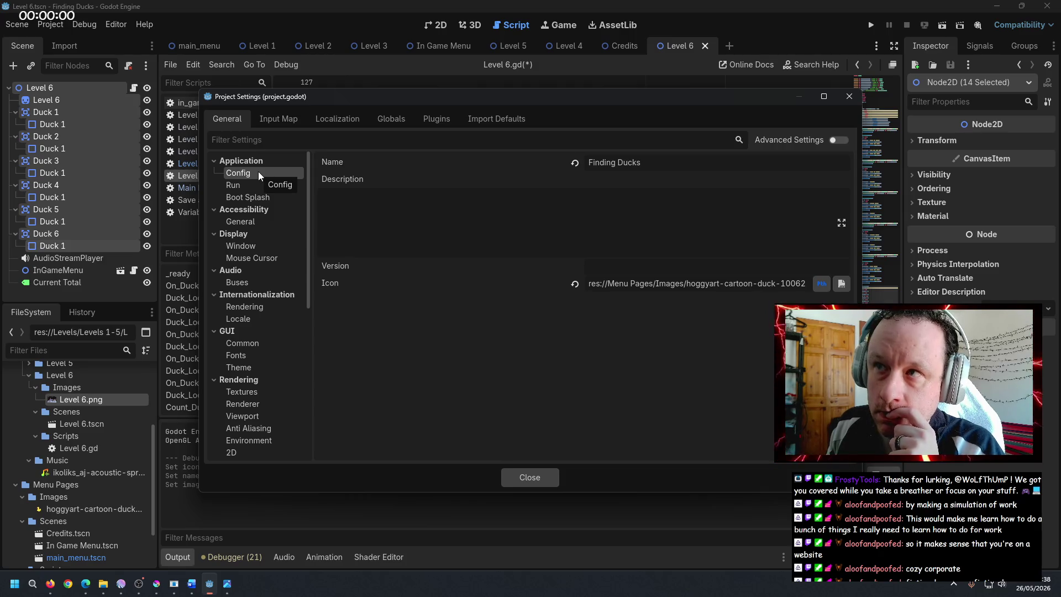
Browse the Textures, Fonts, Locale, Audio, Mouse Cursor and Window settings pages.
{"action": "left_click", "coordinate": [260, 392]}
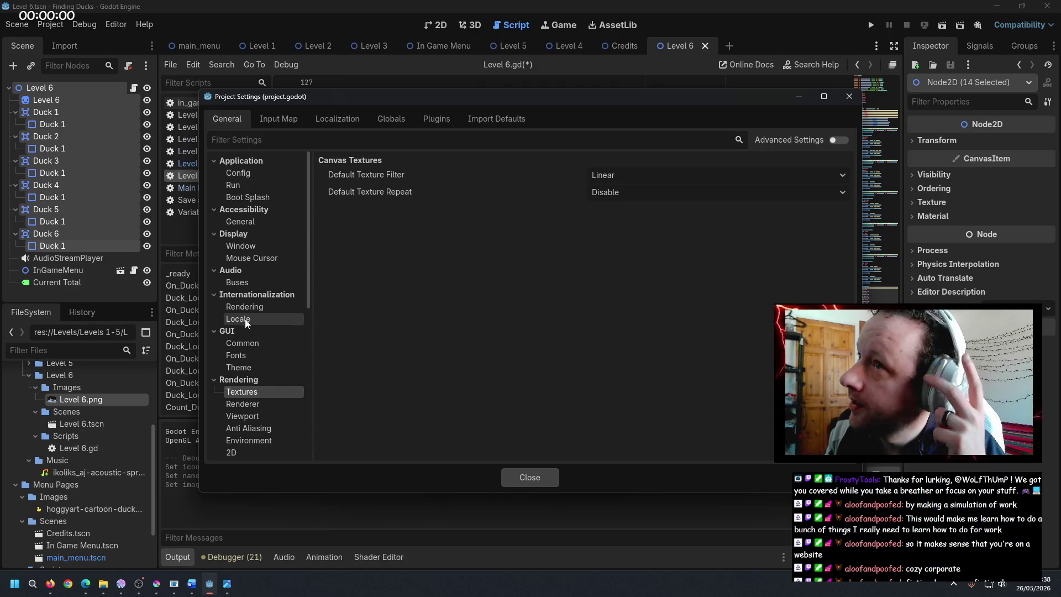
{"action": "left_click", "coordinate": [243, 356]}
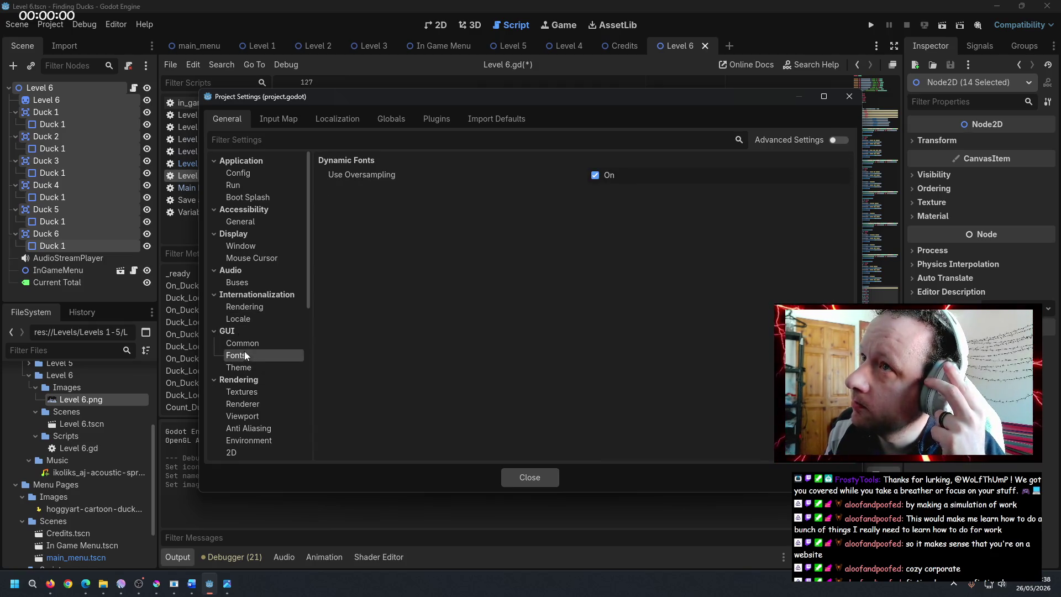
{"action": "left_click", "coordinate": [247, 331]}
{"action": "left_click", "coordinate": [238, 319]}
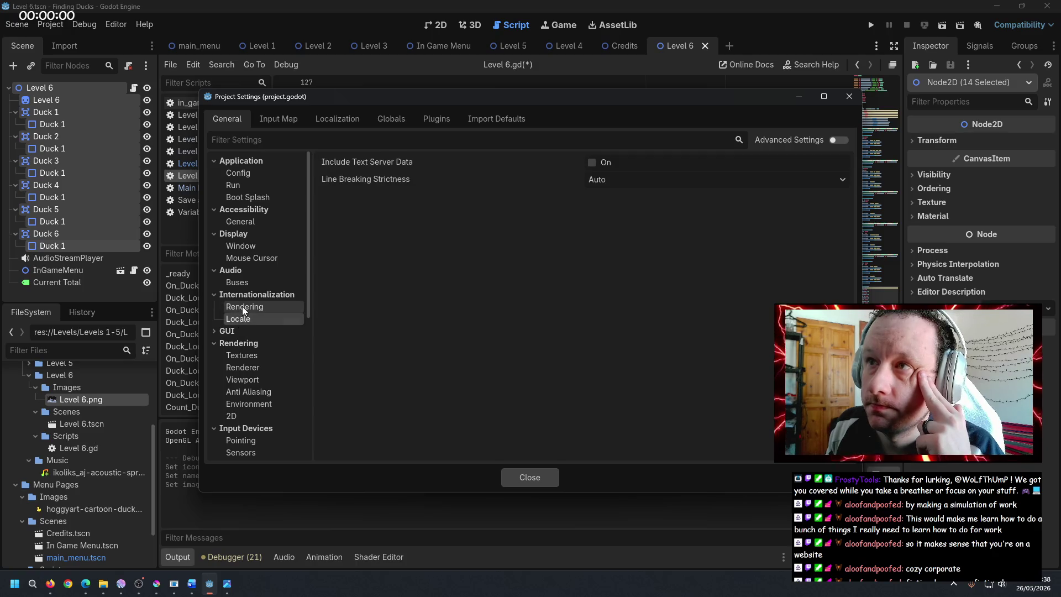
{"action": "left_click", "coordinate": [242, 306]}
{"action": "left_click", "coordinate": [238, 293]}
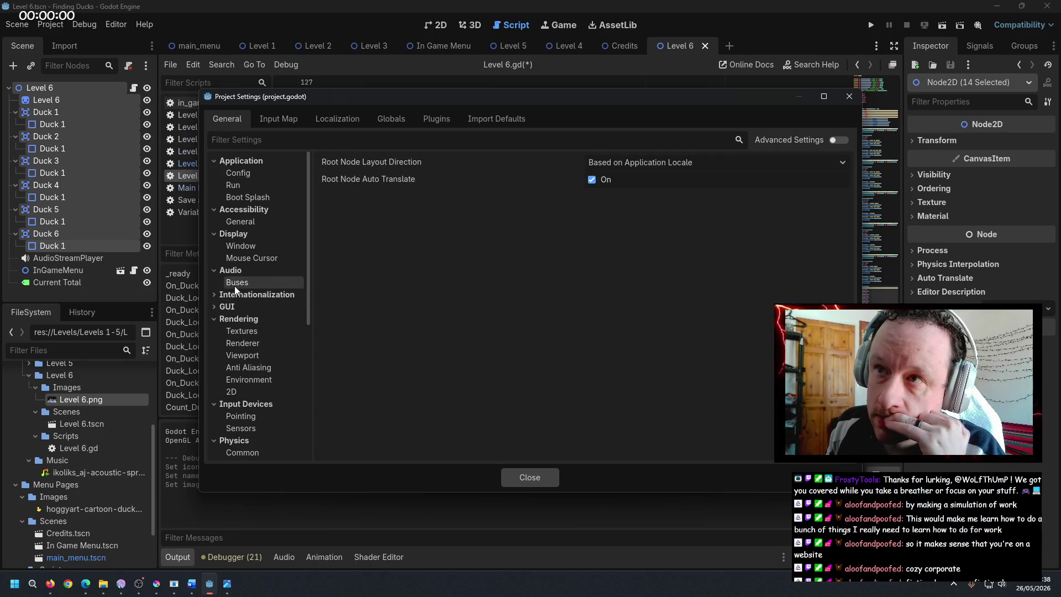
{"action": "left_click", "coordinate": [235, 293]}
{"action": "left_click", "coordinate": [237, 287]}
{"action": "left_click", "coordinate": [244, 258]}
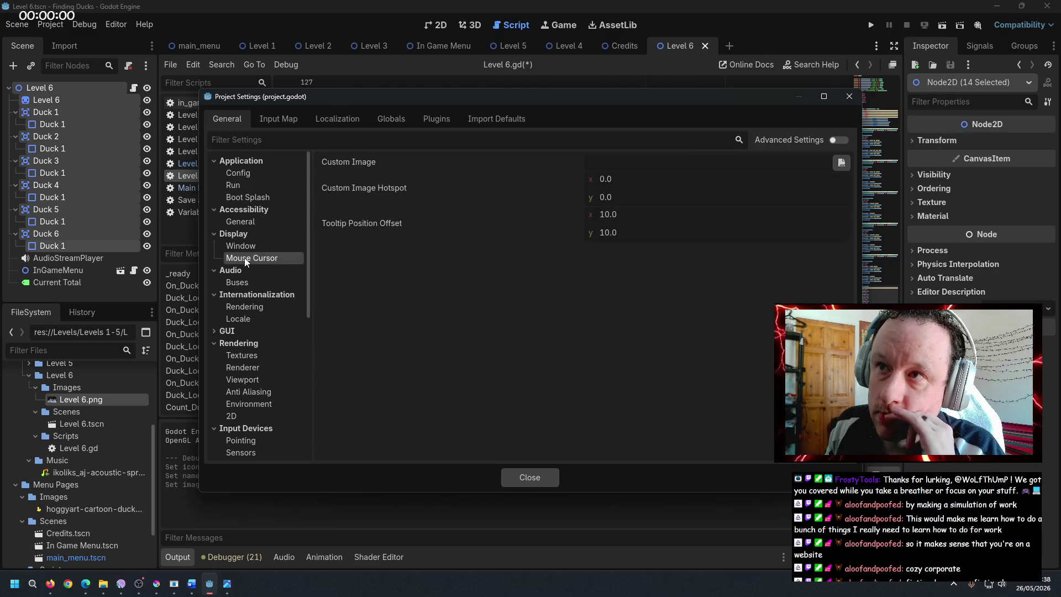
{"action": "left_click", "coordinate": [244, 247]}
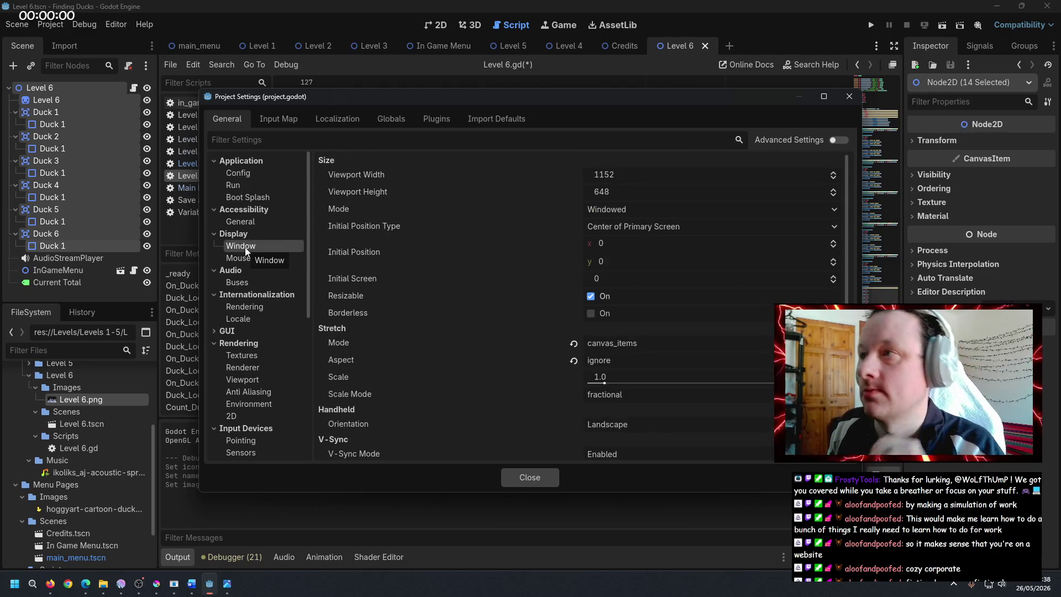
Check the Accessibility, Boot Splash, Run and Config pages, then close Project Settings.
{"action": "left_click", "coordinate": [234, 220]}
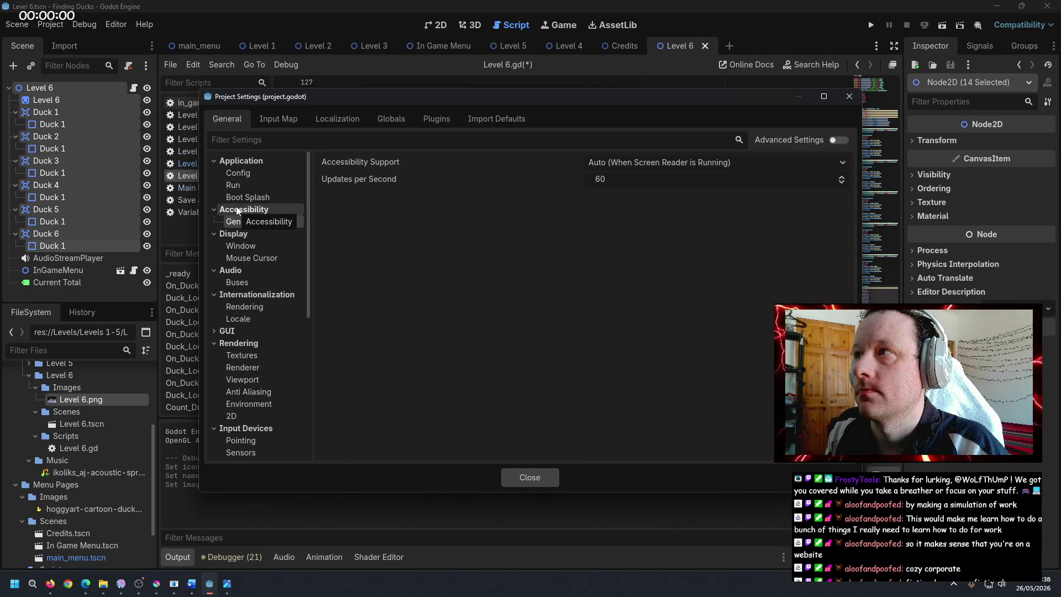
{"action": "left_click", "coordinate": [240, 199]}
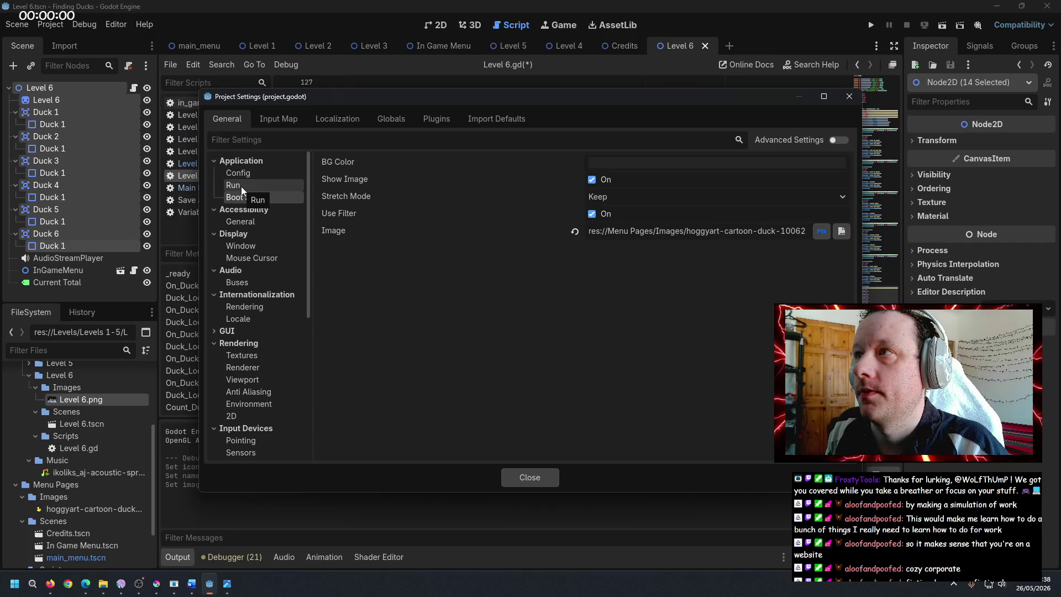
{"action": "left_click", "coordinate": [241, 187]}
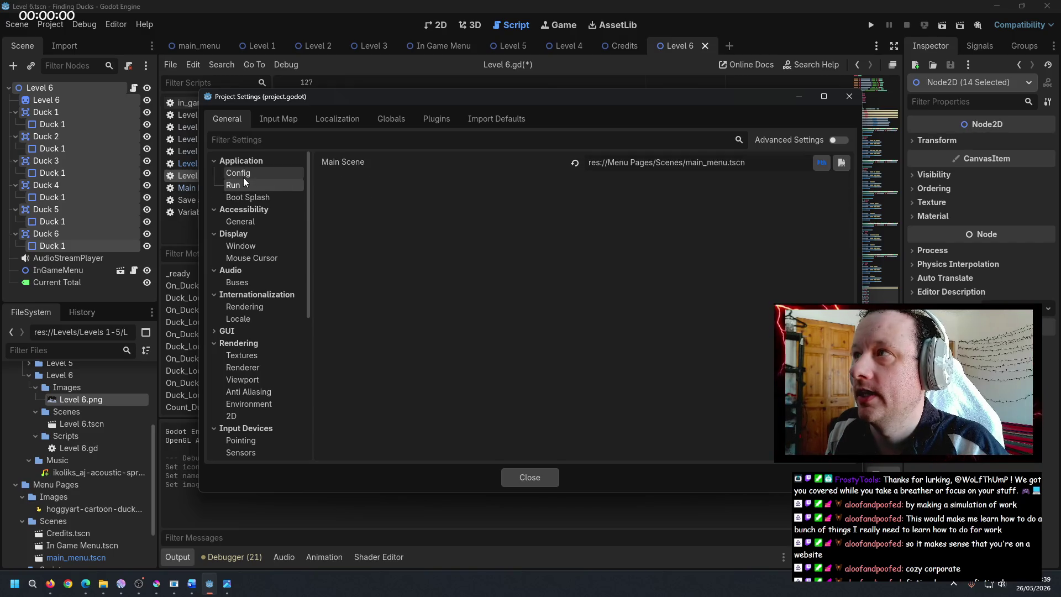
{"action": "left_click", "coordinate": [243, 177]}
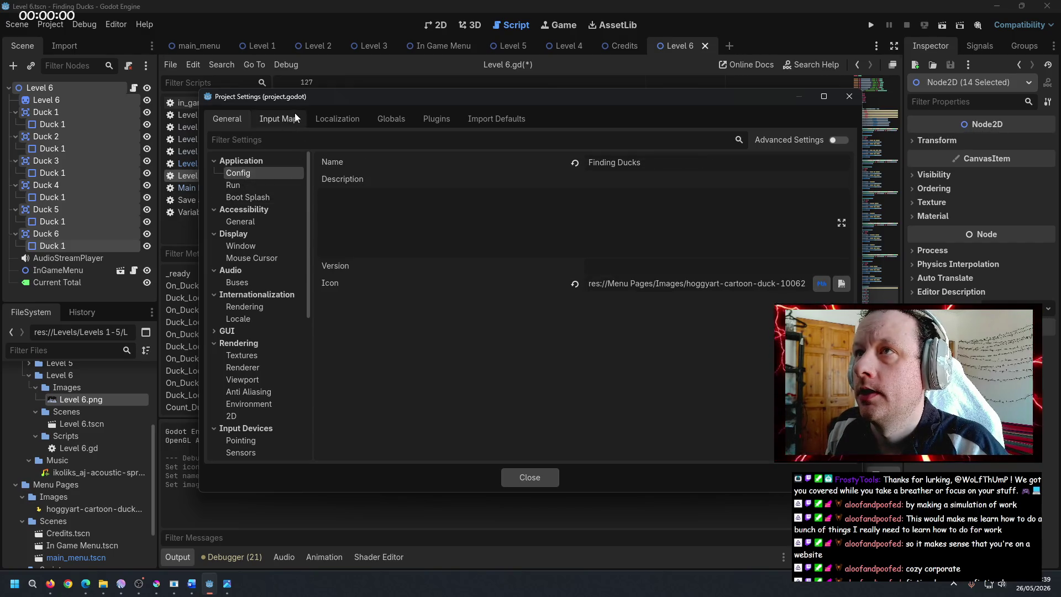
{"action": "left_click", "coordinate": [531, 479]}
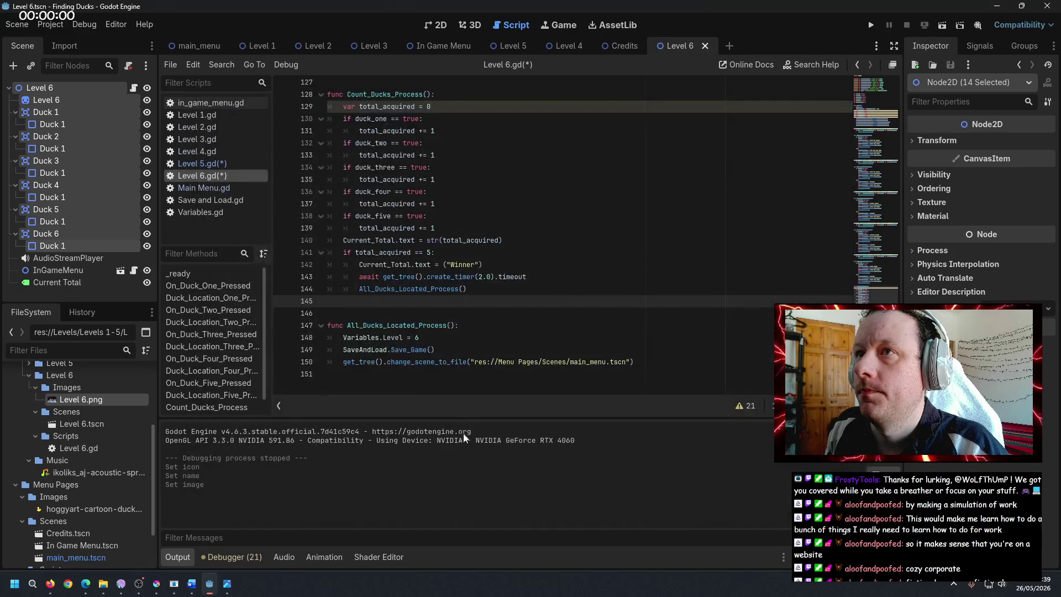
Open the Export dialog and add a Windows Desktop export preset.
{"action": "left_click", "coordinate": [50, 25]}
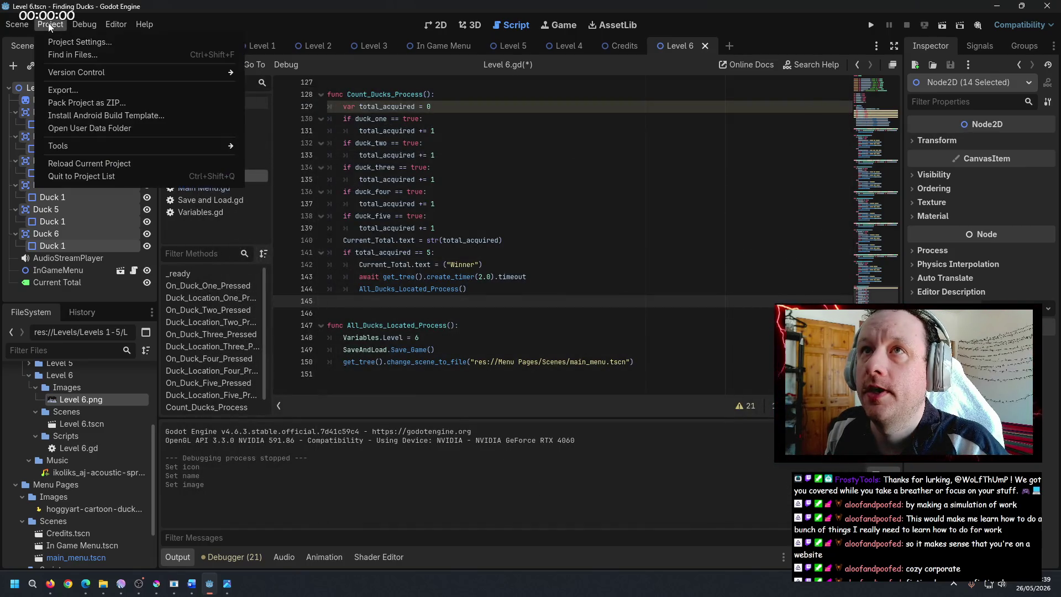
{"action": "left_click", "coordinate": [75, 93]}
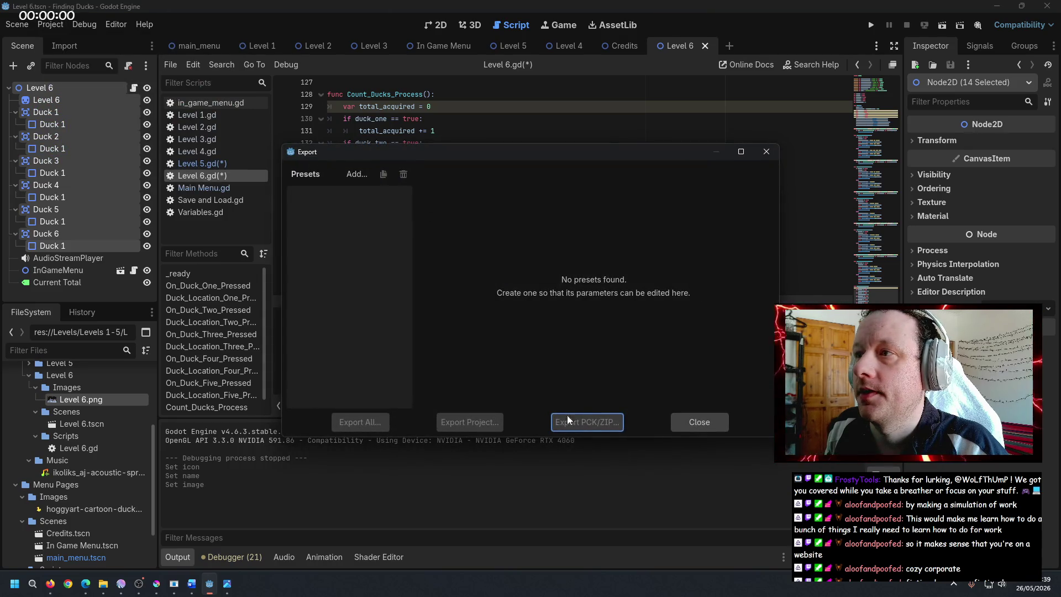
{"action": "left_click", "coordinate": [353, 175]}
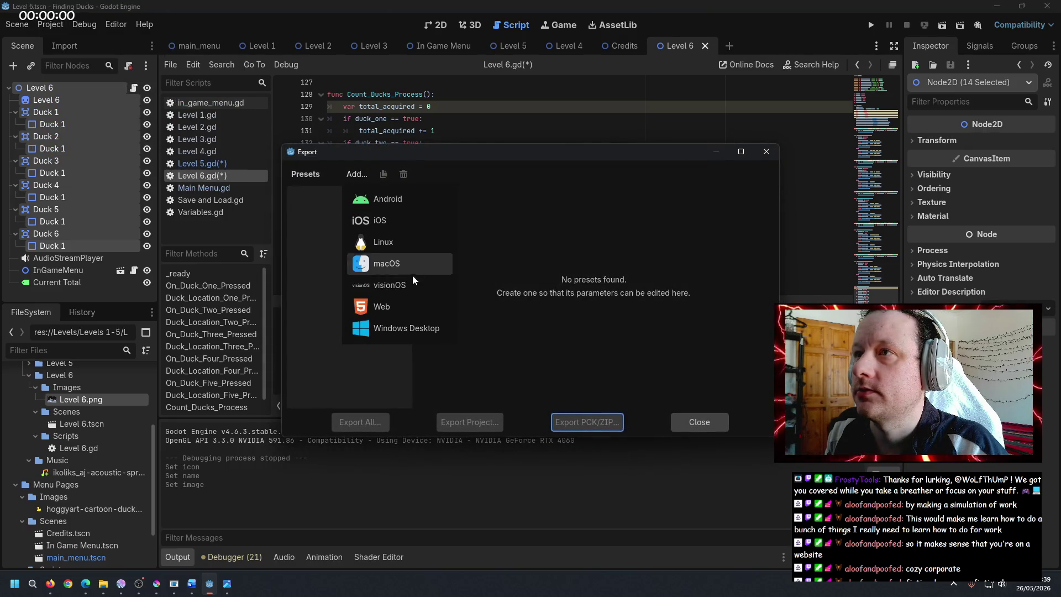
{"action": "left_click", "coordinate": [368, 174]}
{"action": "left_click", "coordinate": [367, 173]}
{"action": "left_click", "coordinate": [354, 173]}
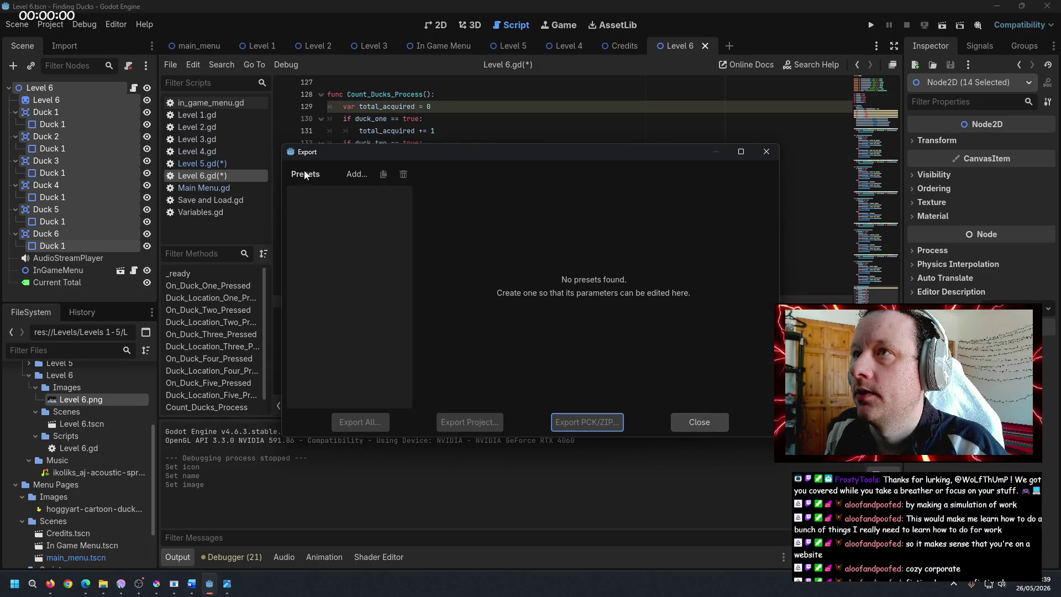
{"action": "left_click", "coordinate": [353, 174]}
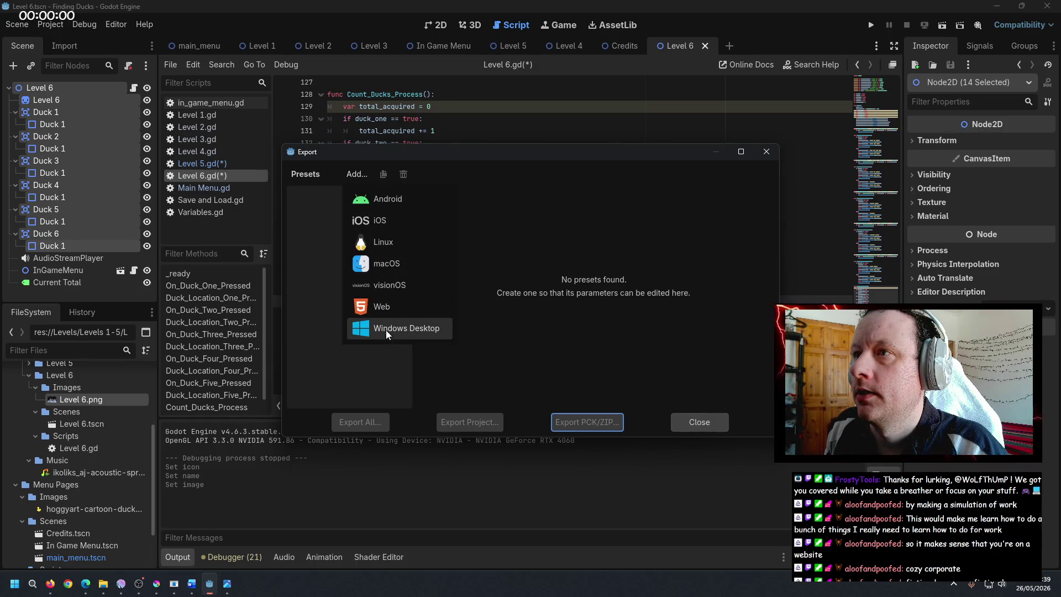
{"action": "left_click", "coordinate": [386, 331]}
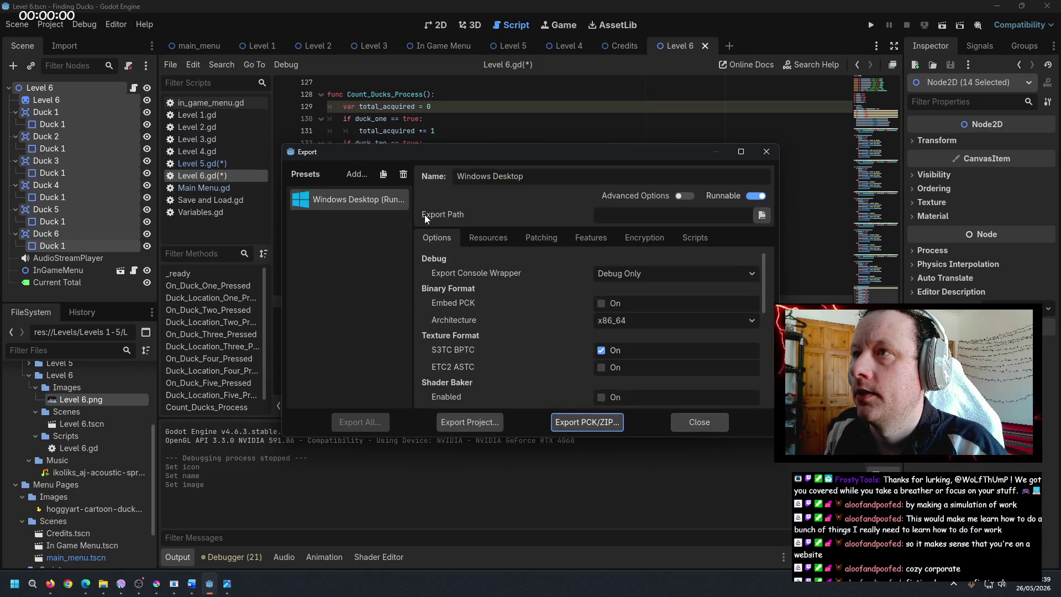
Delete the old Windows Desktop preset and close the Export dialog.
{"action": "left_click", "coordinate": [403, 176]}
{"action": "left_click", "coordinate": [497, 312]}
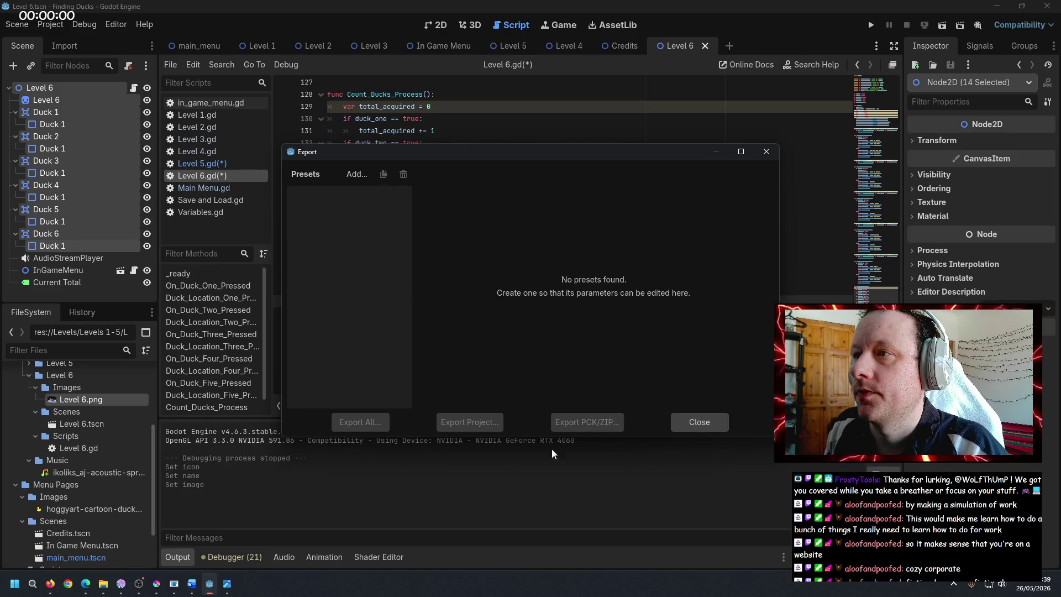
{"action": "left_click", "coordinate": [713, 426]}
Reopen Export, add a fresh Windows Desktop preset and start Export Project.
{"action": "left_click", "coordinate": [62, 28]}
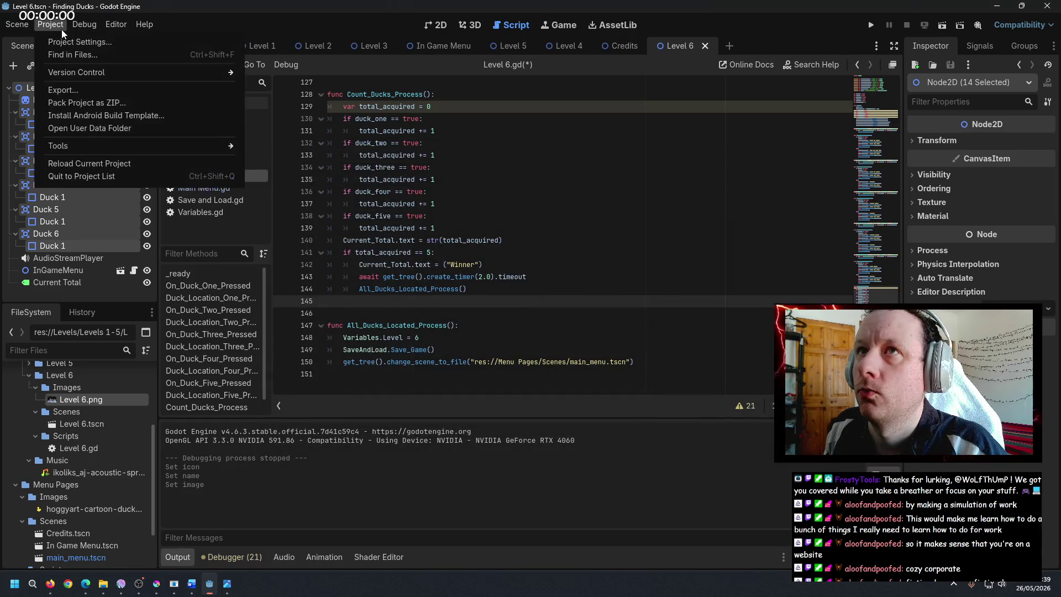
{"action": "left_click", "coordinate": [72, 92]}
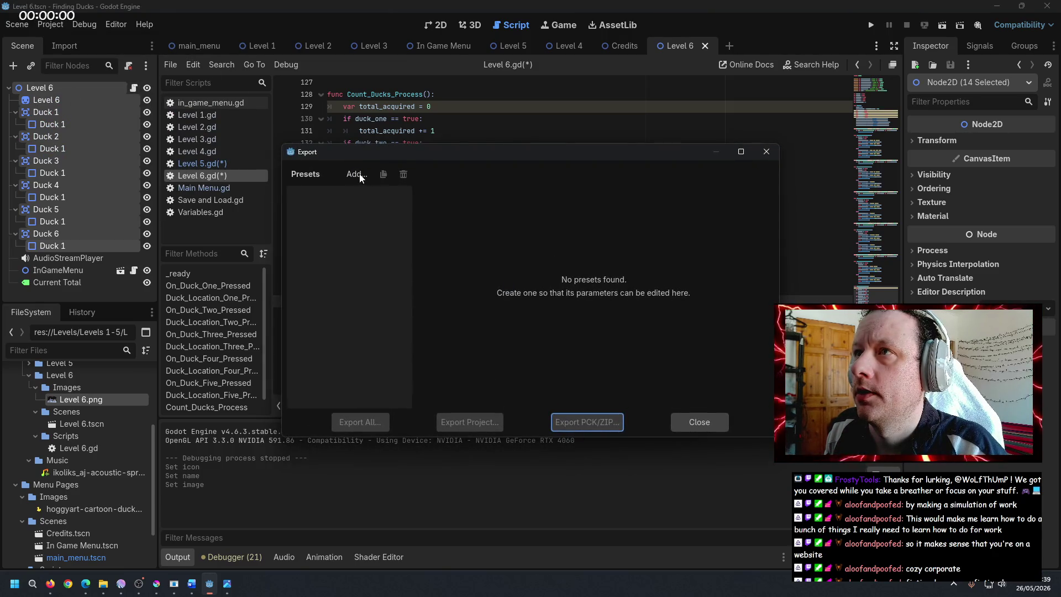
{"action": "left_click", "coordinate": [311, 247]}
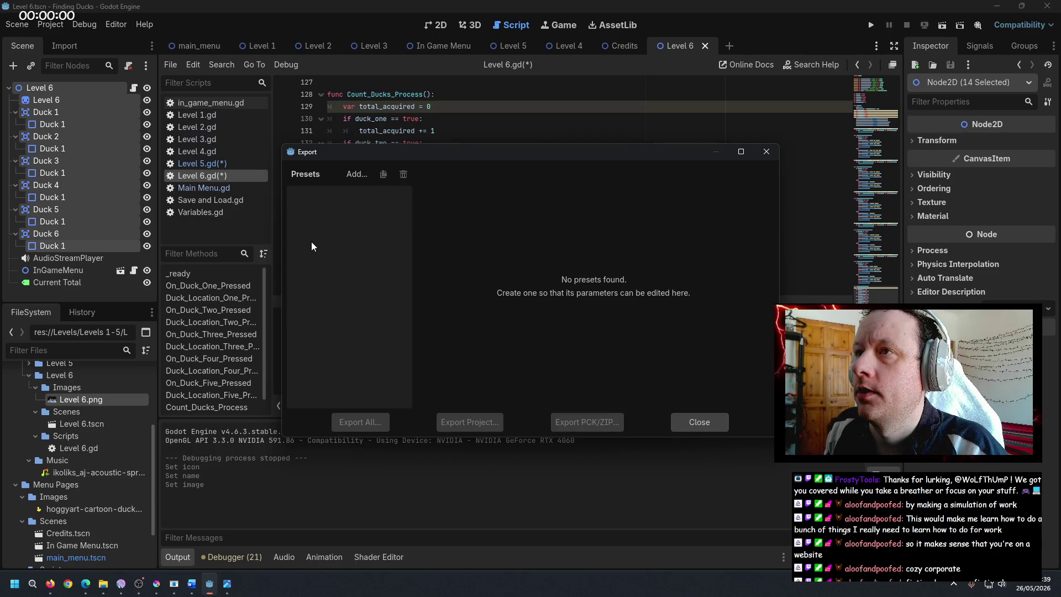
{"action": "left_click", "coordinate": [363, 173]}
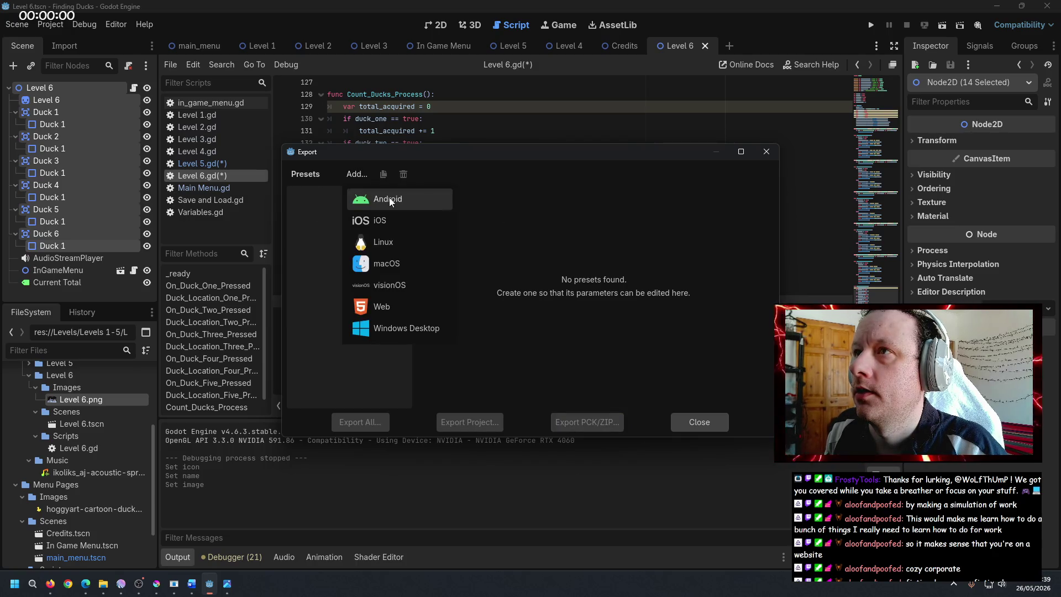
{"action": "left_click", "coordinate": [591, 292]}
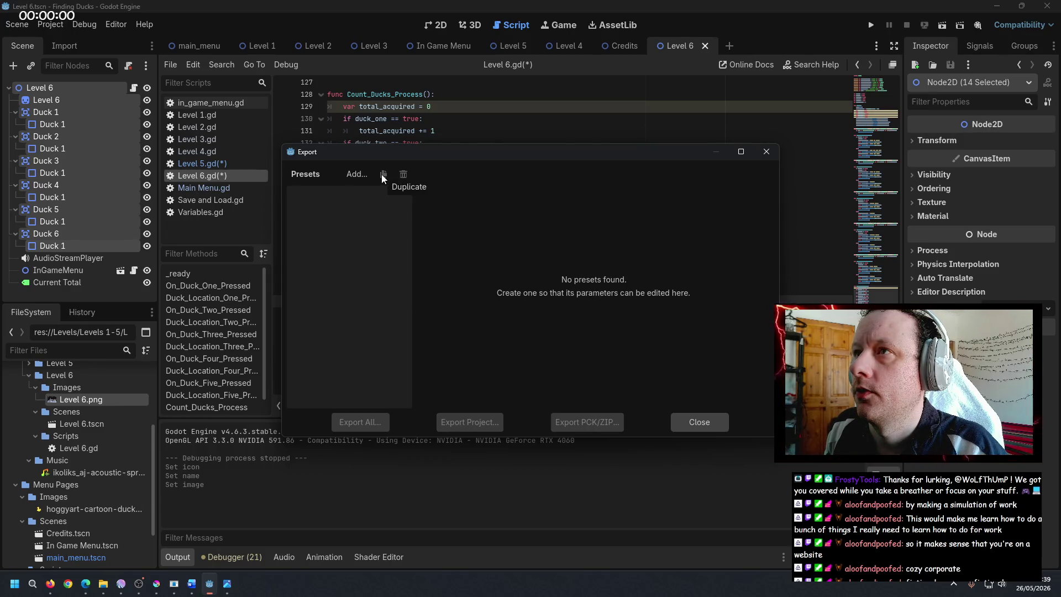
{"action": "left_click", "coordinate": [357, 176]}
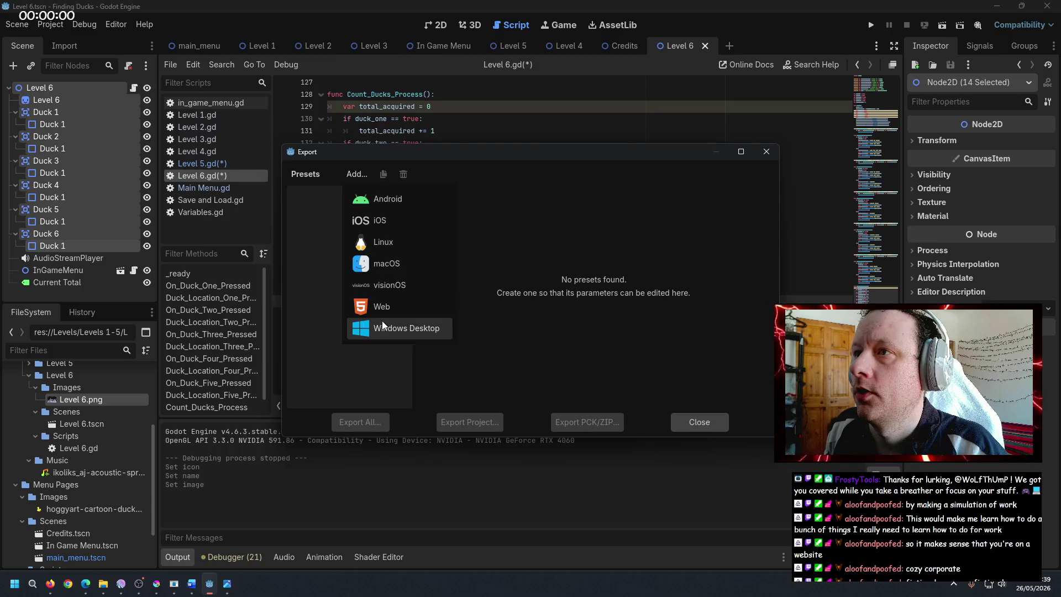
{"action": "left_click", "coordinate": [386, 331]}
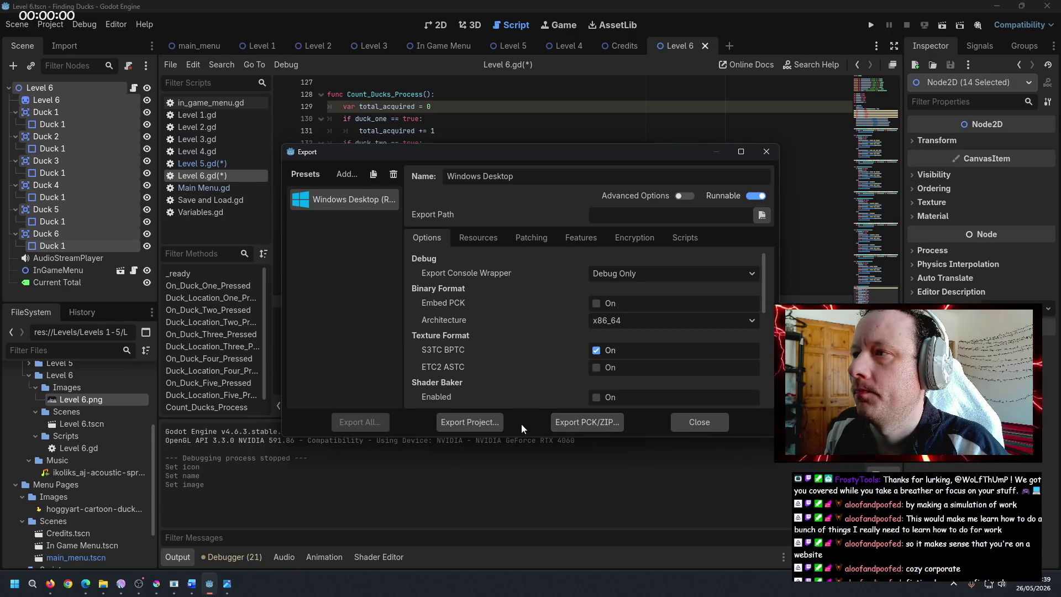
{"action": "left_click", "coordinate": [460, 422]}
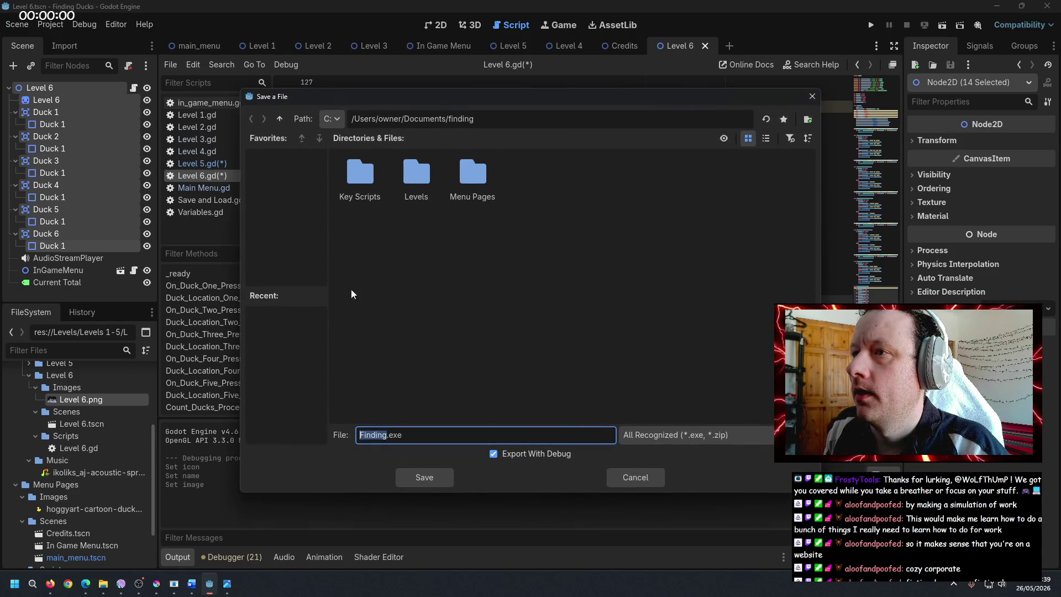
Navigate the save dialog up to the root of drive C:, then cancel.
{"action": "left_click", "coordinate": [280, 119]}
{"action": "left_click", "coordinate": [280, 119]}
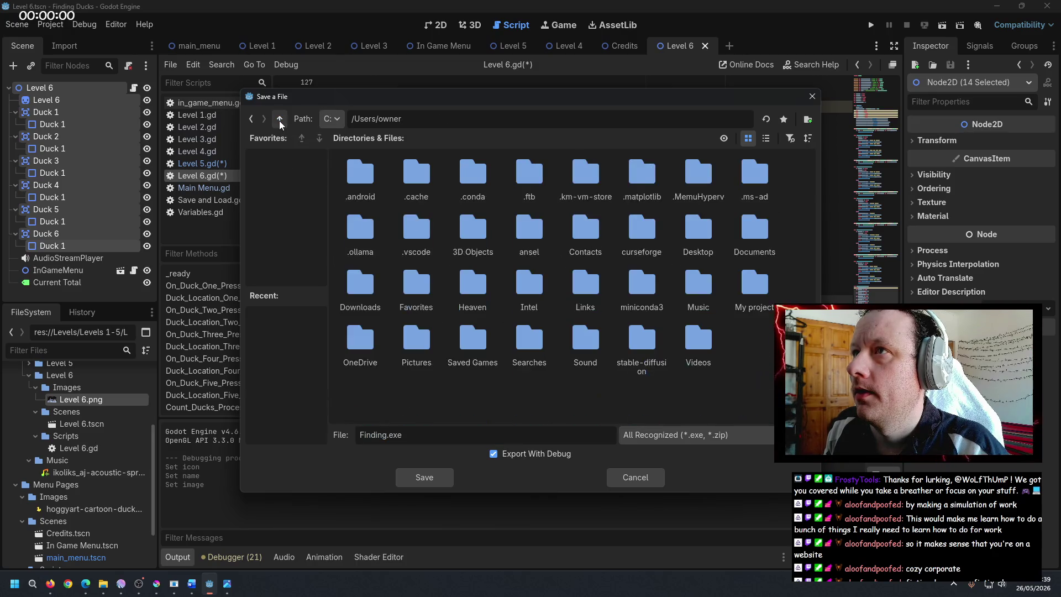
{"action": "left_click", "coordinate": [279, 119]}
{"action": "left_click", "coordinate": [280, 120]}
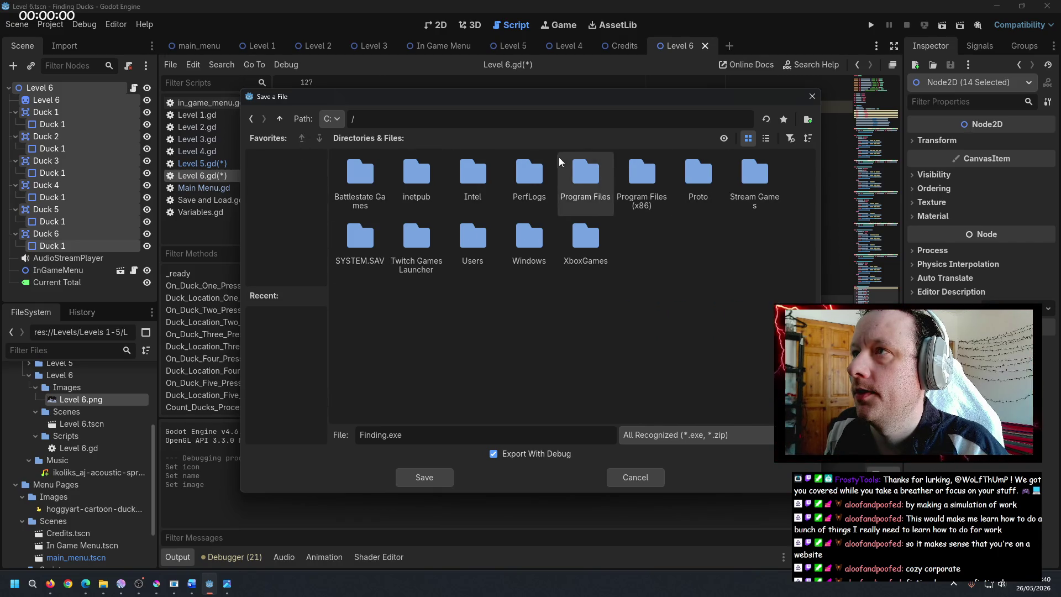
{"action": "left_click", "coordinate": [334, 121]}
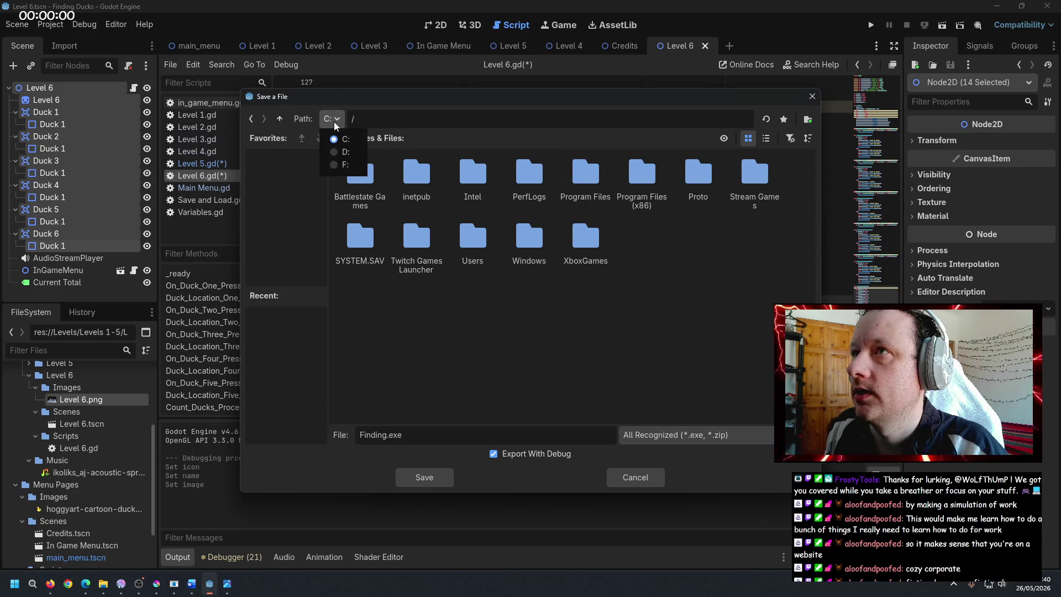
{"action": "left_click", "coordinate": [655, 296]}
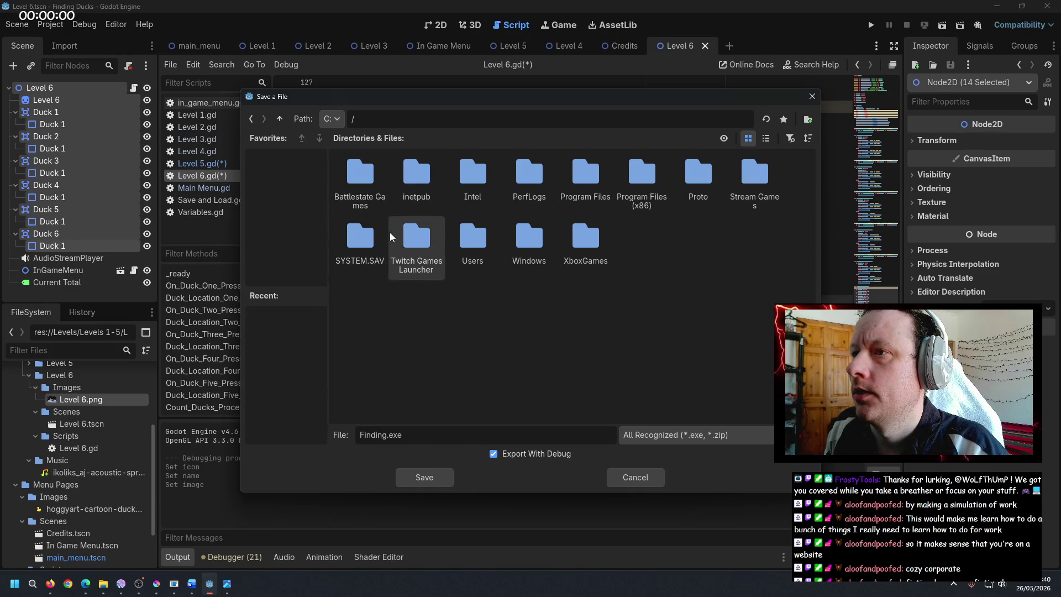
{"action": "left_click", "coordinate": [637, 474]}
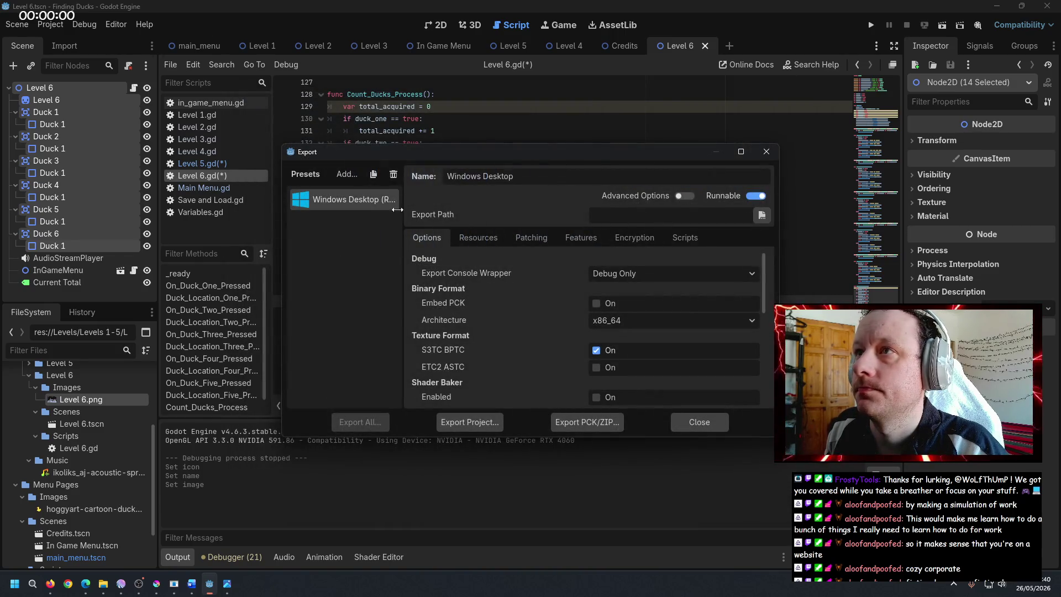
Restart the export and try creating a Finding Ducks folder in Program Files (x86), which fails.
{"action": "left_click", "coordinate": [492, 422]}
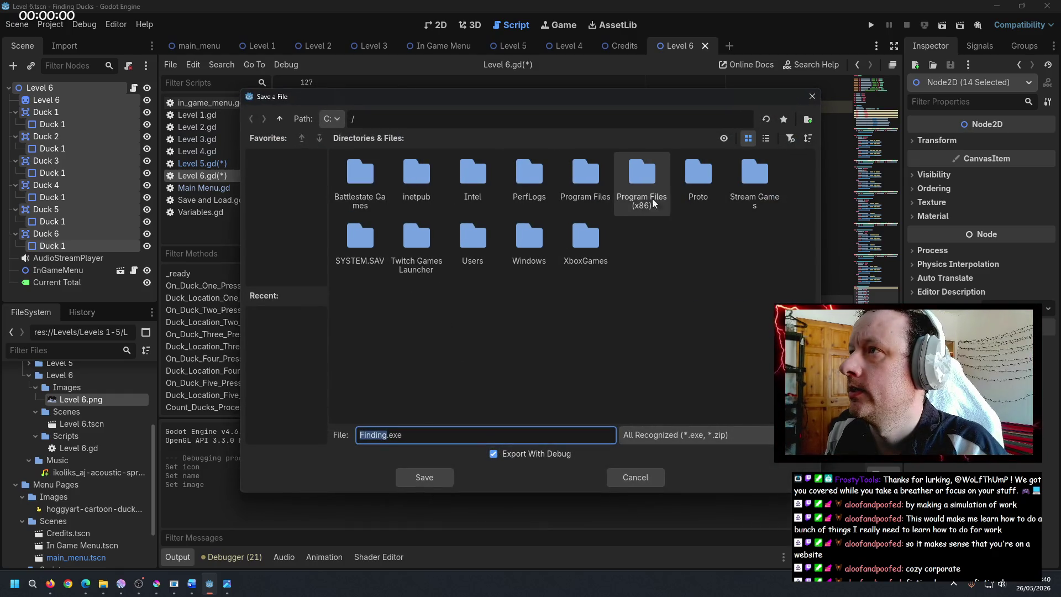
{"action": "double_click", "coordinate": [641, 182]}
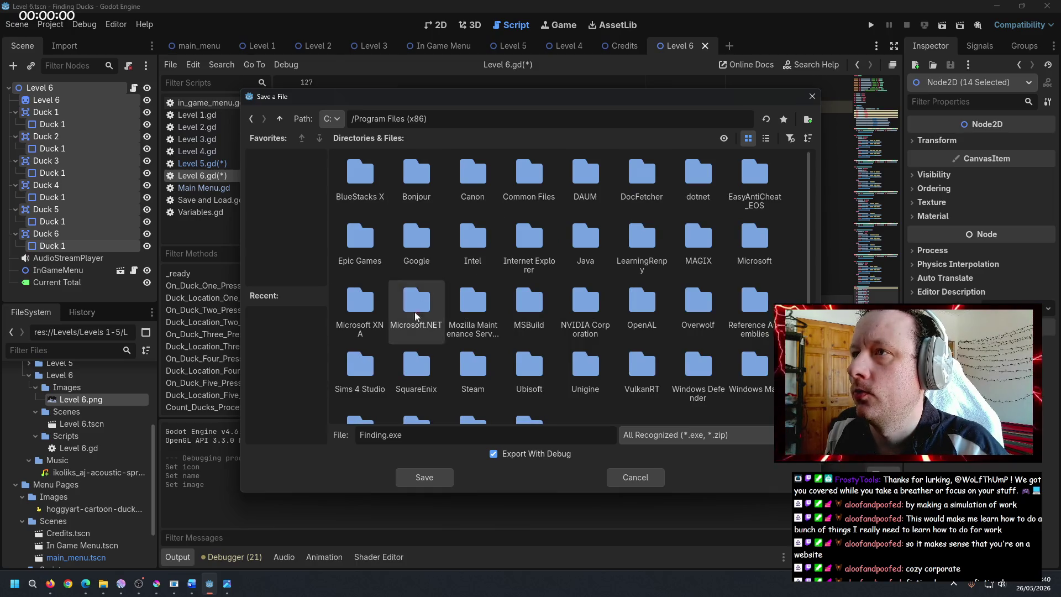
{"action": "scroll", "coordinate": [398, 340], "scroll_direction": "down", "scroll_amount": 2}
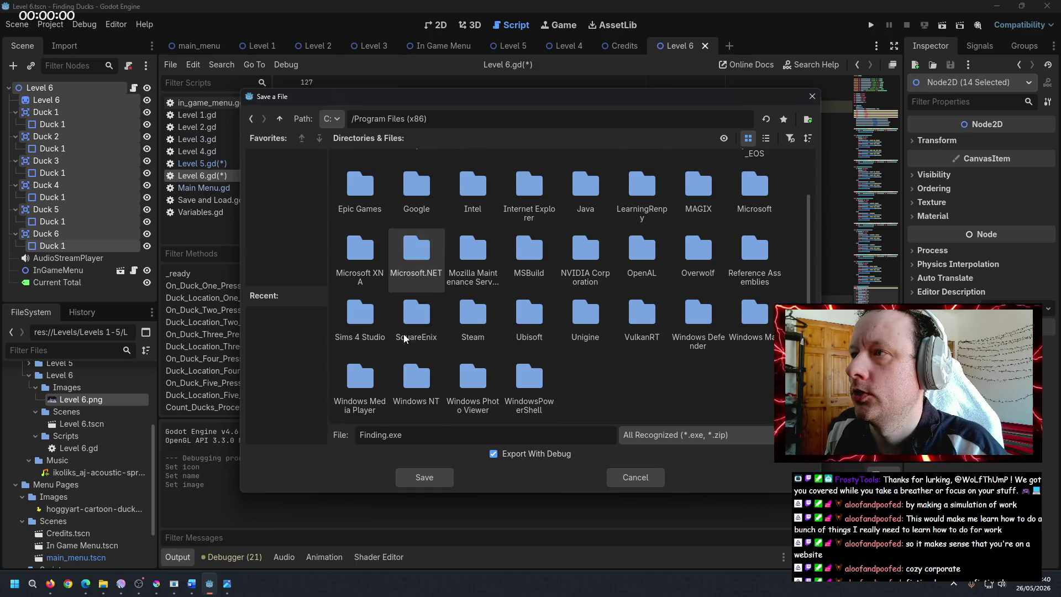
{"action": "right_click", "coordinate": [605, 387]}
{"action": "left_click", "coordinate": [708, 401]}
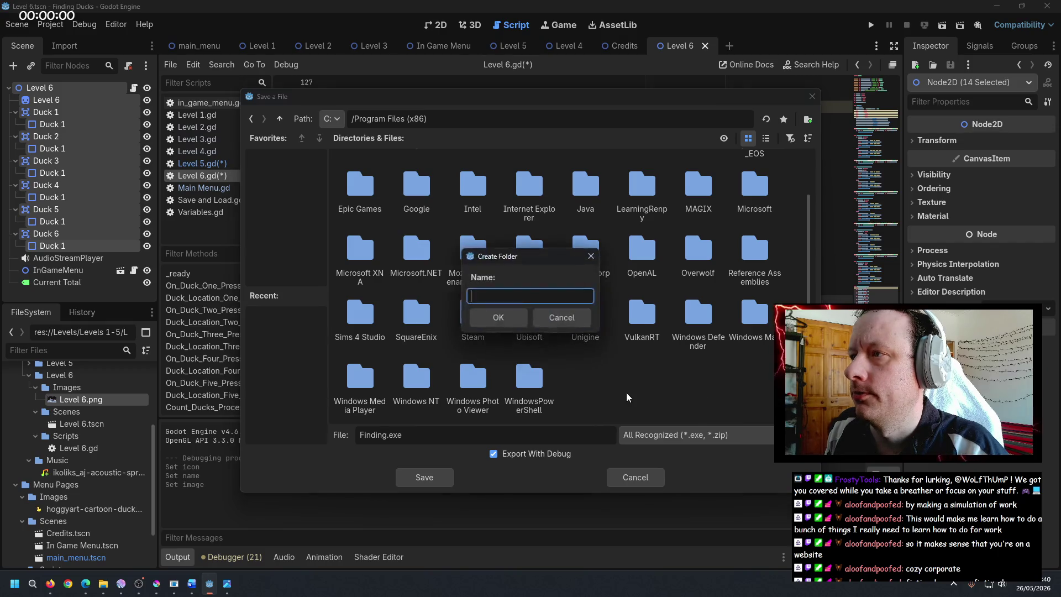
{"action": "type", "text": "Finding "}
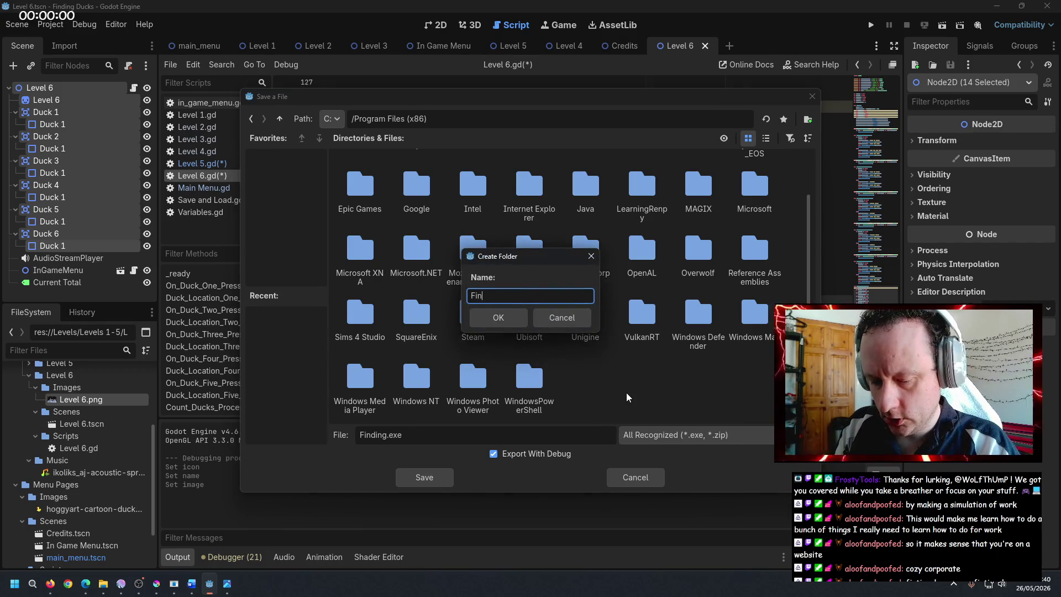
{"action": "type", "text": "Ducks"}
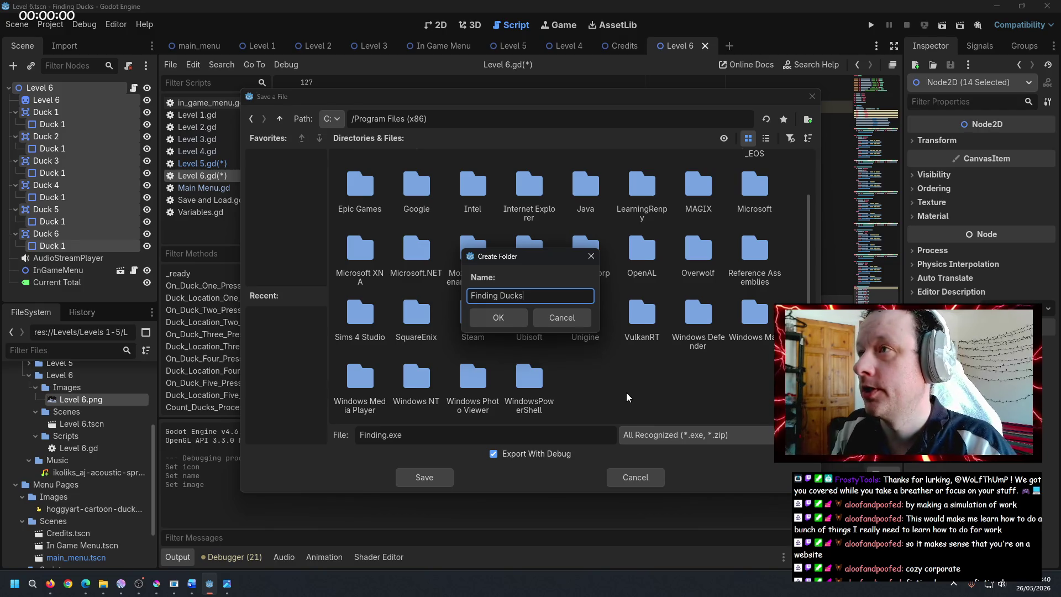
{"action": "key", "text": "Return"}
{"action": "left_click", "coordinate": [539, 308]}
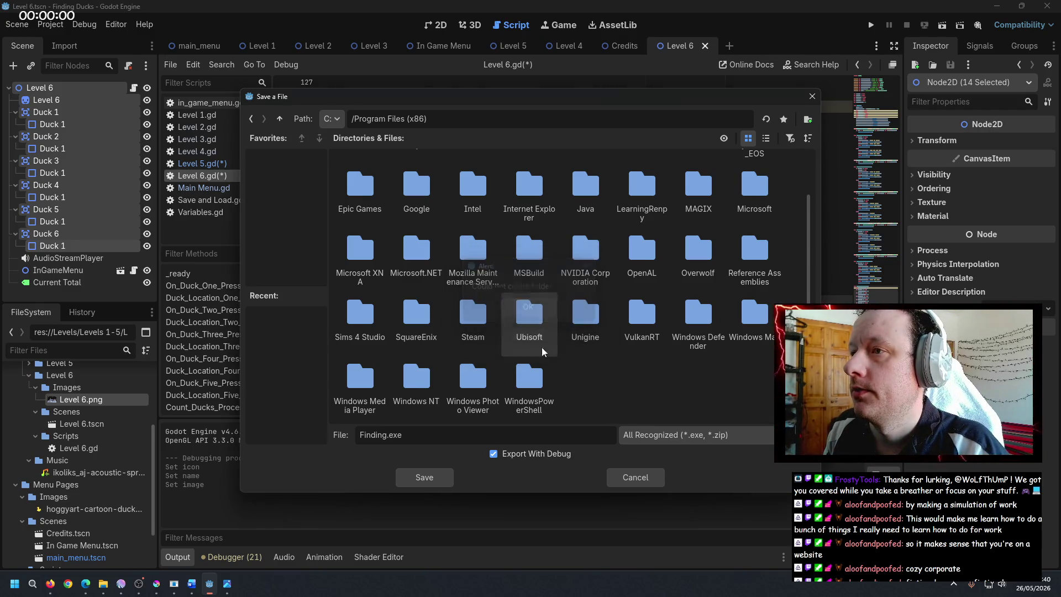
{"action": "right_click", "coordinate": [656, 422]}
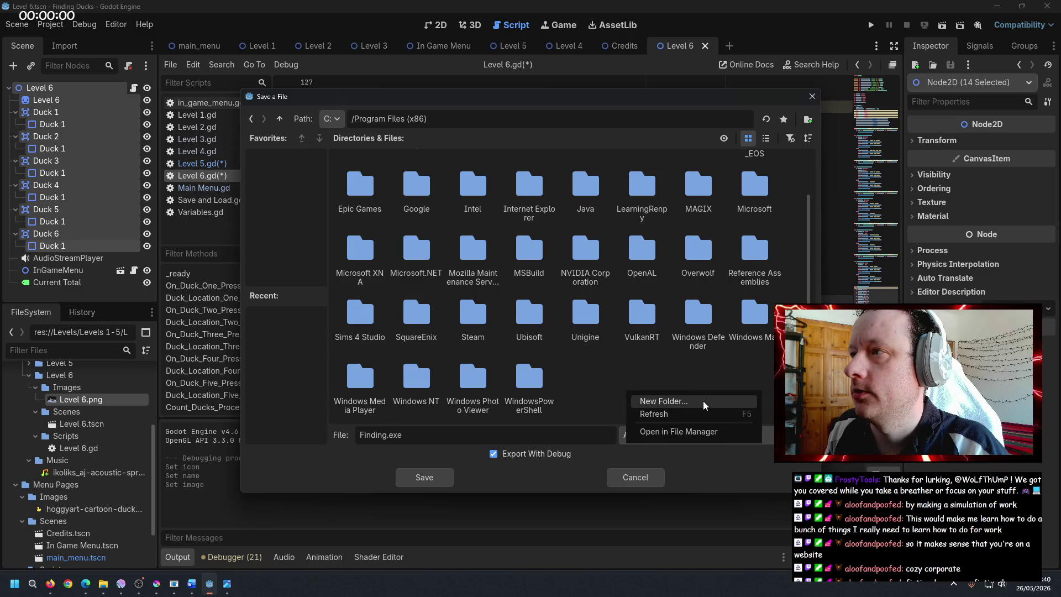
{"action": "left_click", "coordinate": [599, 375]}
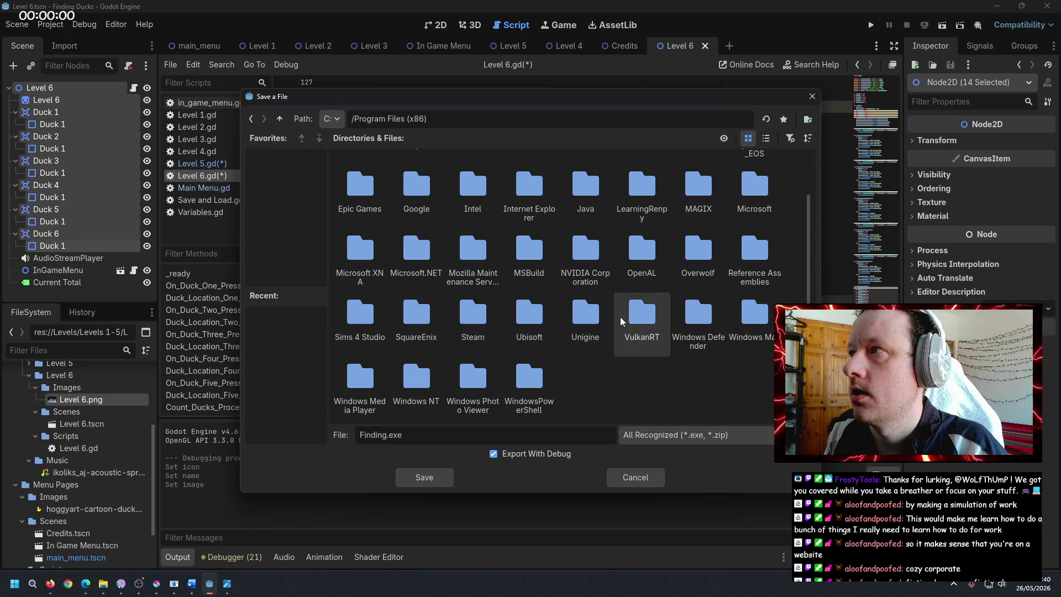
{"action": "scroll", "coordinate": [608, 315], "scroll_direction": "up", "scroll_amount": 2}
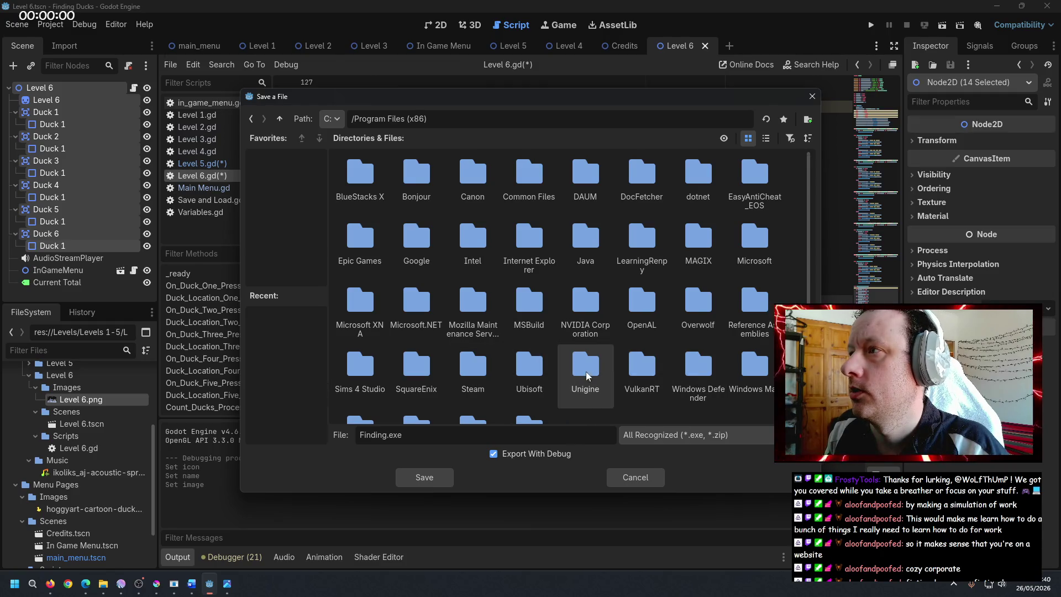
{"action": "scroll", "coordinate": [603, 371], "scroll_direction": "down", "scroll_amount": 1}
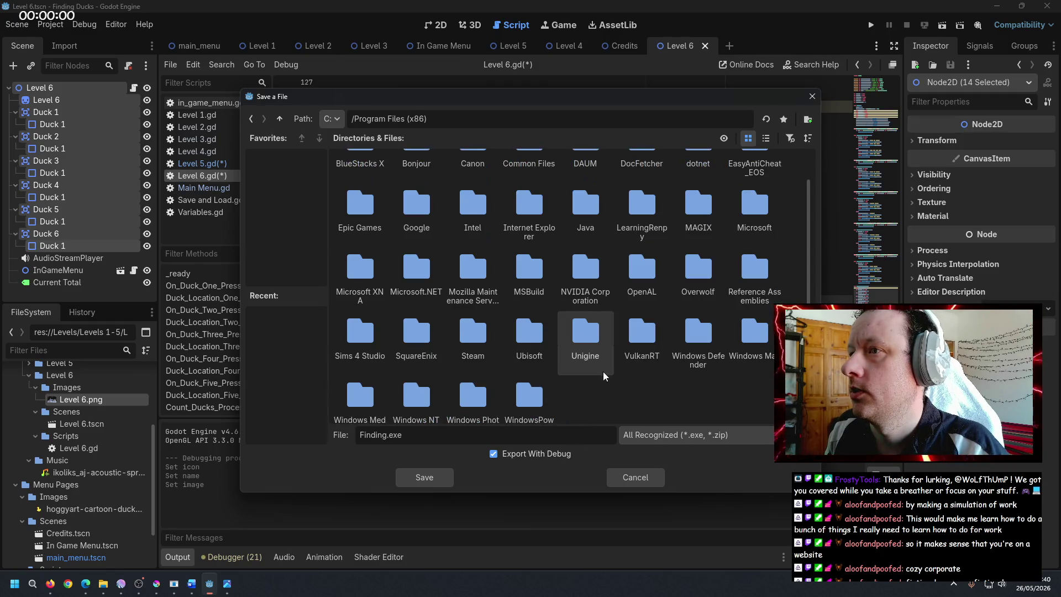
Create a Finding Ducks folder on the Desktop and accept it as the export location.
{"action": "left_click", "coordinate": [280, 118]}
{"action": "double_click", "coordinate": [476, 254]}
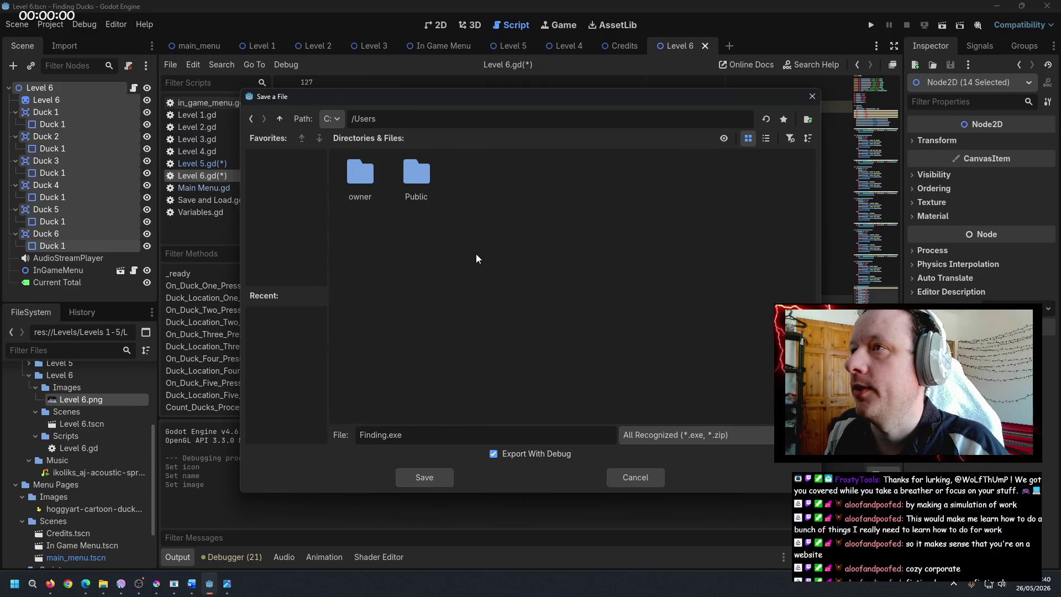
{"action": "double_click", "coordinate": [372, 182]}
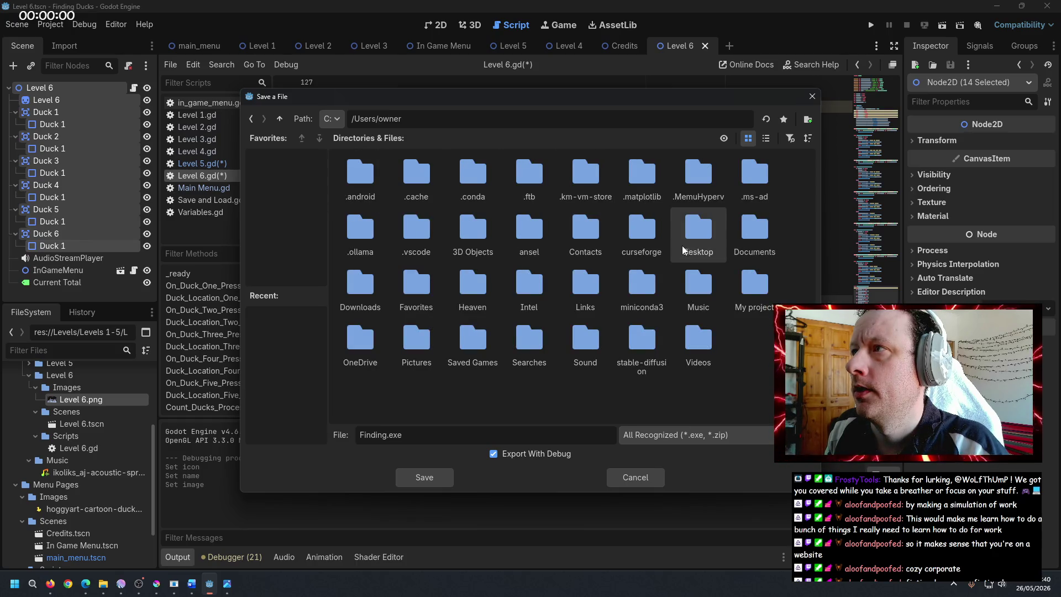
{"action": "double_click", "coordinate": [708, 241]}
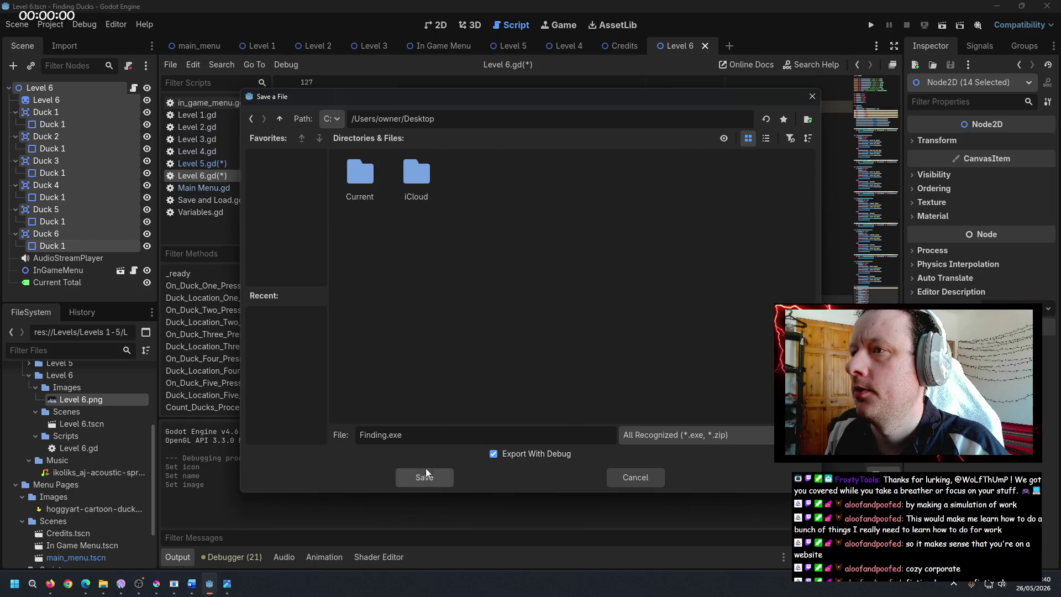
{"action": "right_click", "coordinate": [459, 341]}
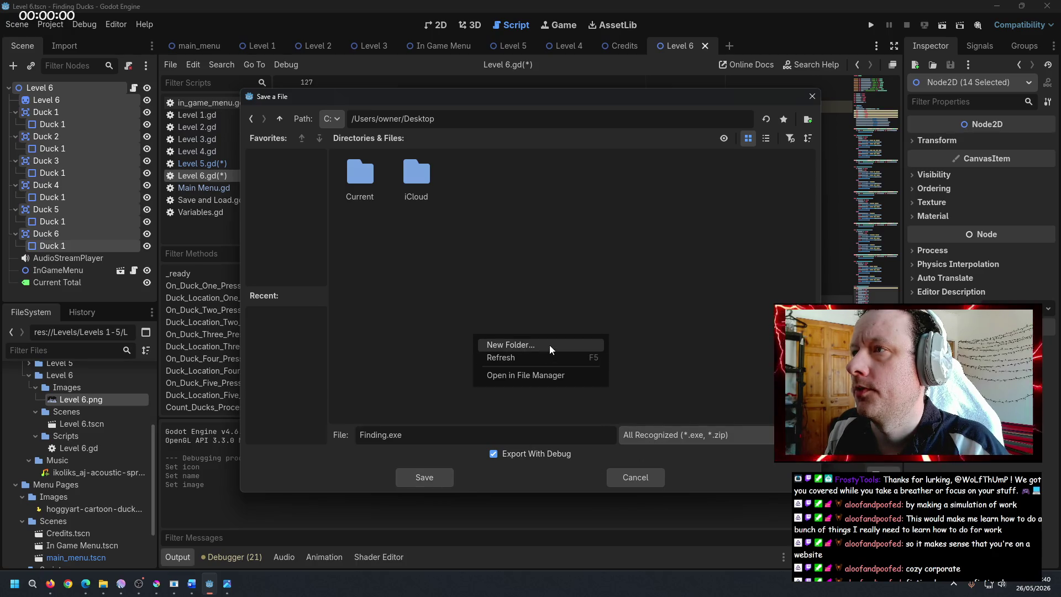
{"action": "left_click", "coordinate": [531, 346]}
{"action": "type", "text": "F"}
{"action": "type", "text": "ding Duck"}
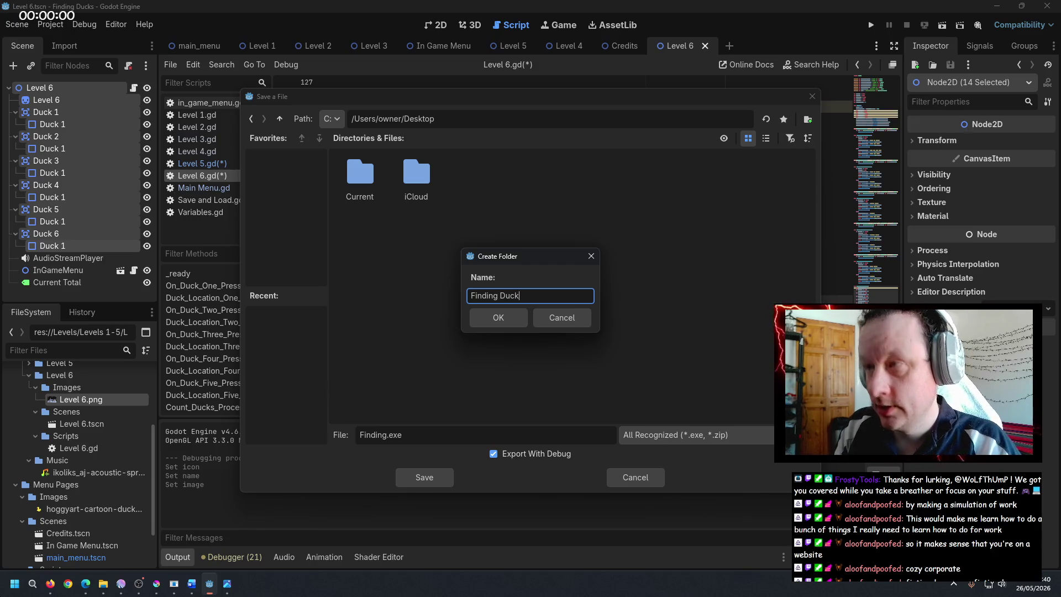
{"action": "type", "text": "s"}
{"action": "key", "text": "Return"}
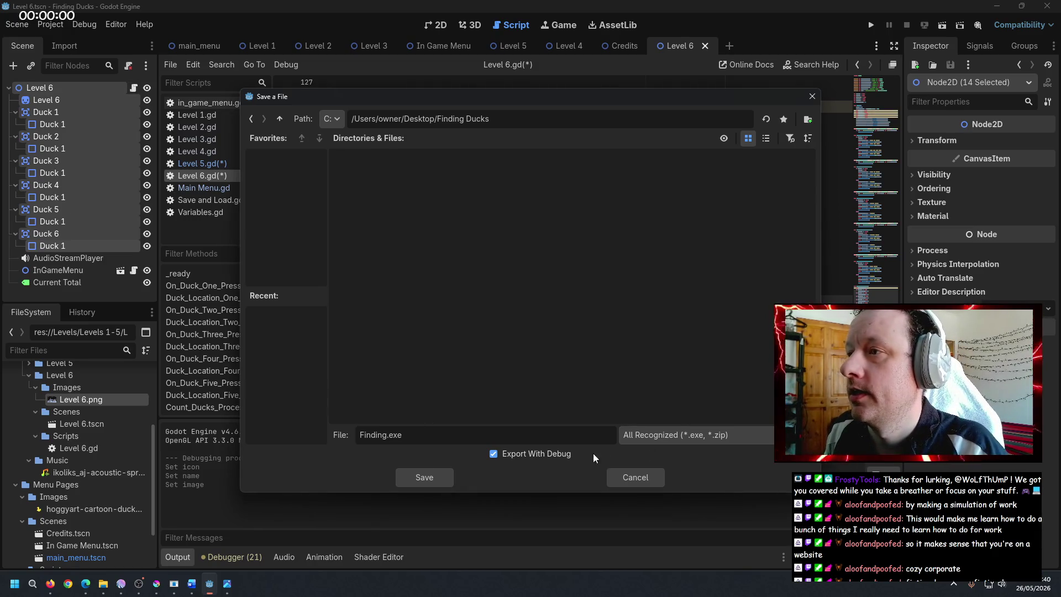
{"action": "left_click", "coordinate": [431, 481]}
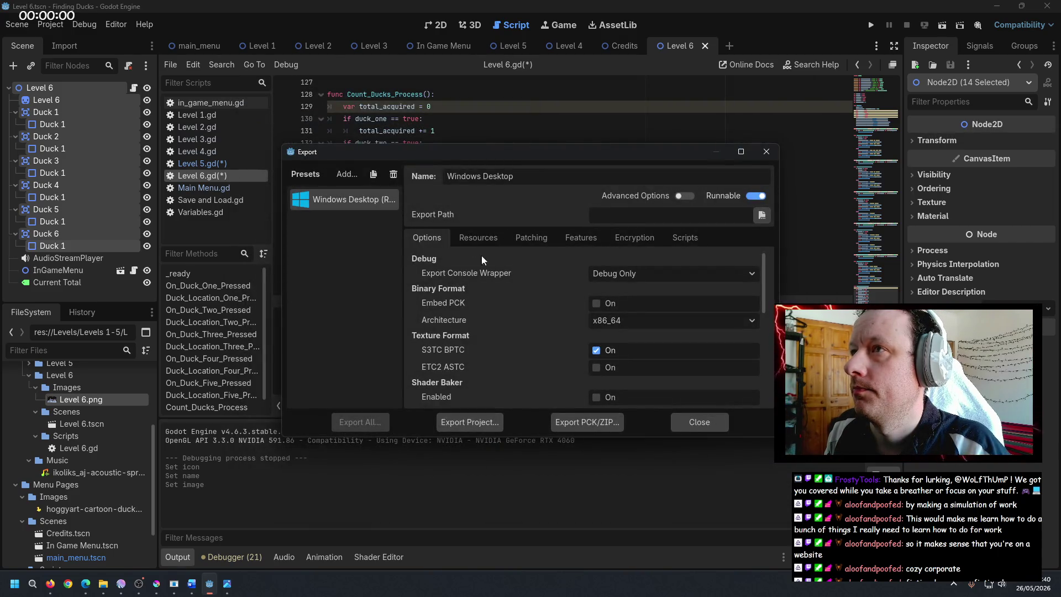
Export the Windows Desktop build, check the desktop, then run the game with F5.
{"action": "left_click", "coordinate": [480, 423]}
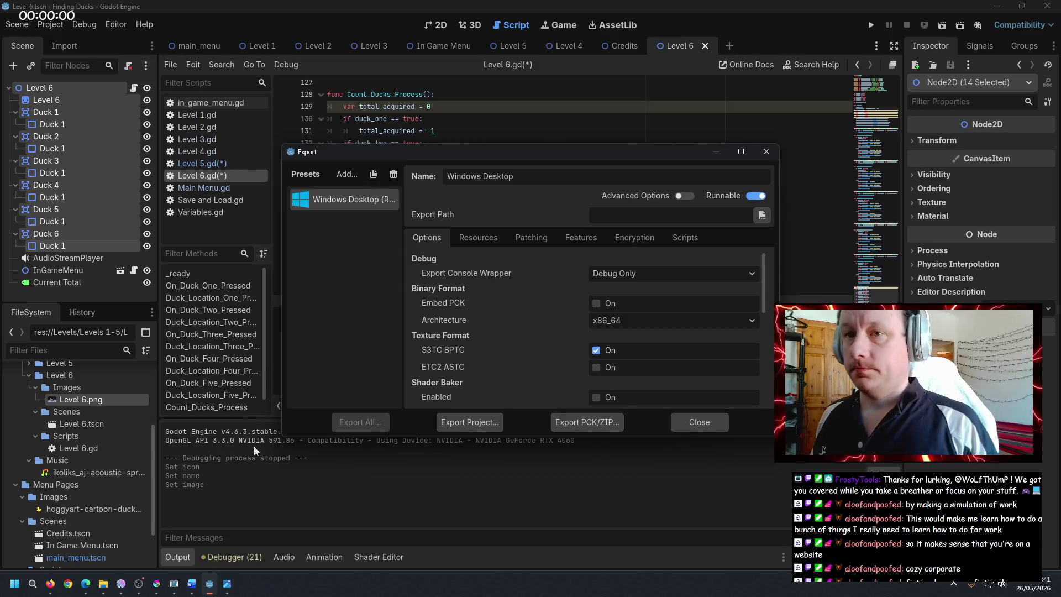
{"action": "mouse_move", "coordinate": [100, 585]}
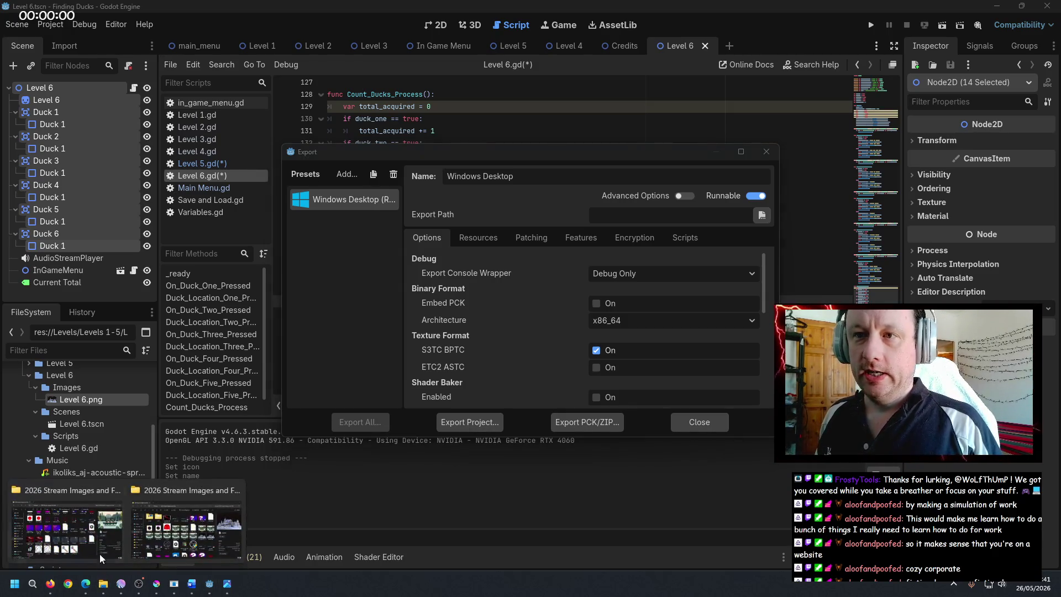
{"action": "left_click", "coordinate": [86, 524]}
{"action": "key", "text": "alt+Tab"}
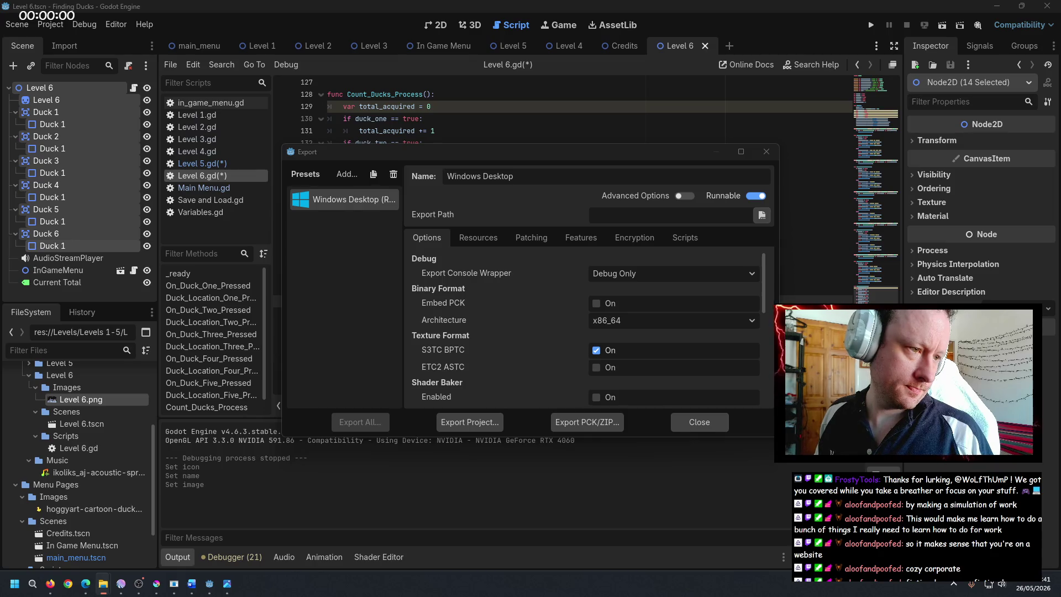
{"action": "key", "text": "Escape"}
{"action": "key", "text": "F5"}
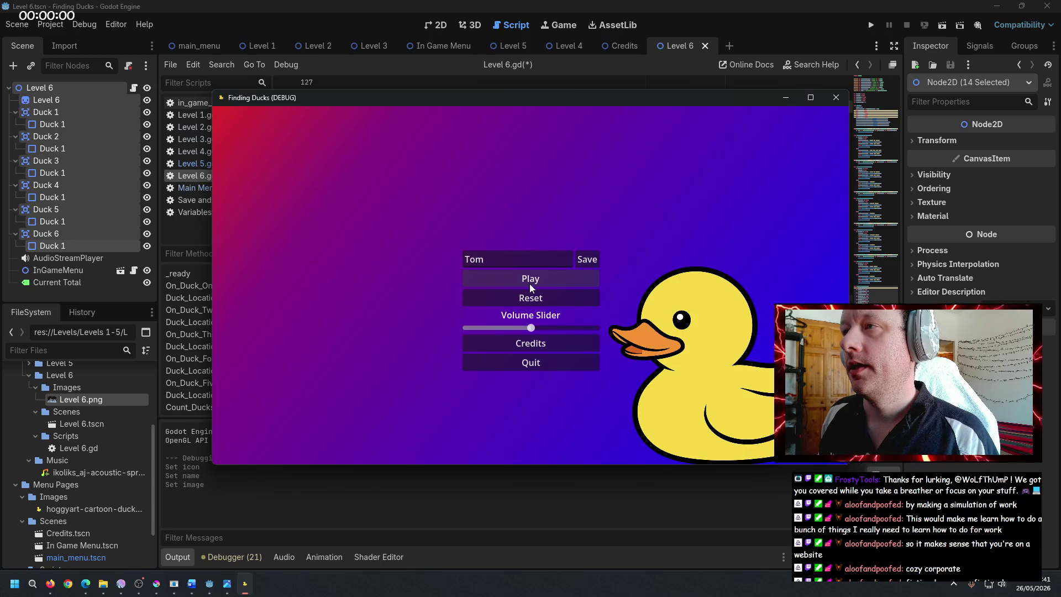
Save a new player name and raise the game volume slider.
{"action": "left_click", "coordinate": [546, 259]}
{"action": "type", "text": "Bareth"}
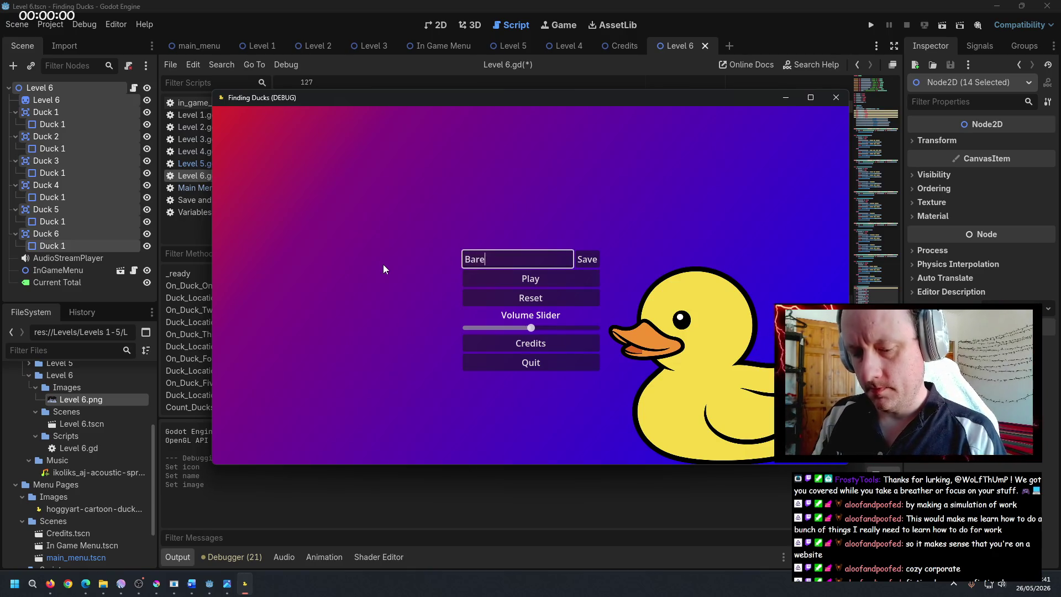
{"action": "left_click", "coordinate": [587, 259]}
{"action": "left_click_drag", "start_coordinate": [531, 327], "coordinate": [552, 331]}
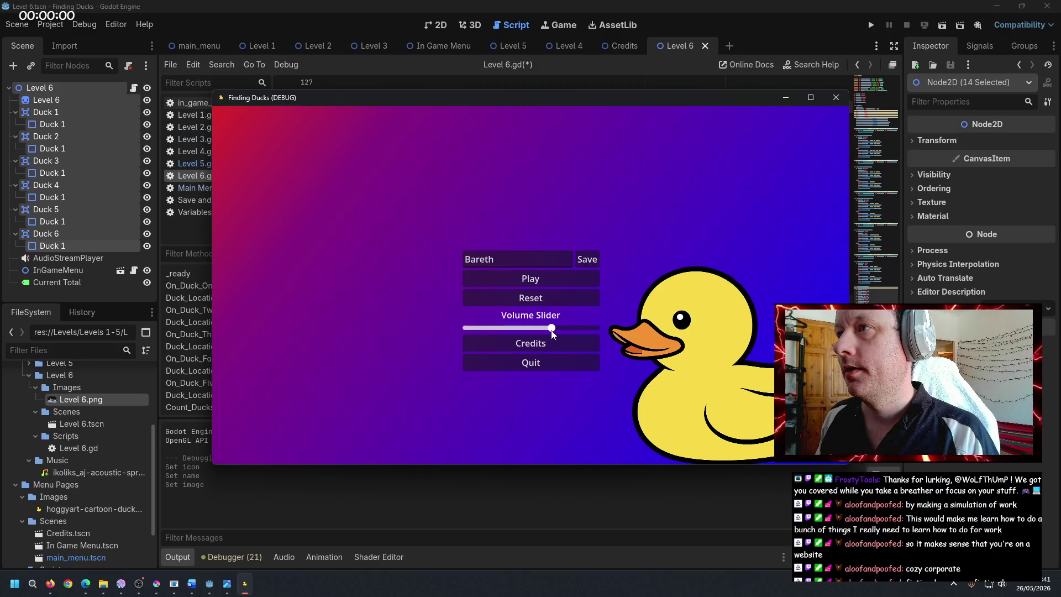
Play the canoe level, find its three ducks, then quit the game.
{"action": "left_click", "coordinate": [537, 282]}
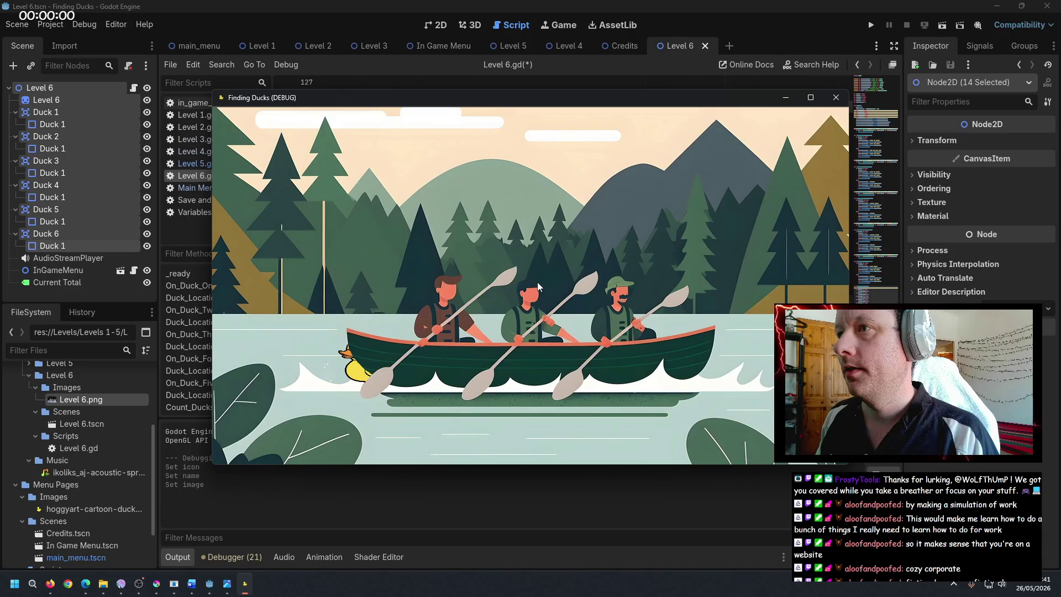
{"action": "left_click", "coordinate": [354, 369]}
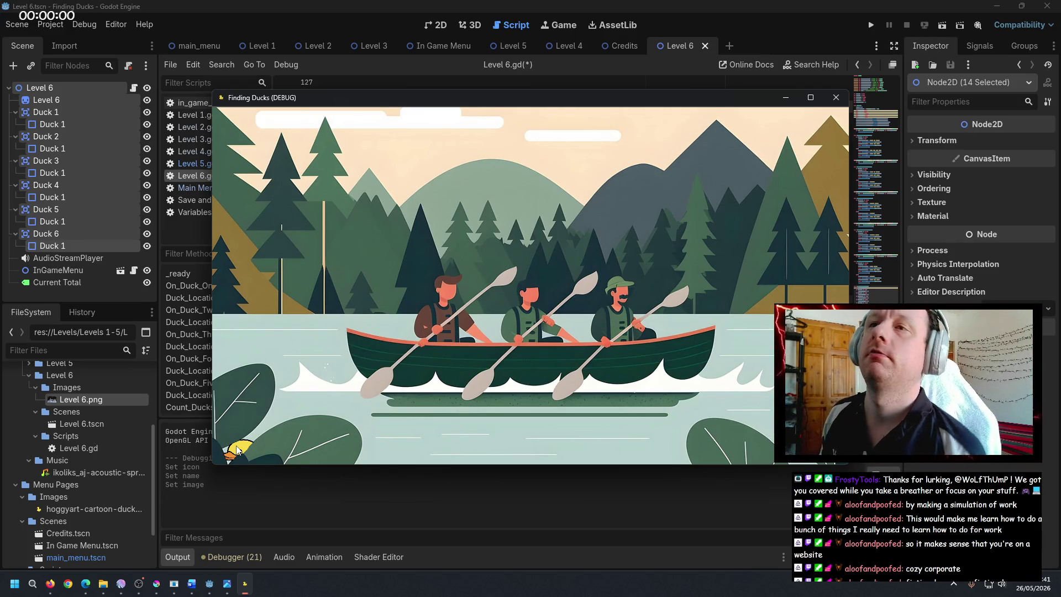
{"action": "left_click", "coordinate": [239, 450]}
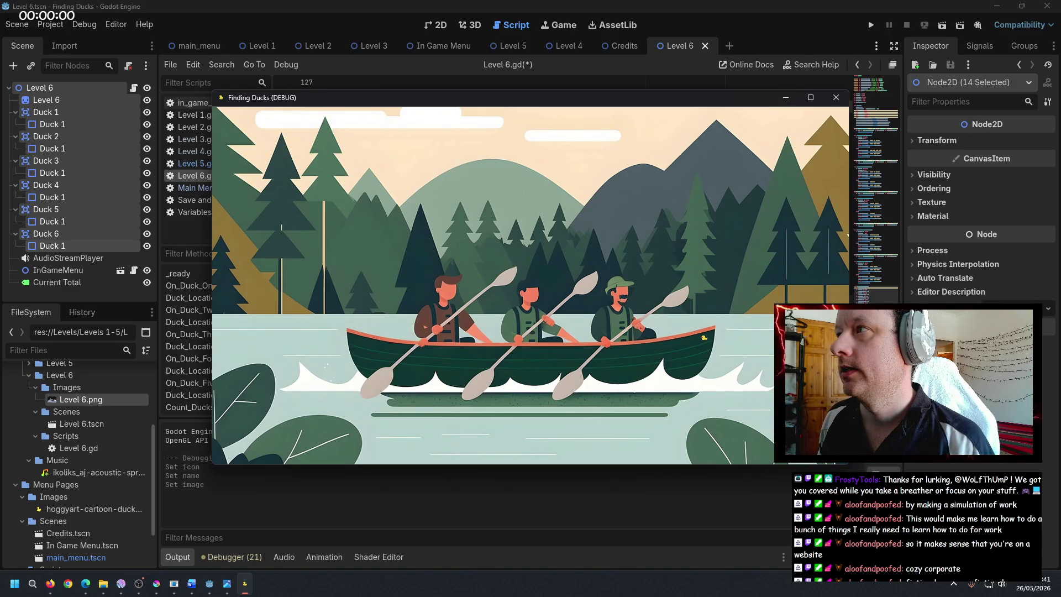
{"action": "left_click", "coordinate": [705, 339]}
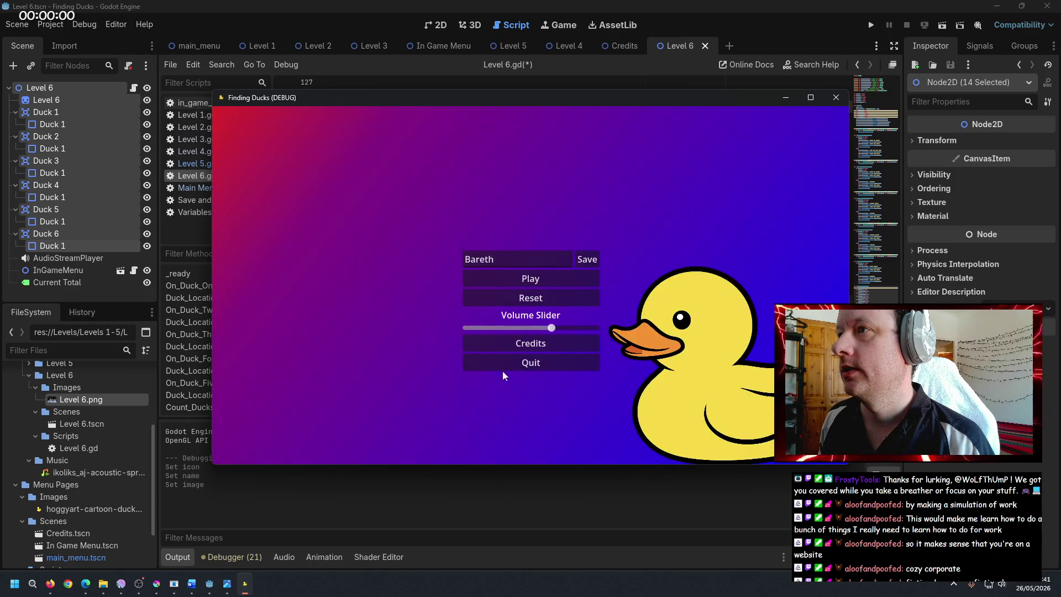
{"action": "left_click", "coordinate": [528, 364]}
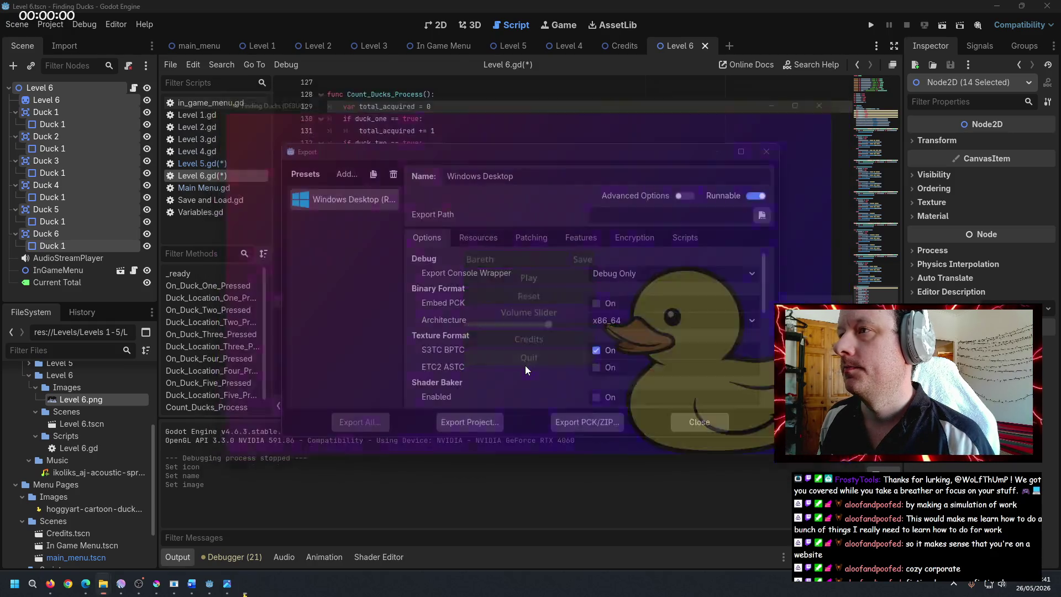
Close Export and save the Level 5.gd script with Ctrl+S.
{"action": "left_click", "coordinate": [767, 150]}
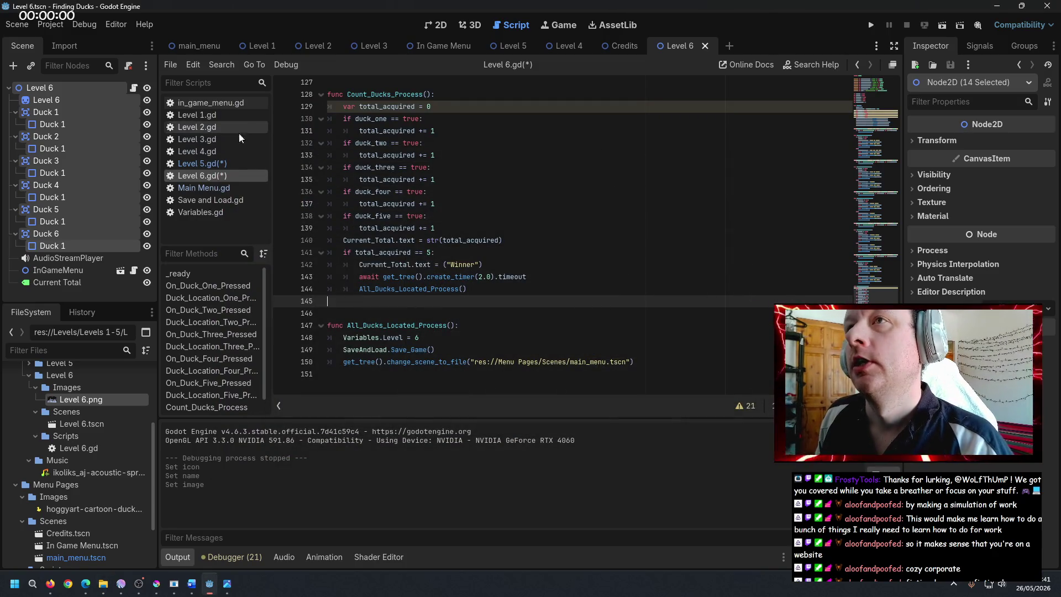
{"action": "left_click", "coordinate": [210, 165]}
{"action": "left_click", "coordinate": [607, 318]}
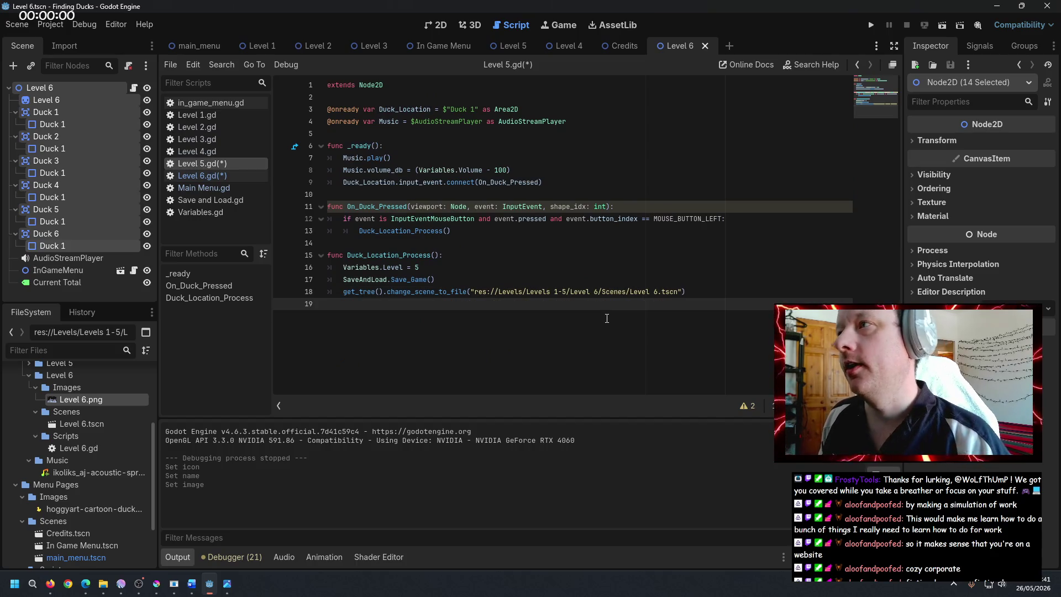
{"action": "key", "text": "ctrl+s"}
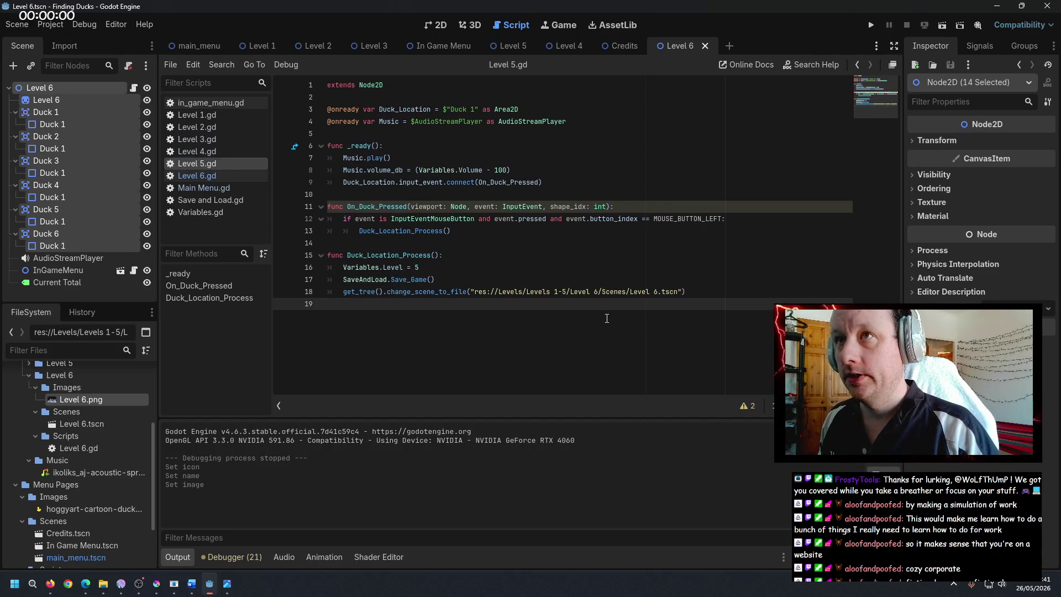
Re-export the build, overwriting Finding.exe in the Finding Ducks folder.
{"action": "left_click", "coordinate": [47, 24]}
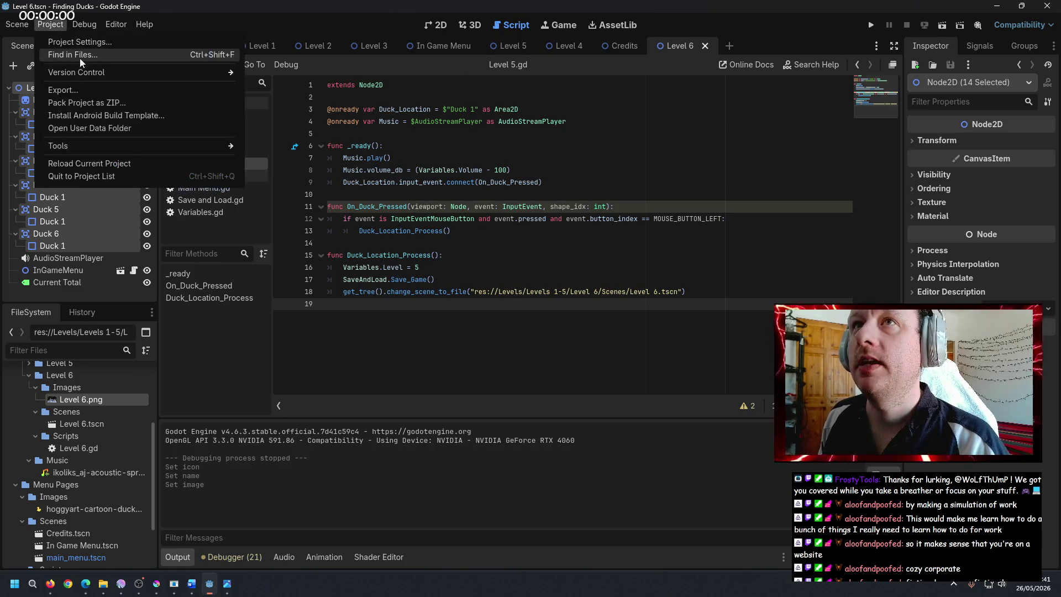
{"action": "left_click", "coordinate": [74, 92]}
{"action": "left_click", "coordinate": [473, 417]}
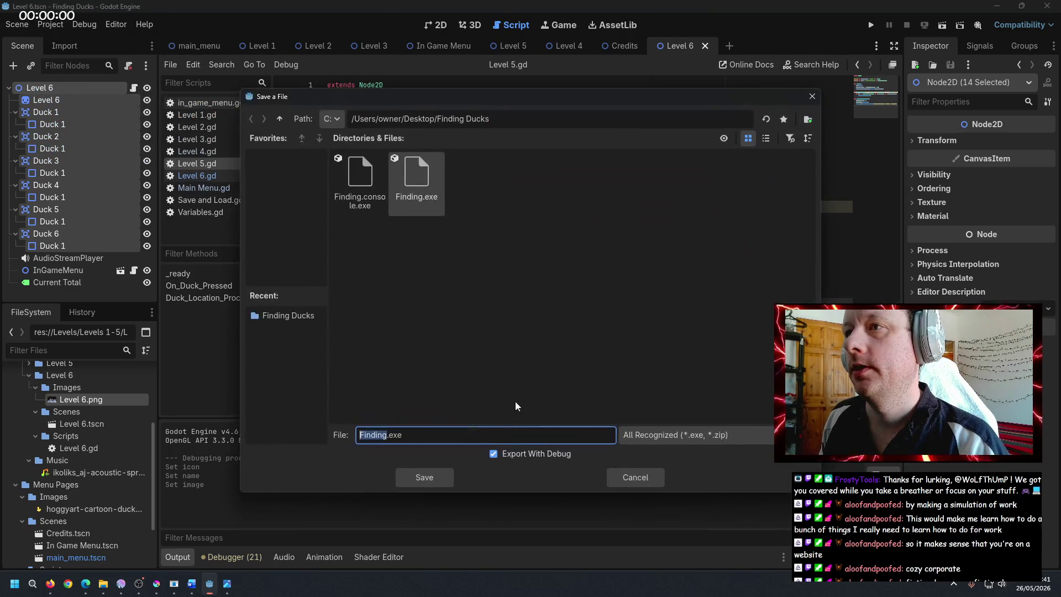
{"action": "left_click", "coordinate": [429, 477]}
{"action": "left_click", "coordinate": [480, 307]}
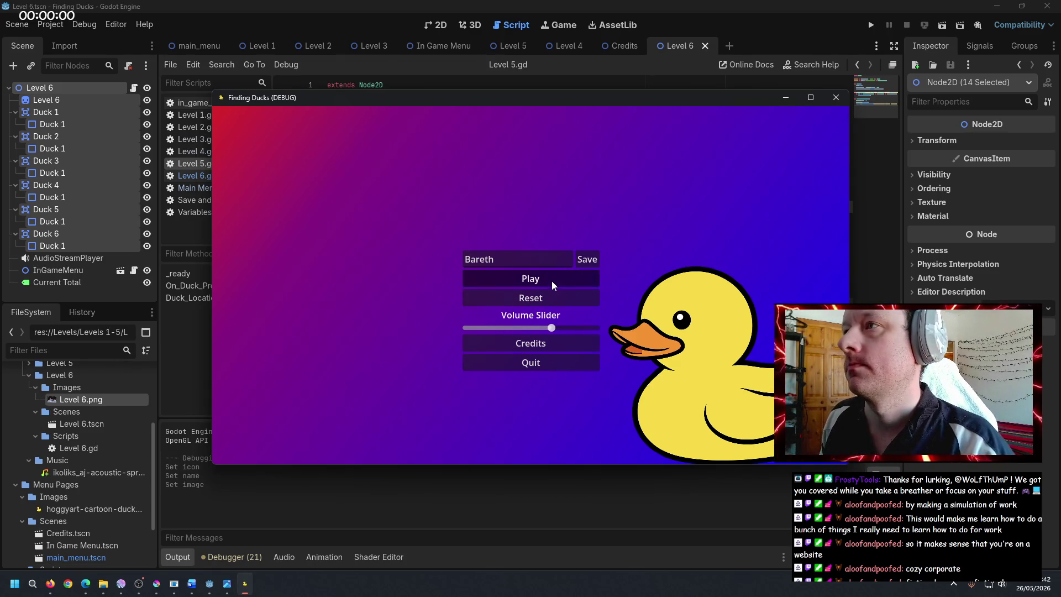
Reset progress, find all five ducks in the snowy house level until Winner appears, then quit.
{"action": "left_click", "coordinate": [549, 297]}
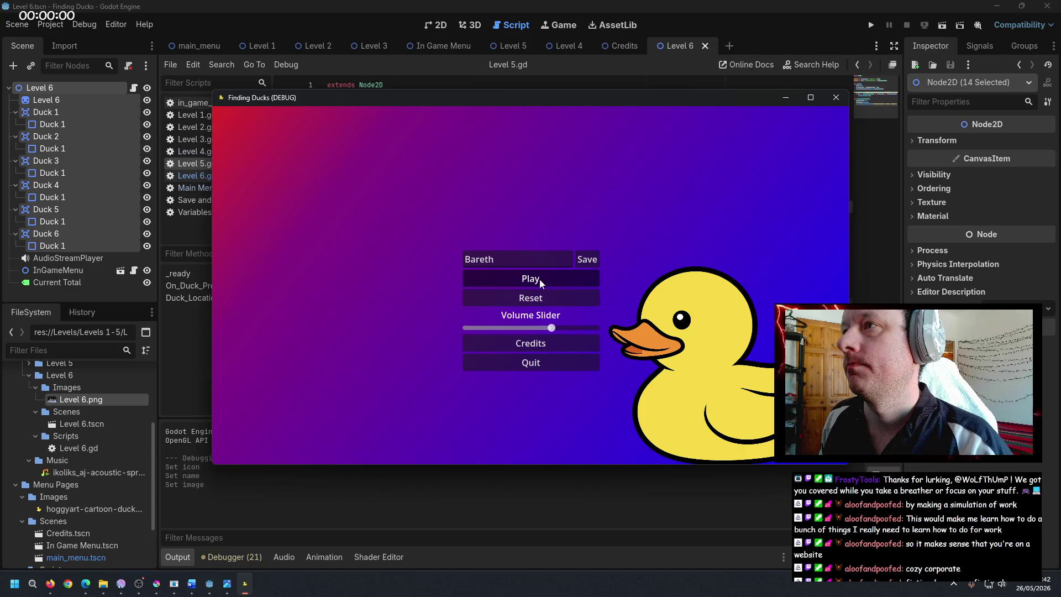
{"action": "left_click", "coordinate": [538, 278]}
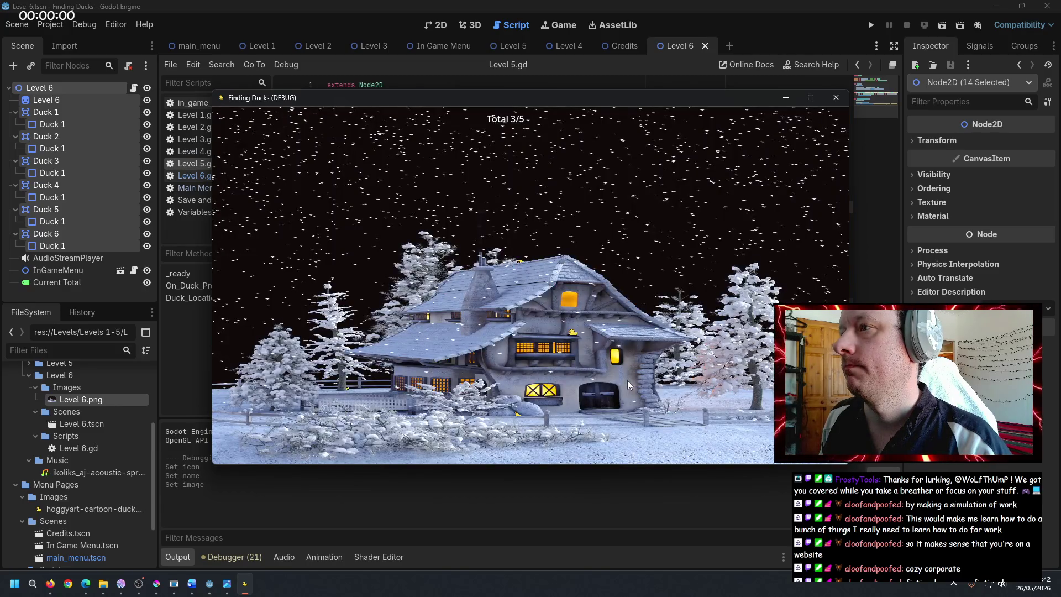
{"action": "left_click", "coordinate": [519, 413]}
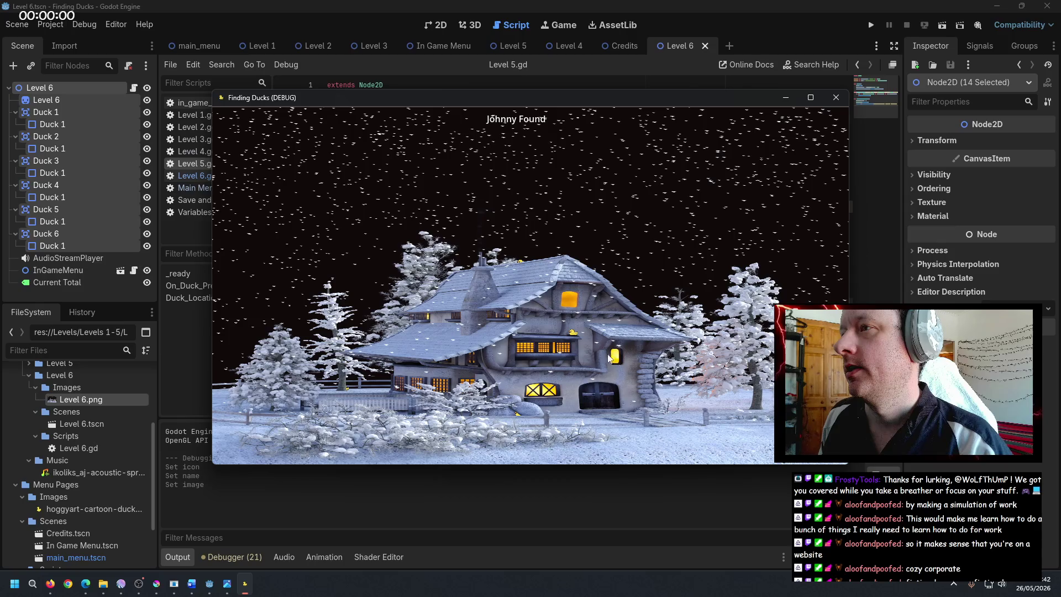
{"action": "left_click", "coordinate": [574, 336]}
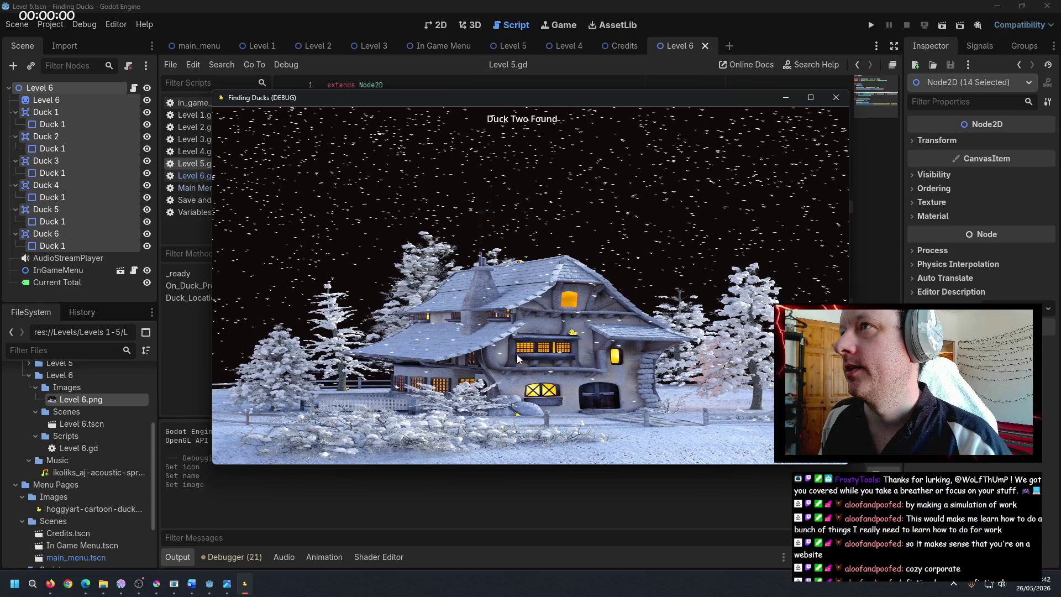
{"action": "left_click", "coordinate": [347, 386]}
{"action": "left_click", "coordinate": [521, 260]}
{"action": "left_click", "coordinate": [748, 420]}
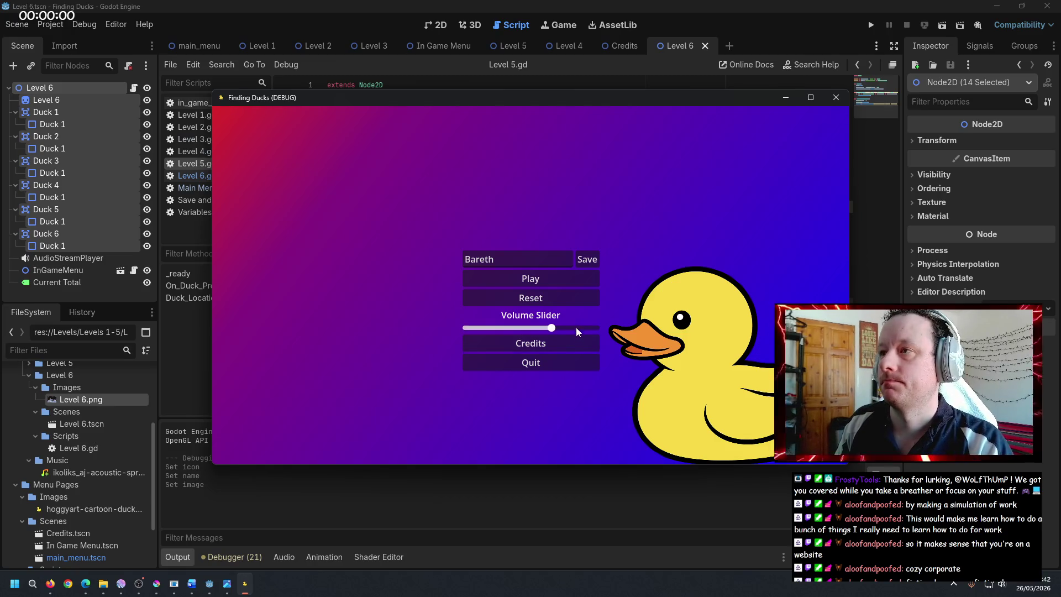
{"action": "left_click", "coordinate": [550, 361]}
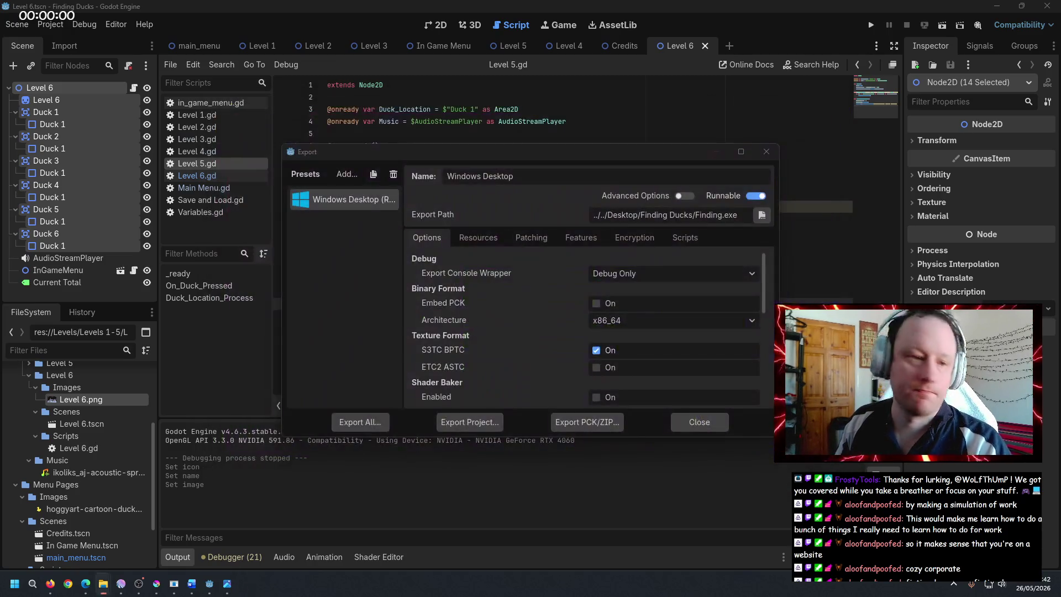
Run the game once more and quit, close Export, and switch to the Credits scene.
{"action": "key", "text": "F5"}
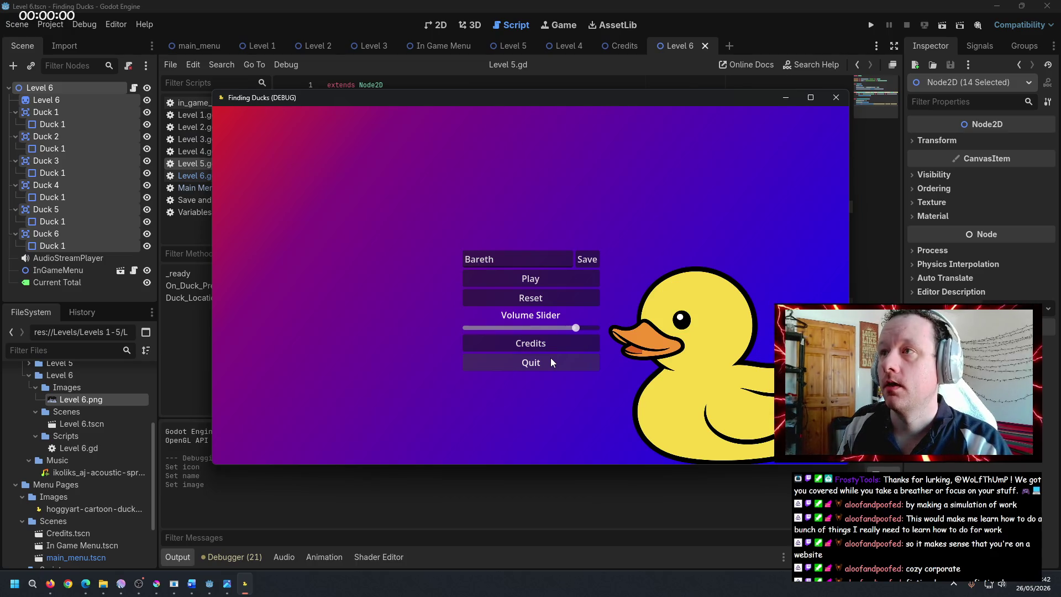
{"action": "left_click", "coordinate": [551, 360]}
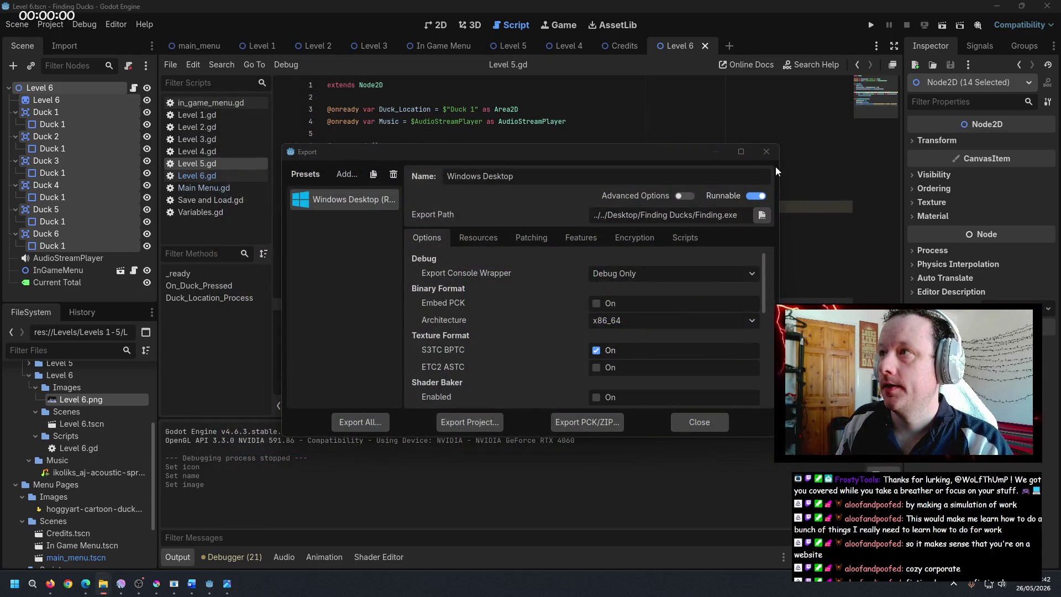
{"action": "left_click", "coordinate": [767, 153]}
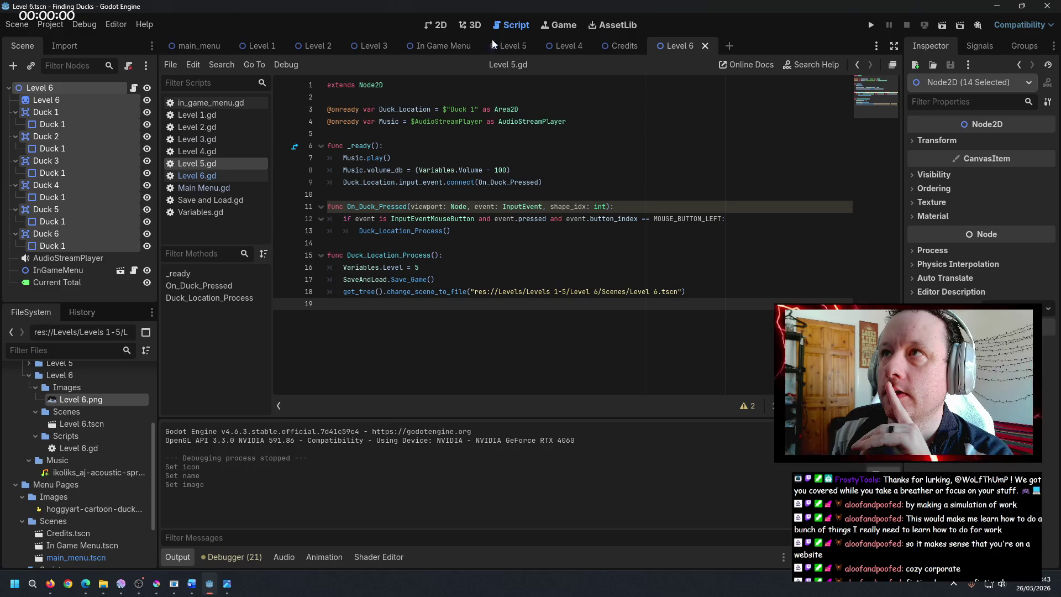
{"action": "left_click", "coordinate": [623, 47]}
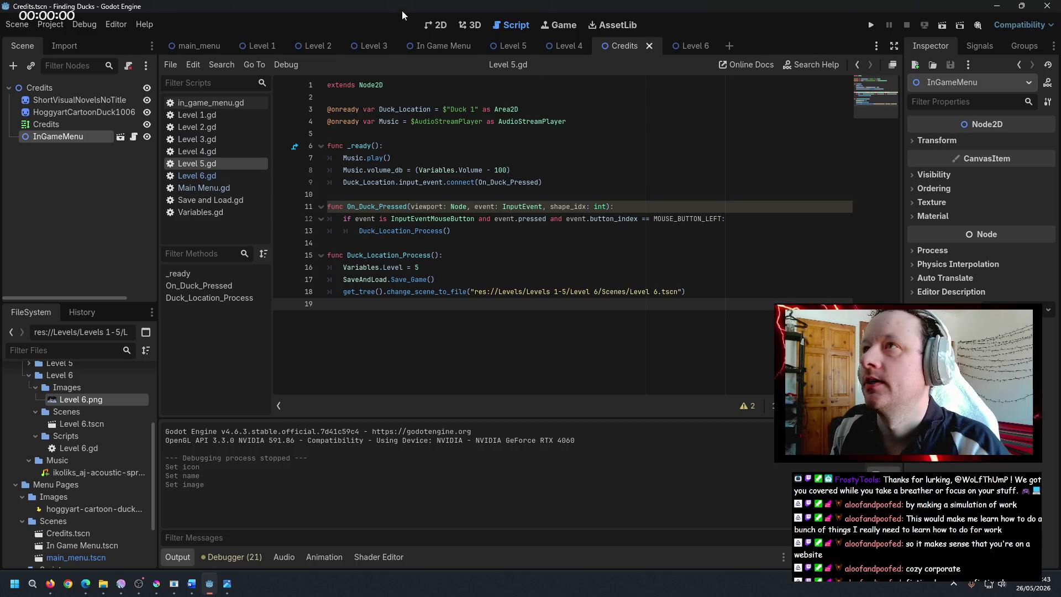
In the 2D view, append ', Noupload' after 'Ngoc' in the Credits label text and save.
{"action": "left_click", "coordinate": [437, 25]}
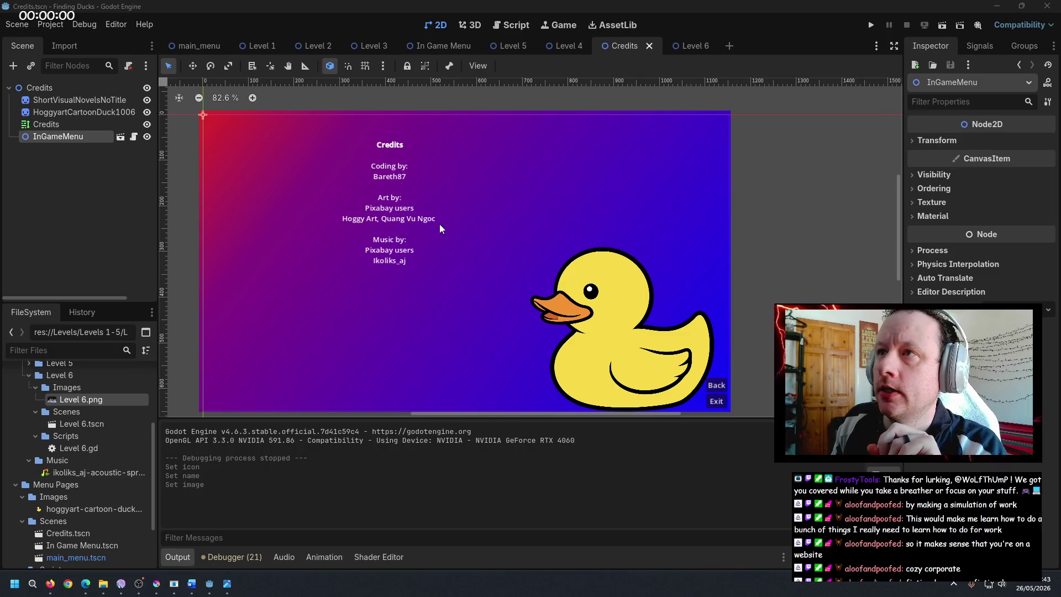
{"action": "left_click", "coordinate": [74, 125]}
{"action": "scroll", "coordinate": [970, 184], "scroll_direction": "down", "scroll_amount": 3}
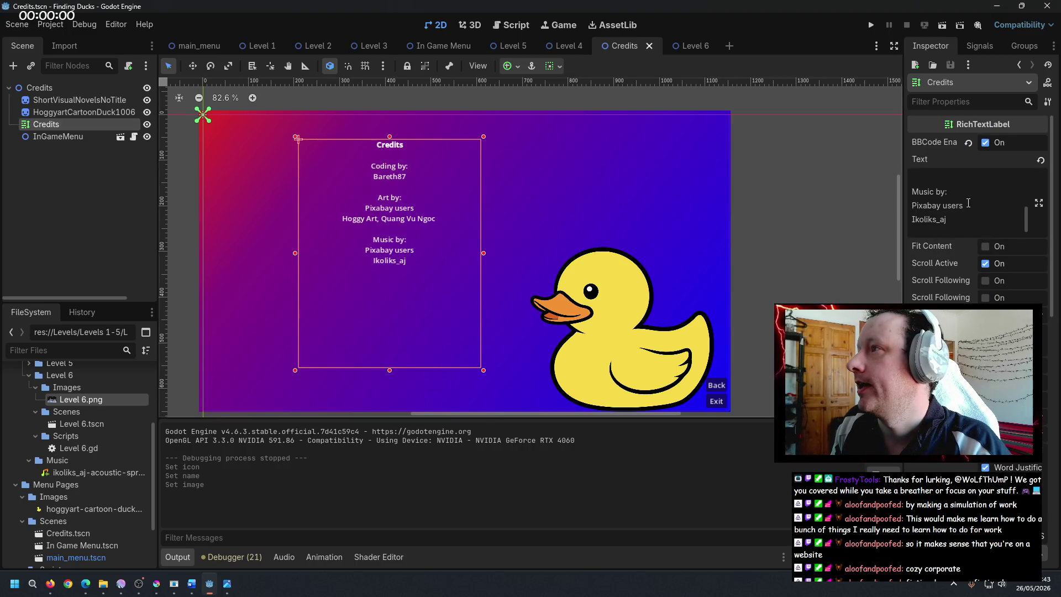
{"action": "scroll", "coordinate": [976, 202], "scroll_direction": "up", "scroll_amount": 2}
{"action": "left_click", "coordinate": [962, 206]}
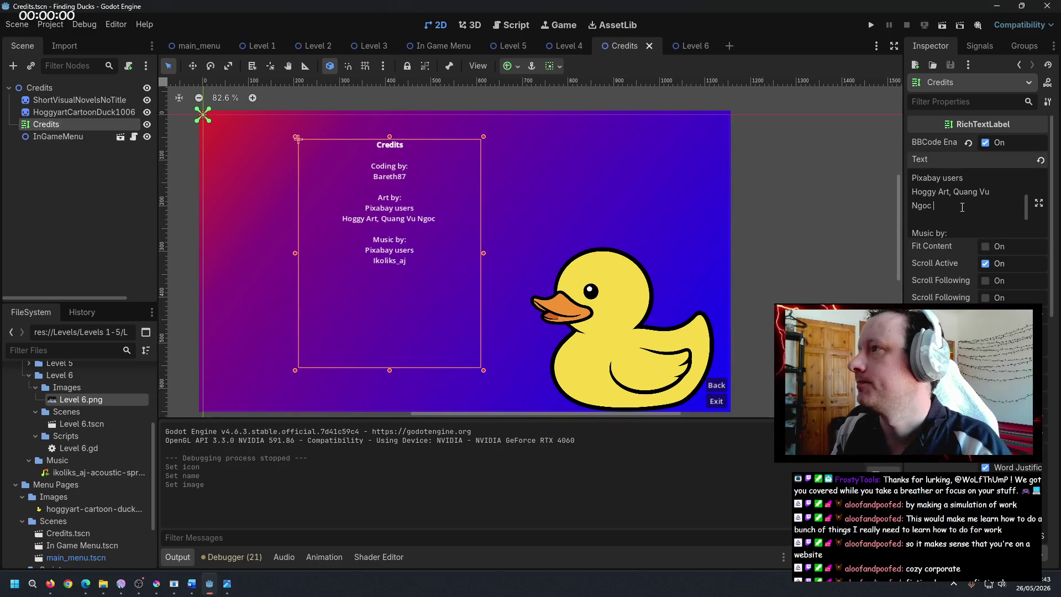
{"action": "type", "text": ","}
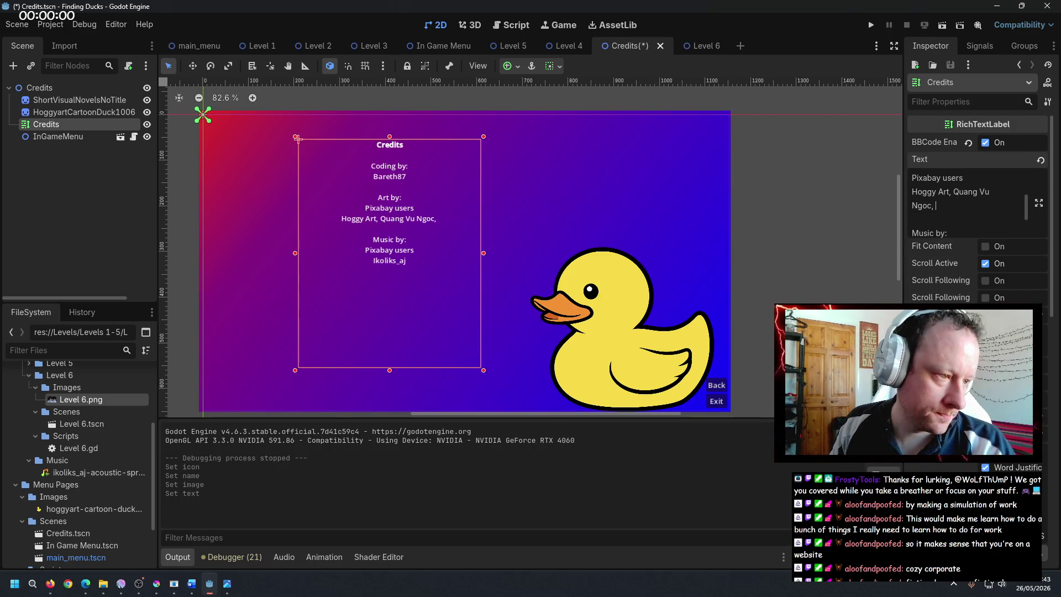
{"action": "key", "text": "alt+Tab"}
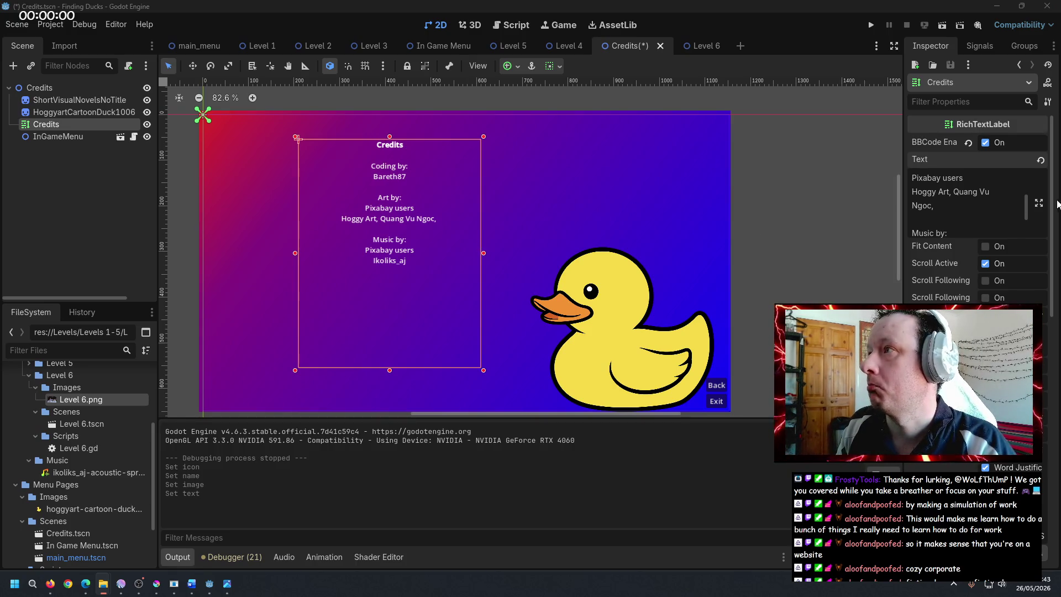
{"action": "left_click", "coordinate": [975, 211]}
{"action": "type", "text": "No"}
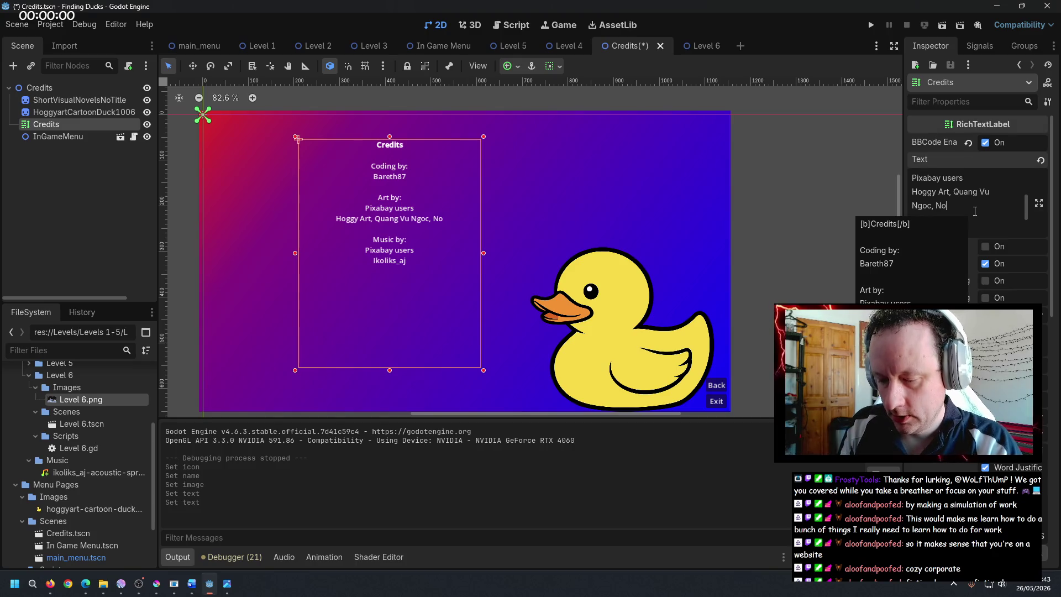
{"action": "type", "text": "upload"}
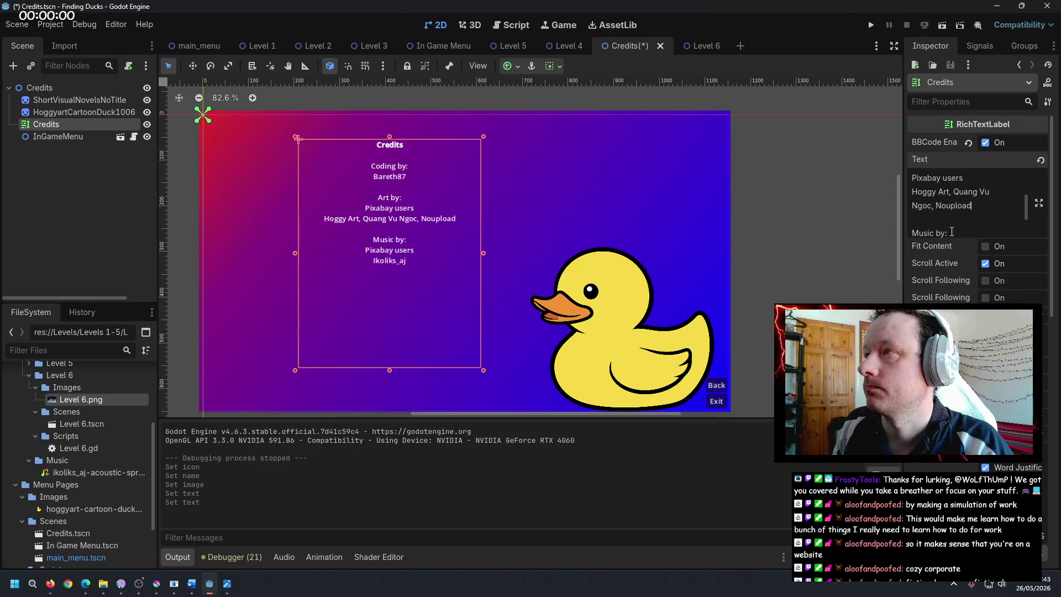
{"action": "key", "text": "ctrl+s"}
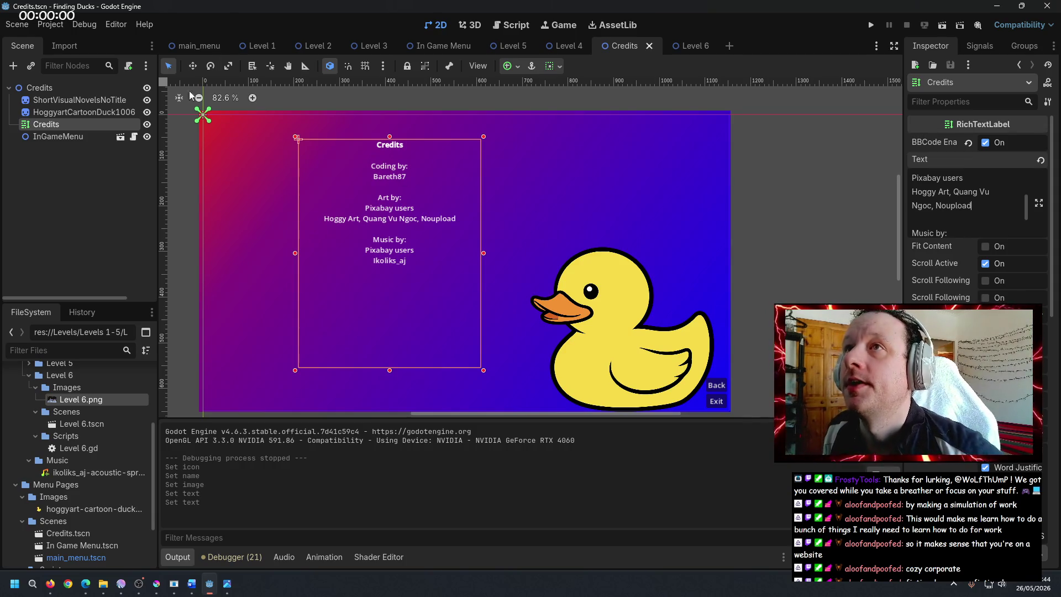
Export the build over Finding.exe, confirm the overwrite, and close the Export dialog.
{"action": "left_click", "coordinate": [52, 28]}
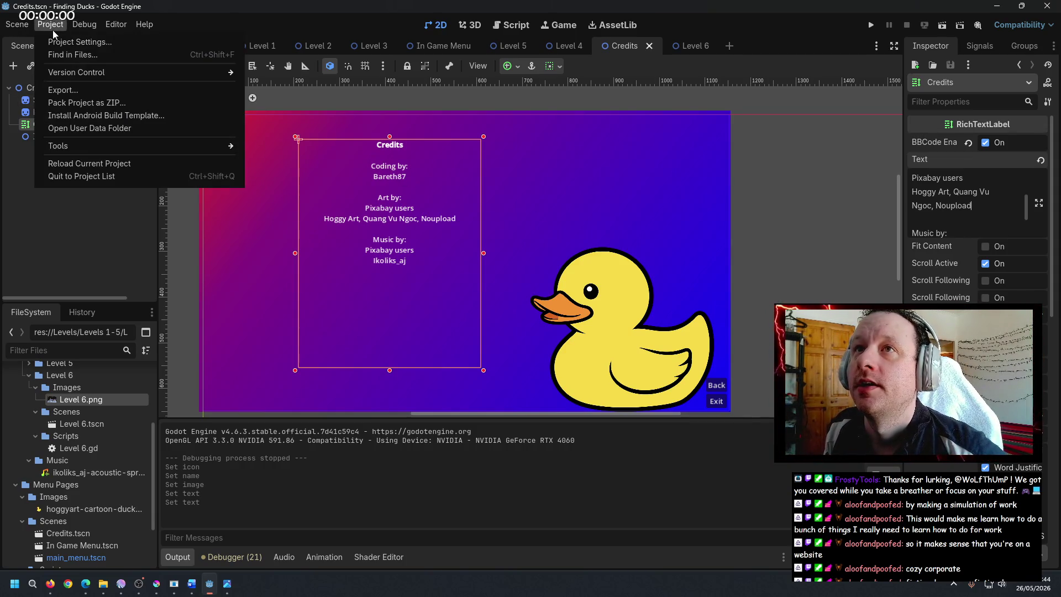
{"action": "left_click", "coordinate": [72, 92]}
{"action": "left_click", "coordinate": [462, 424]}
{"action": "left_click", "coordinate": [425, 479]}
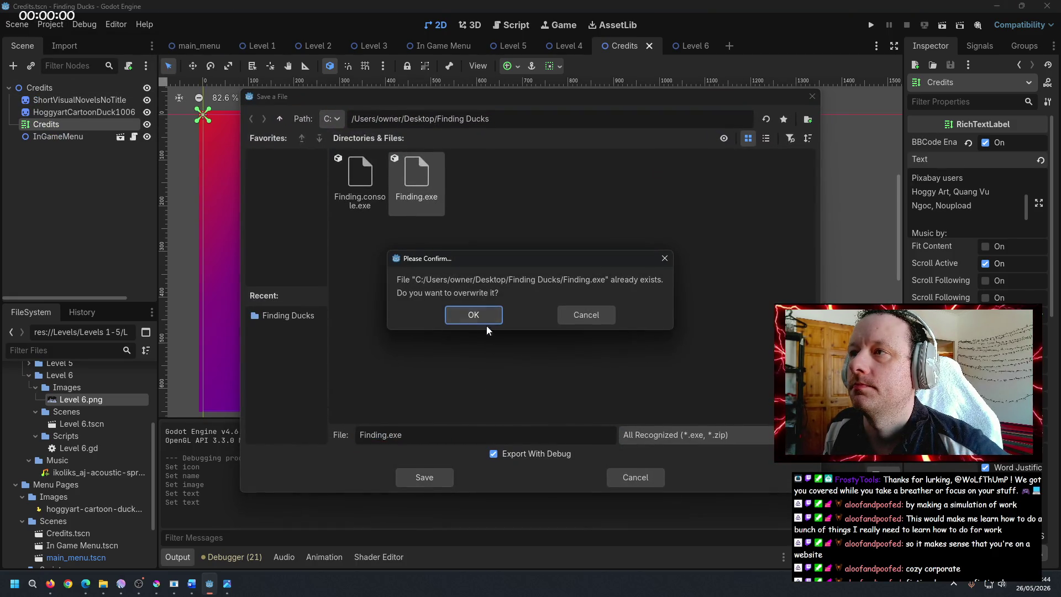
{"action": "left_click", "coordinate": [479, 319]}
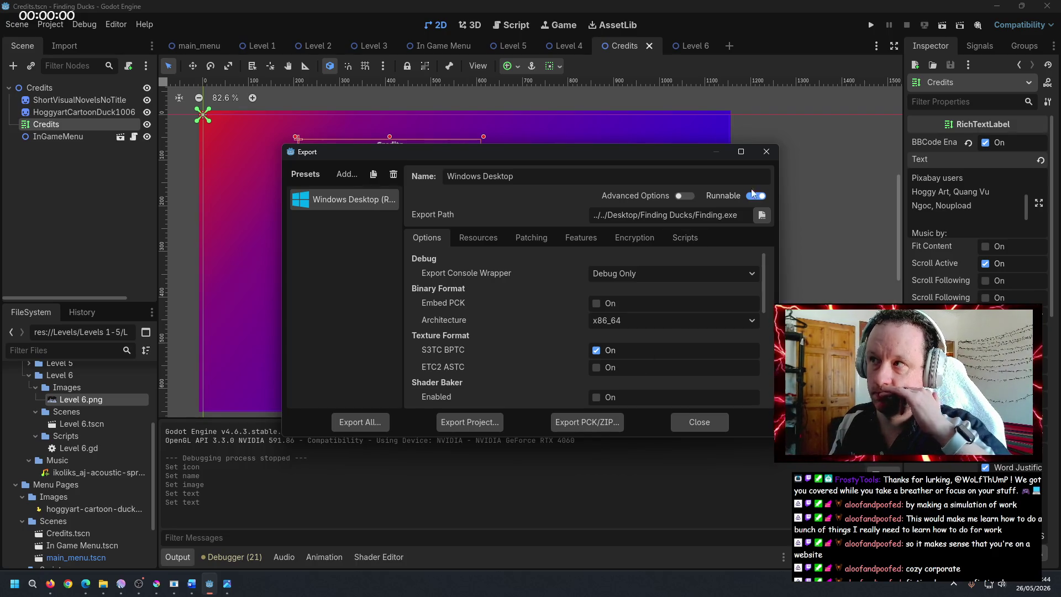
{"action": "left_click", "coordinate": [765, 152]}
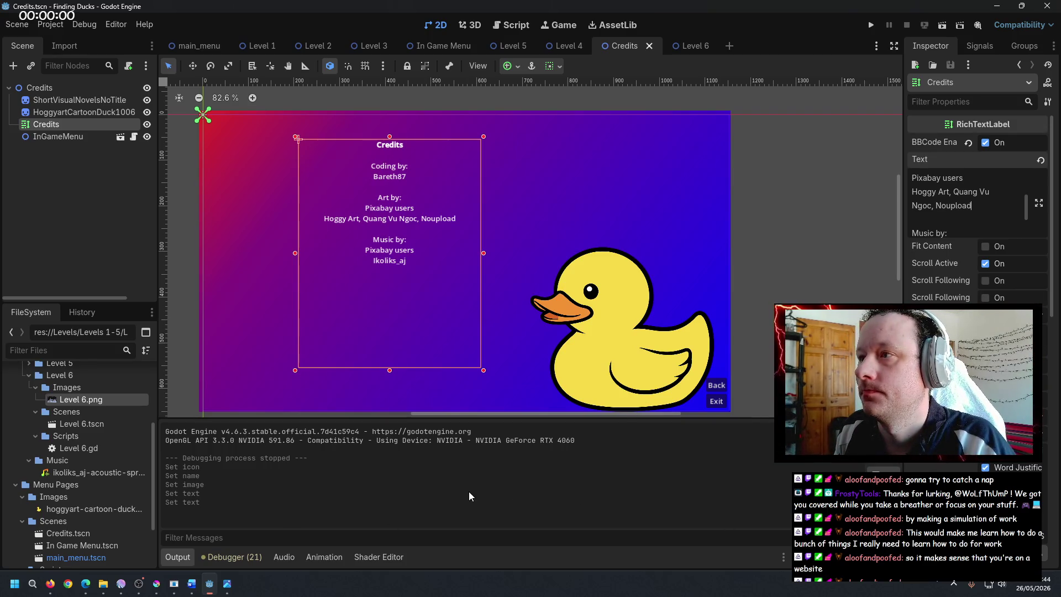
Open the In Game Menu scene.
{"action": "left_click", "coordinate": [85, 175]}
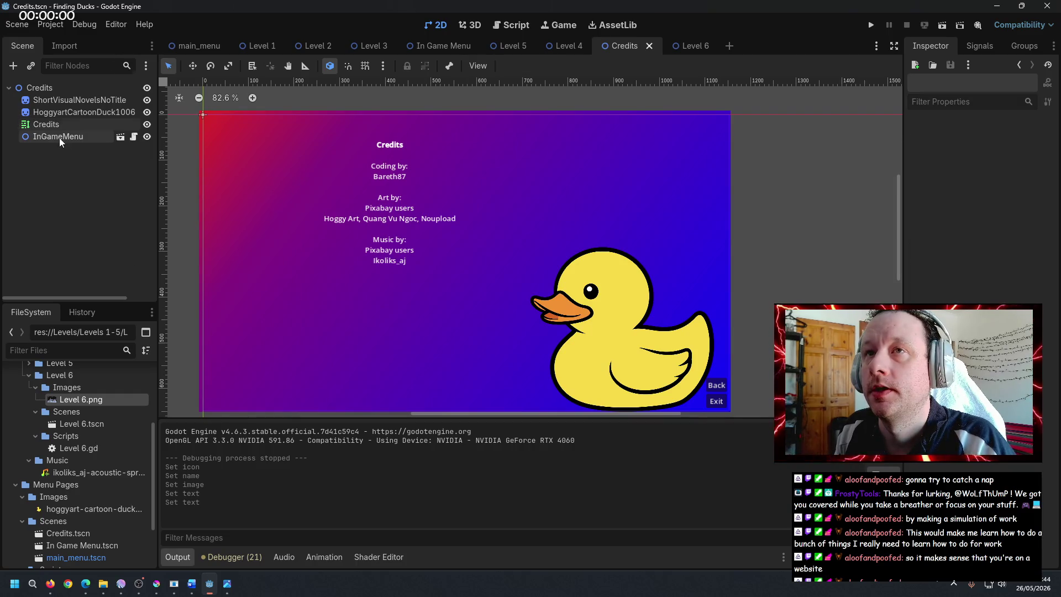
{"action": "left_click", "coordinate": [59, 138]}
{"action": "scroll", "coordinate": [89, 539], "scroll_direction": "down", "scroll_amount": 1}
{"action": "double_click", "coordinate": [77, 520]}
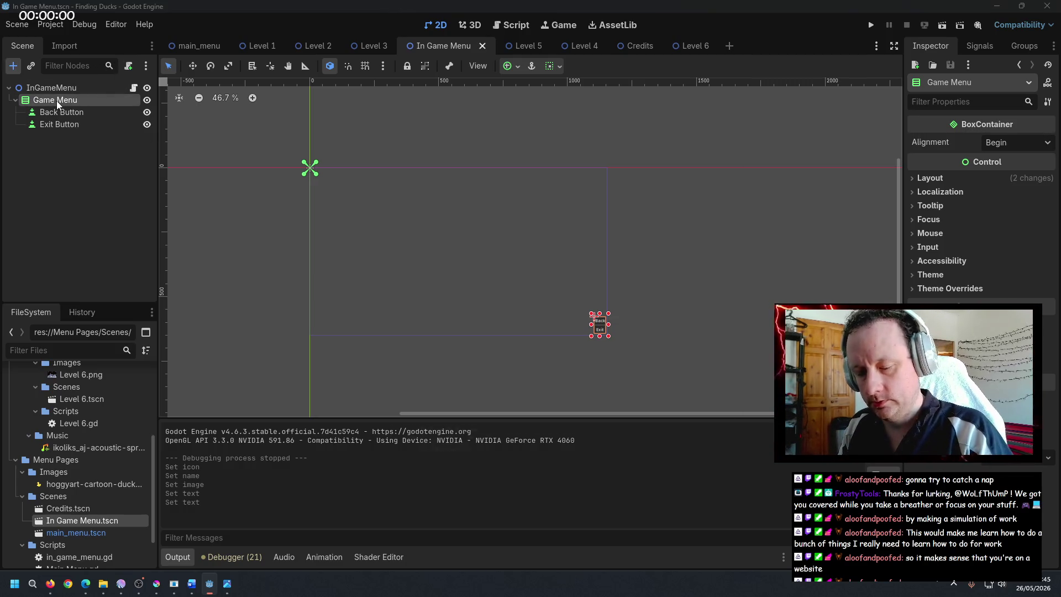
Add a Label node under Game Menu and rename it Version.
{"action": "key", "text": "ctrl+a"}
{"action": "type", "text": "label"}
{"action": "key", "text": "Return"}
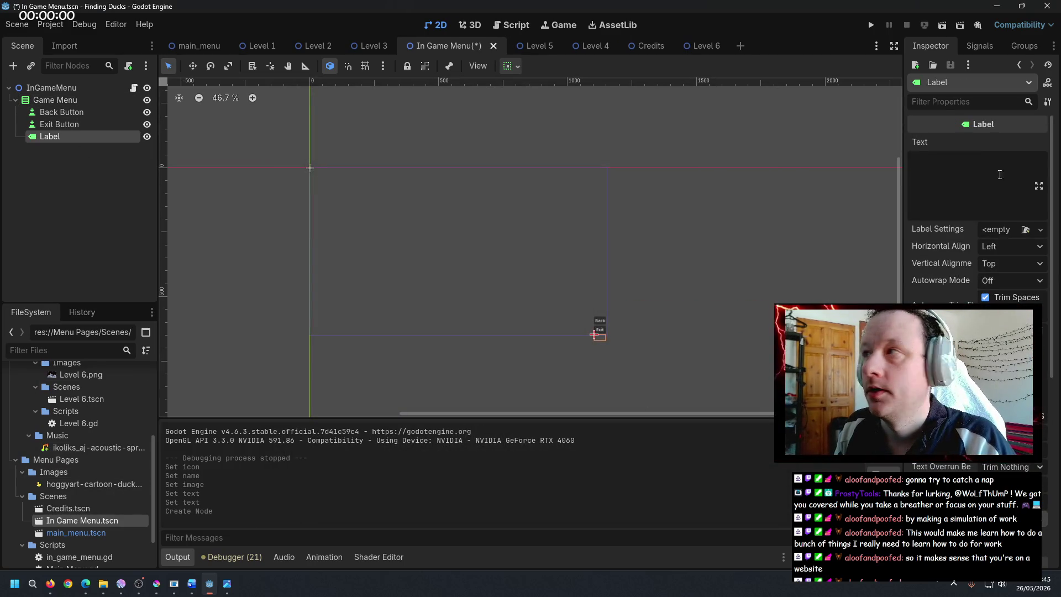
{"action": "left_click", "coordinate": [989, 172]}
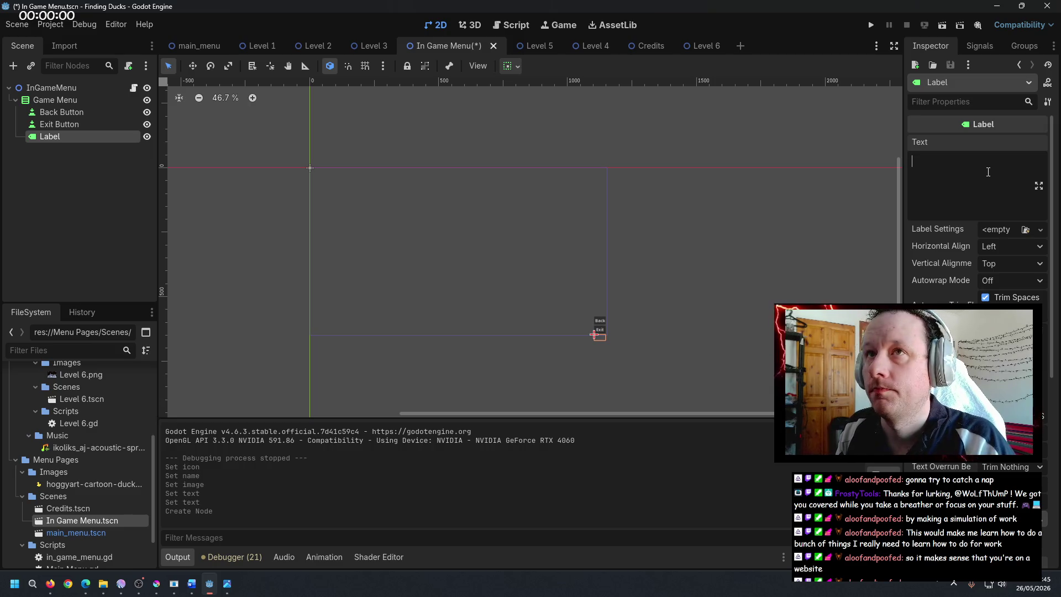
{"action": "double_click", "coordinate": [77, 136]}
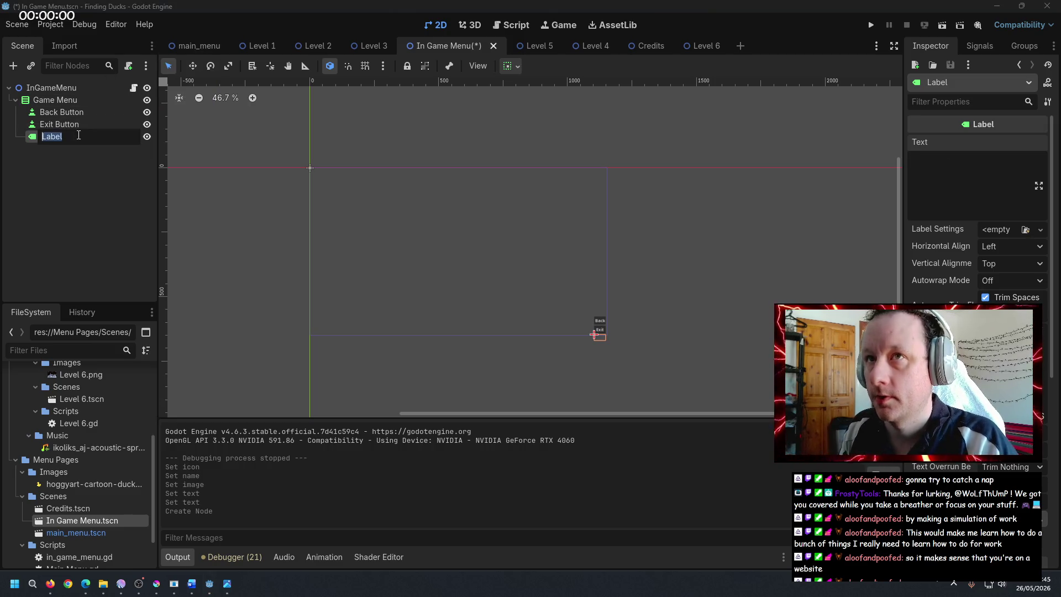
{"action": "type", "text": "Version"}
{"action": "key", "text": "Return"}
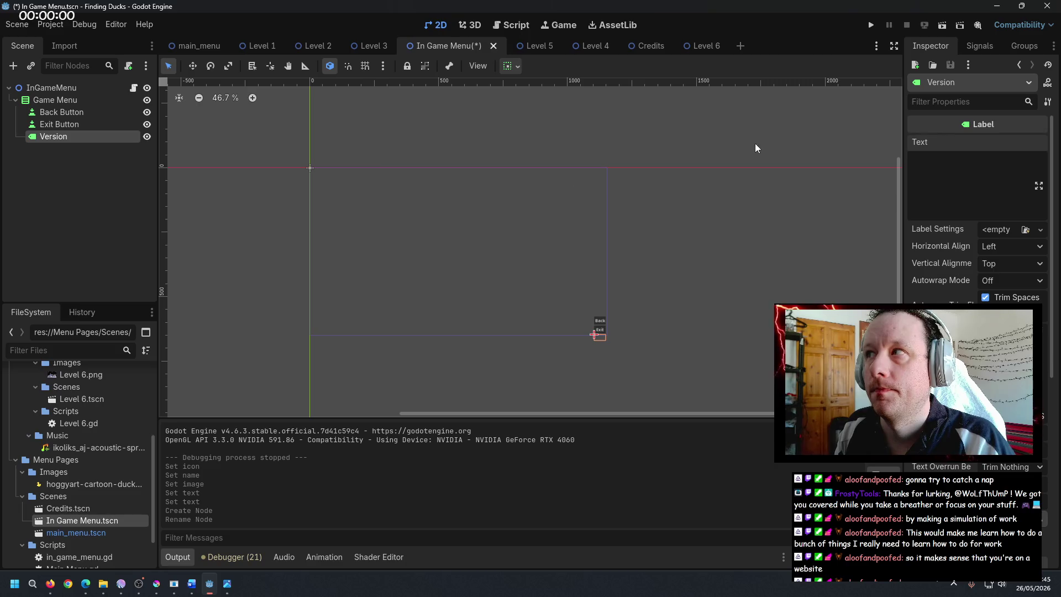
Move the Back and Exit button box up slightly.
{"action": "left_click", "coordinate": [55, 100]}
{"action": "scroll", "coordinate": [678, 295], "scroll_direction": "up", "scroll_amount": 4}
{"action": "scroll", "coordinate": [588, 347], "scroll_direction": "up", "scroll_amount": 1}
{"action": "left_click", "coordinate": [193, 67]}
{"action": "left_click_drag", "start_coordinate": [571, 340], "coordinate": [571, 323]}
Set the Version label's text to 0.0.01 with Center horizontal alignment.
{"action": "left_click", "coordinate": [51, 138]}
{"action": "left_click", "coordinate": [958, 166]}
{"action": "type", "text": "0."}
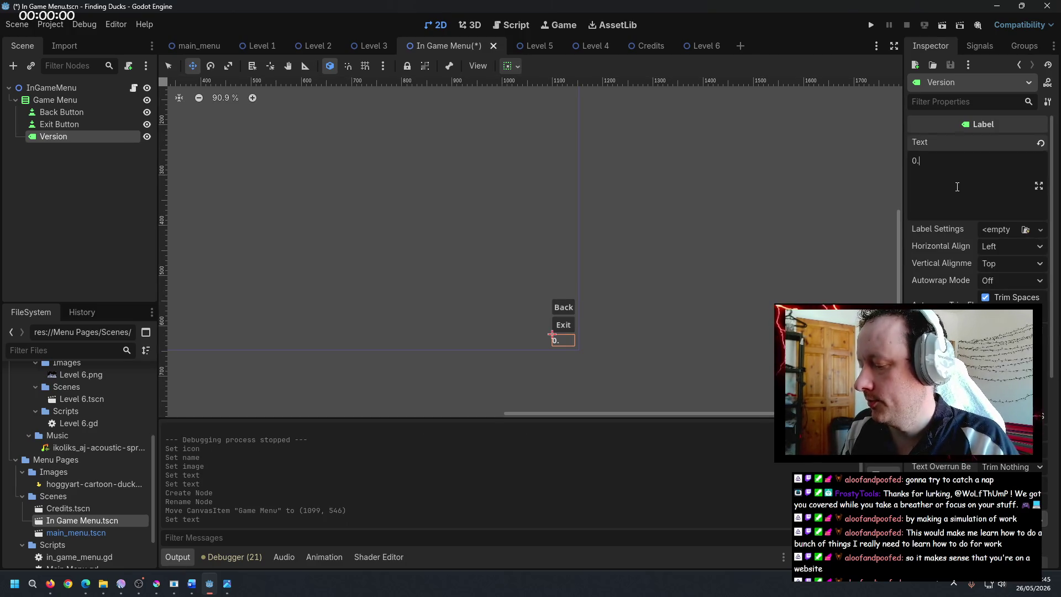
{"action": "type", "text": "0."}
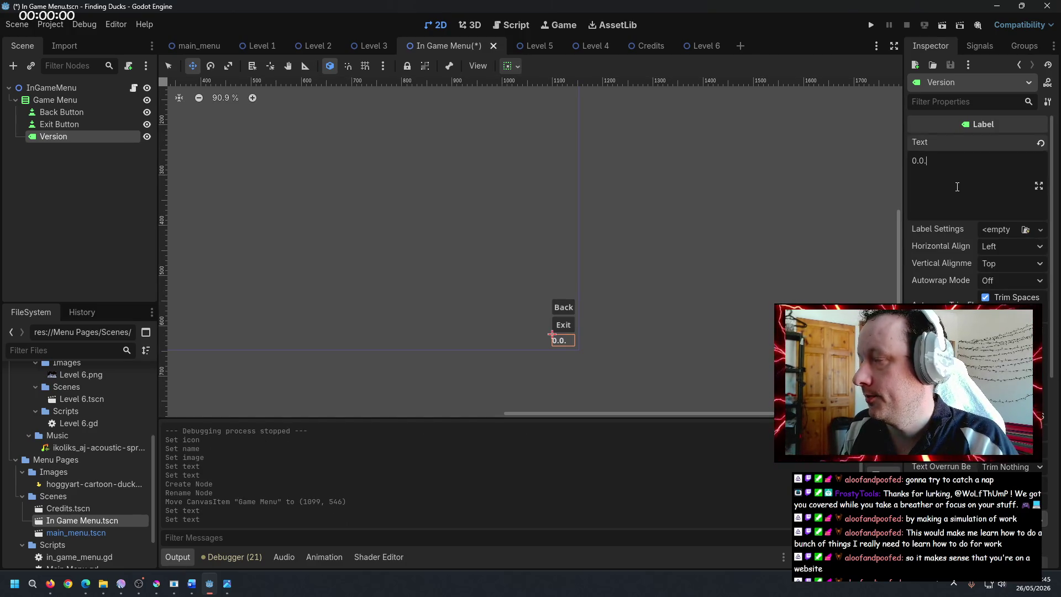
{"action": "type", "text": "1"}
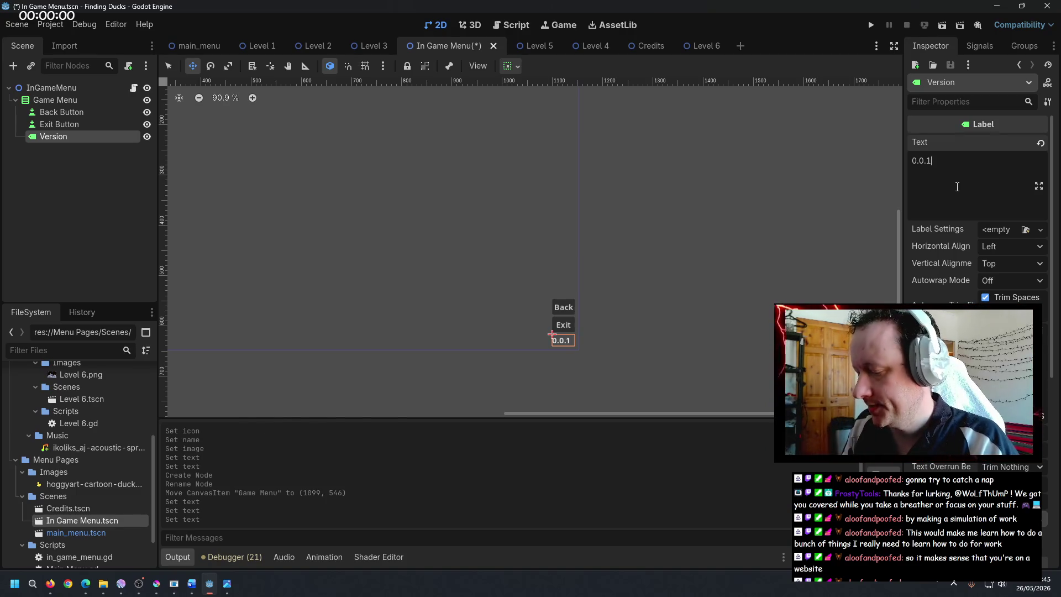
{"action": "left_click", "coordinate": [1001, 246]}
{"action": "left_click", "coordinate": [999, 281]}
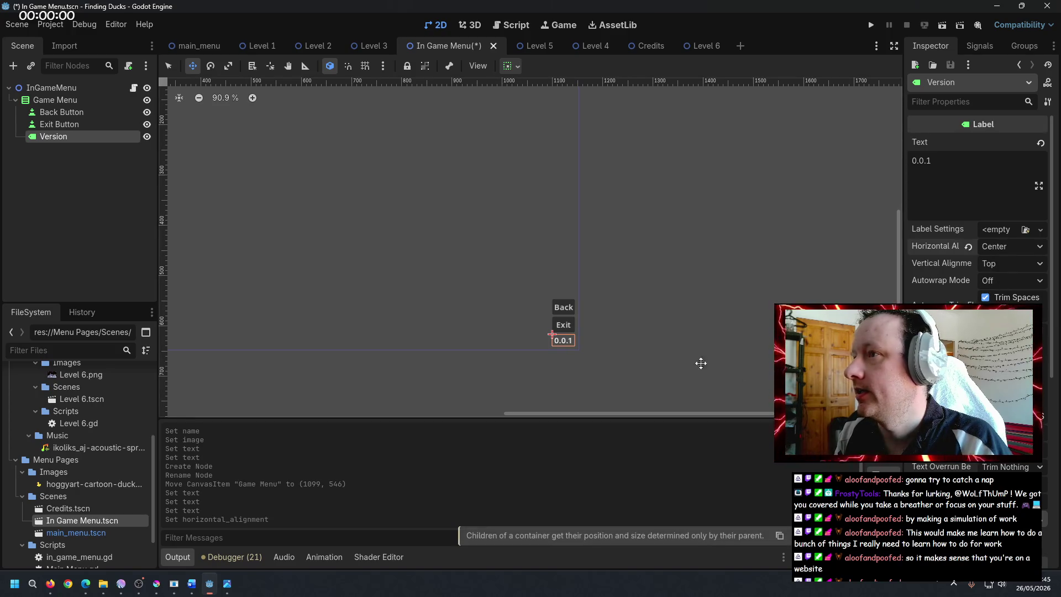
{"action": "left_click", "coordinate": [947, 160]}
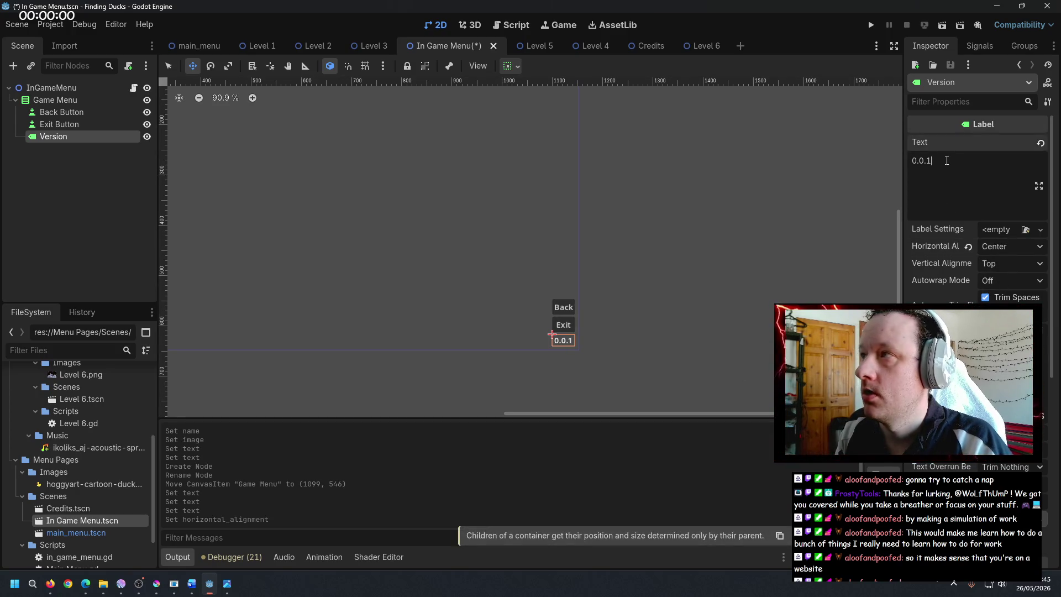
{"action": "key", "text": "BackSpace"}
{"action": "type", "text": "01"}
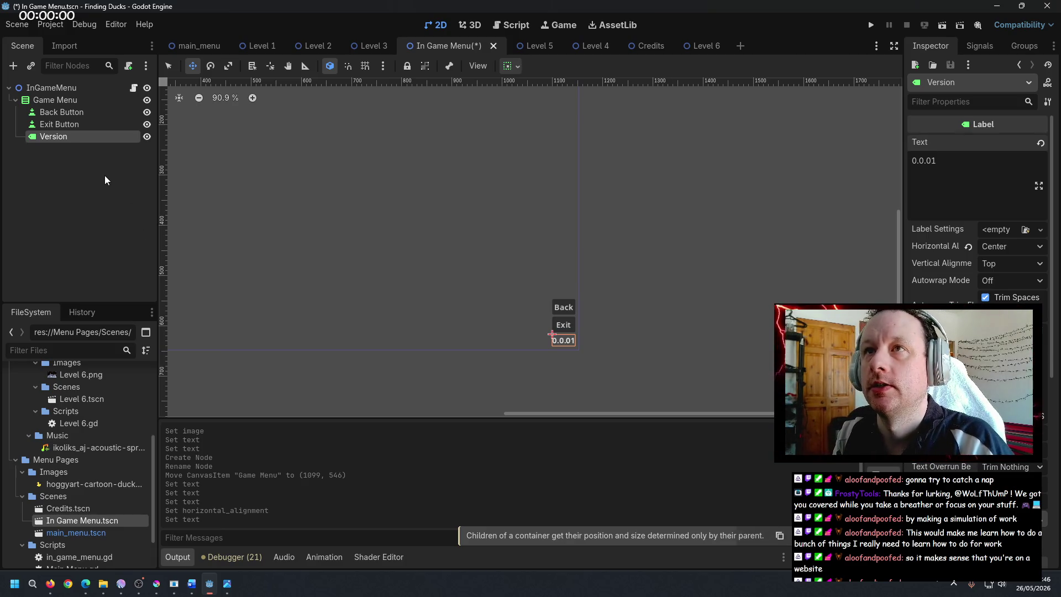
{"action": "left_click", "coordinate": [134, 87]}
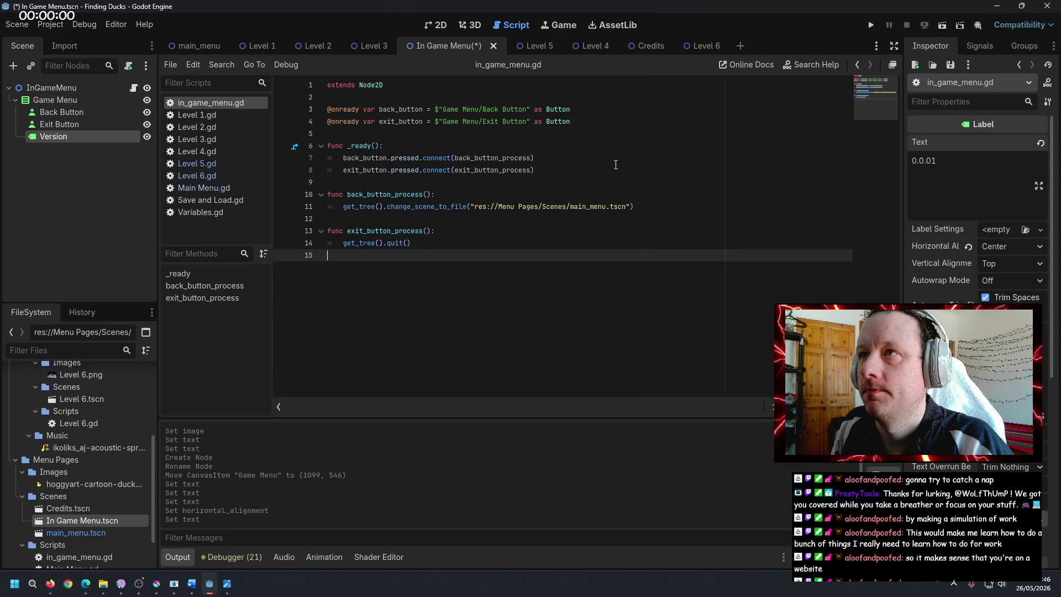
Declare var Version = "0.0.01" among the script's variables.
{"action": "left_click", "coordinate": [346, 123]}
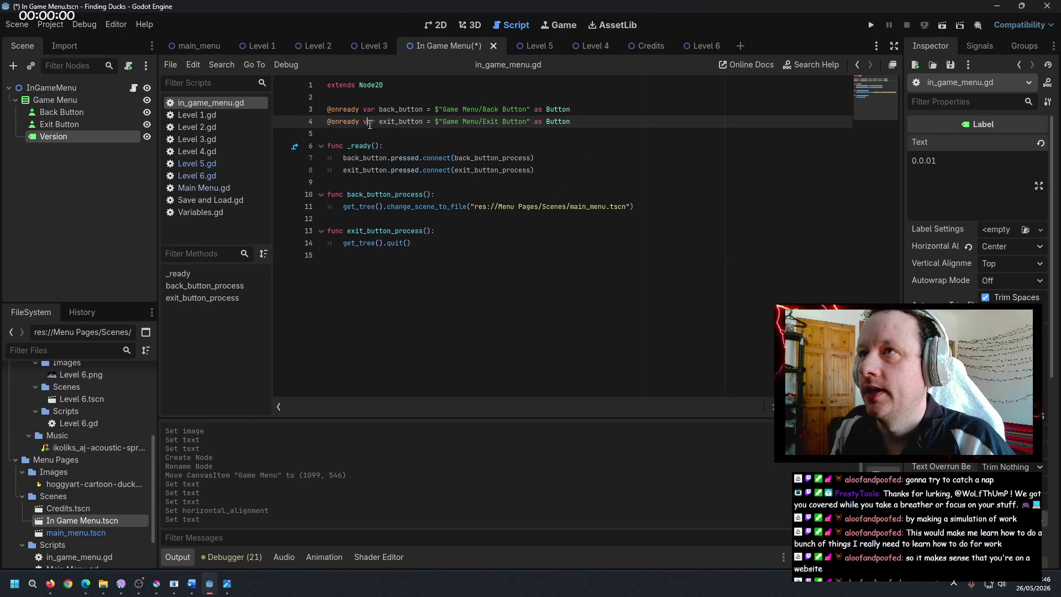
{"action": "left_click", "coordinate": [346, 136]}
{"action": "key", "text": "Up"}
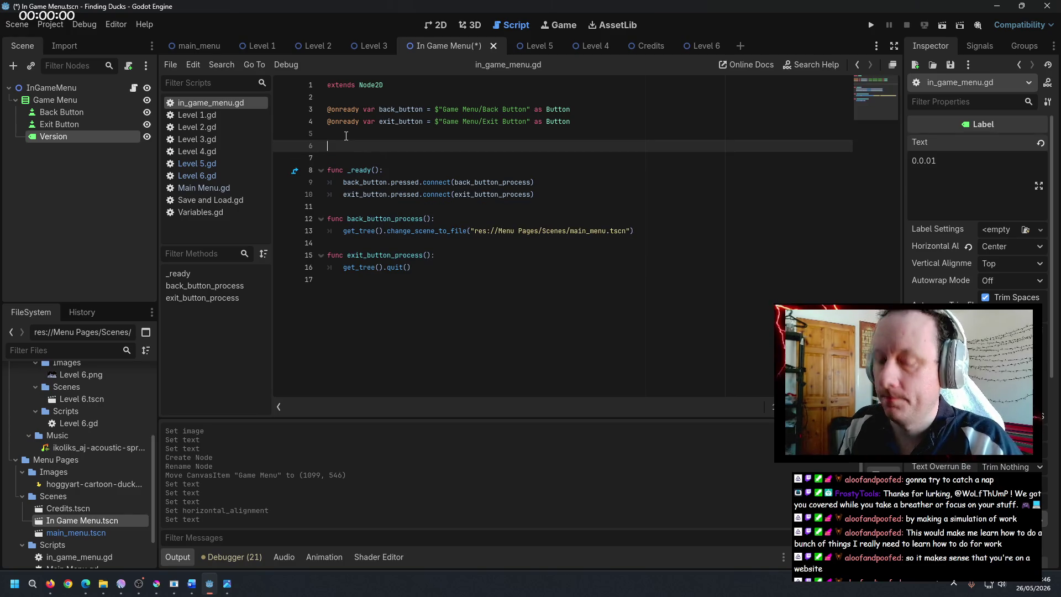
{"action": "type", "text": "var"}
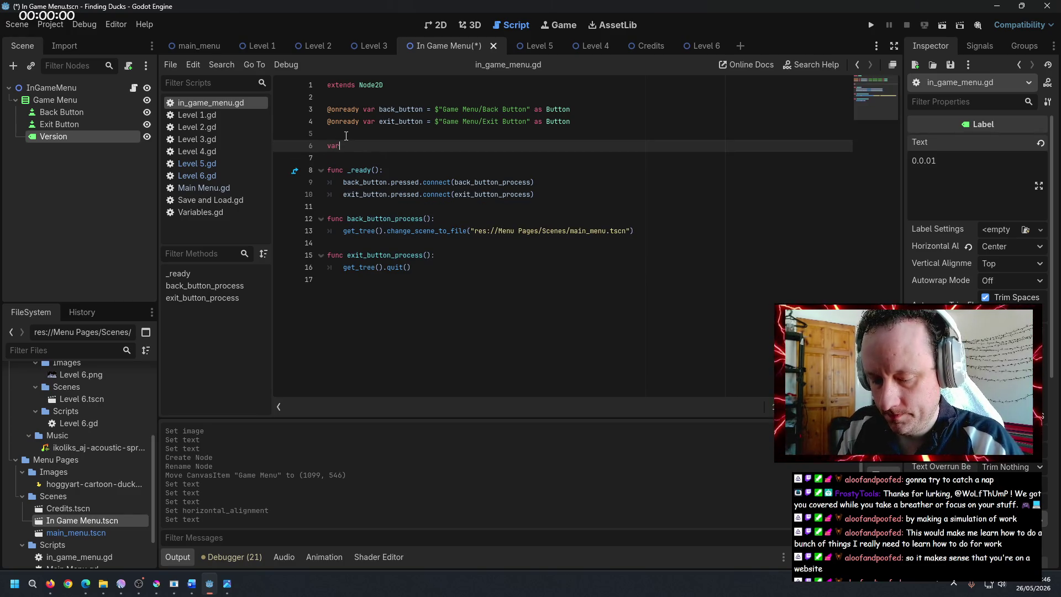
{"action": "type", "text": "on ="}
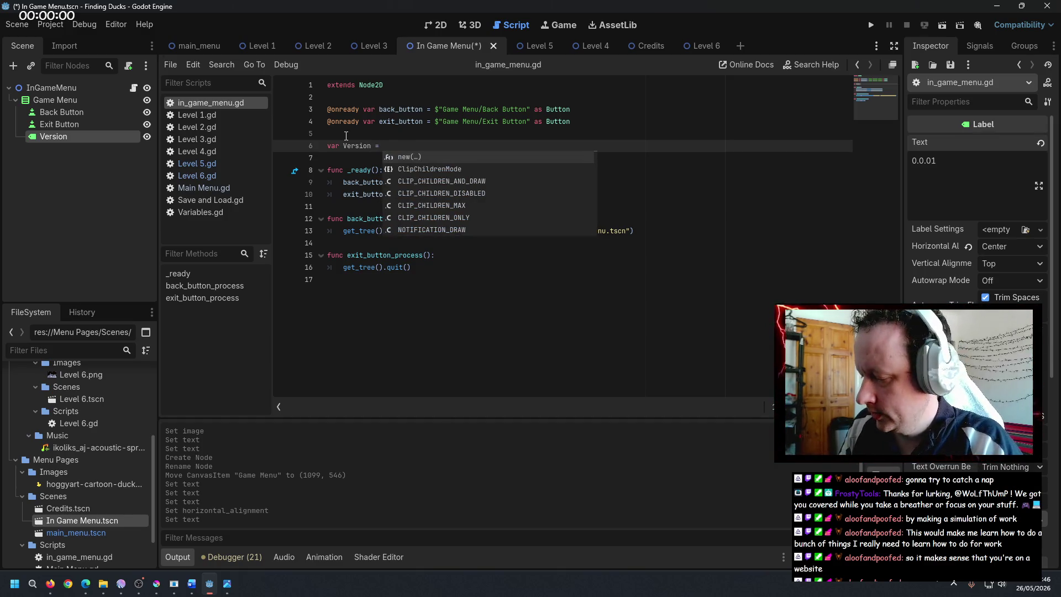
{"action": "type", "text": "\"0.0.01"}
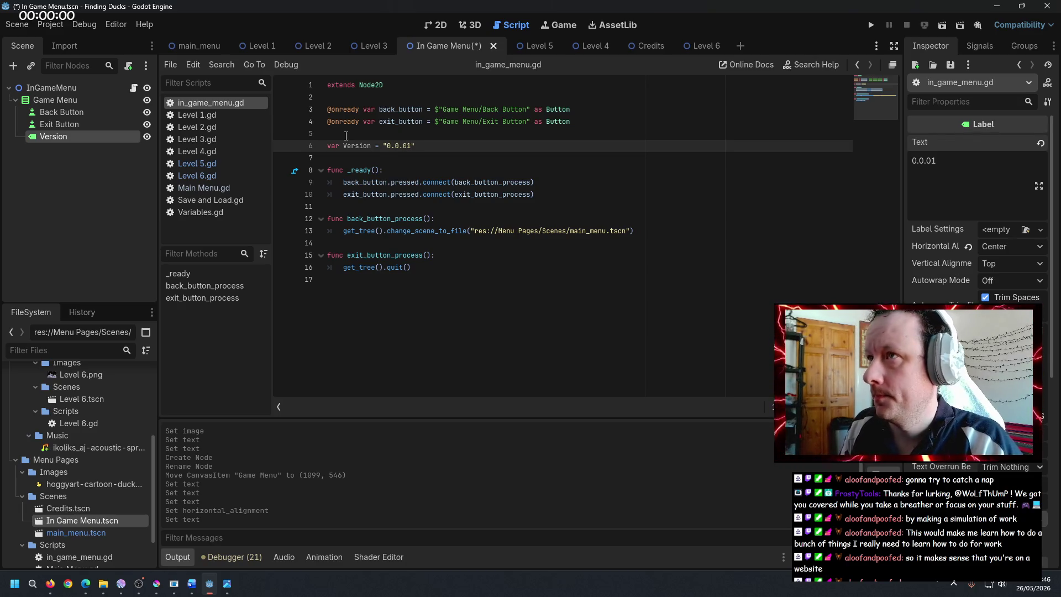
{"action": "left_click", "coordinate": [547, 190]}
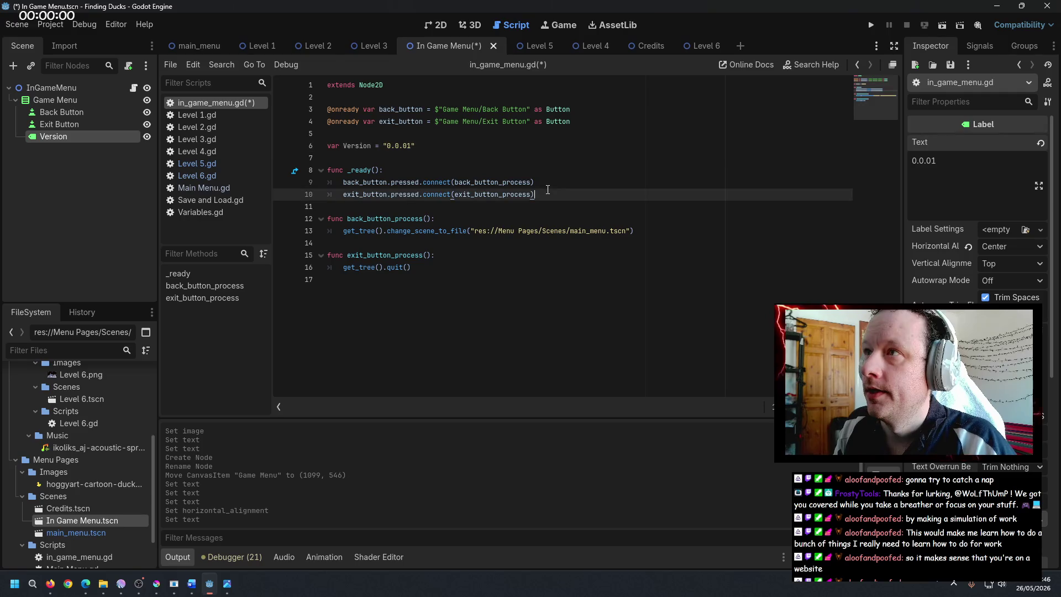
{"action": "key", "text": "Return"}
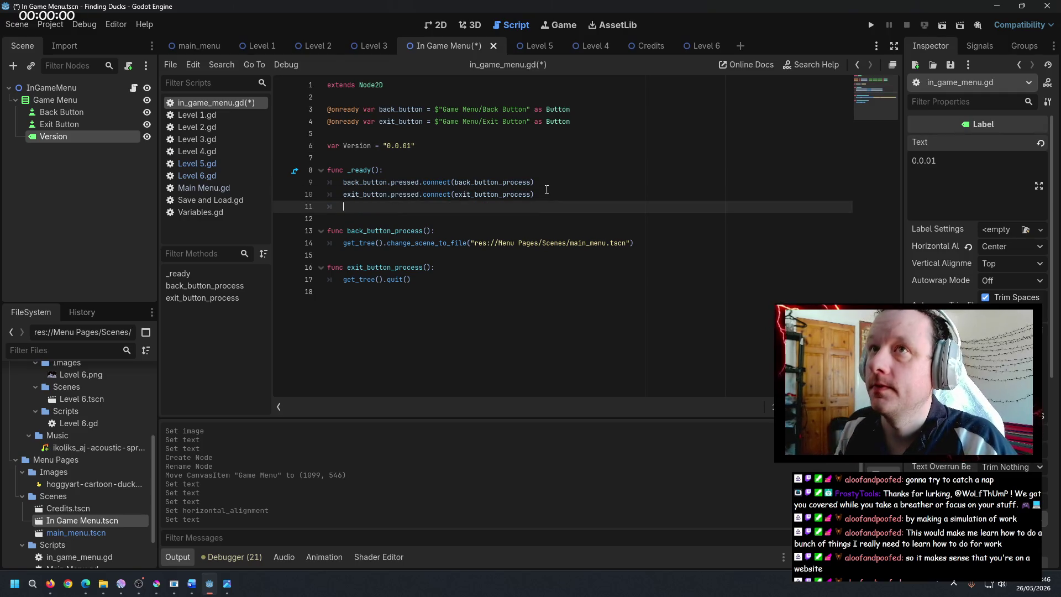
{"action": "left_click", "coordinate": [588, 124]}
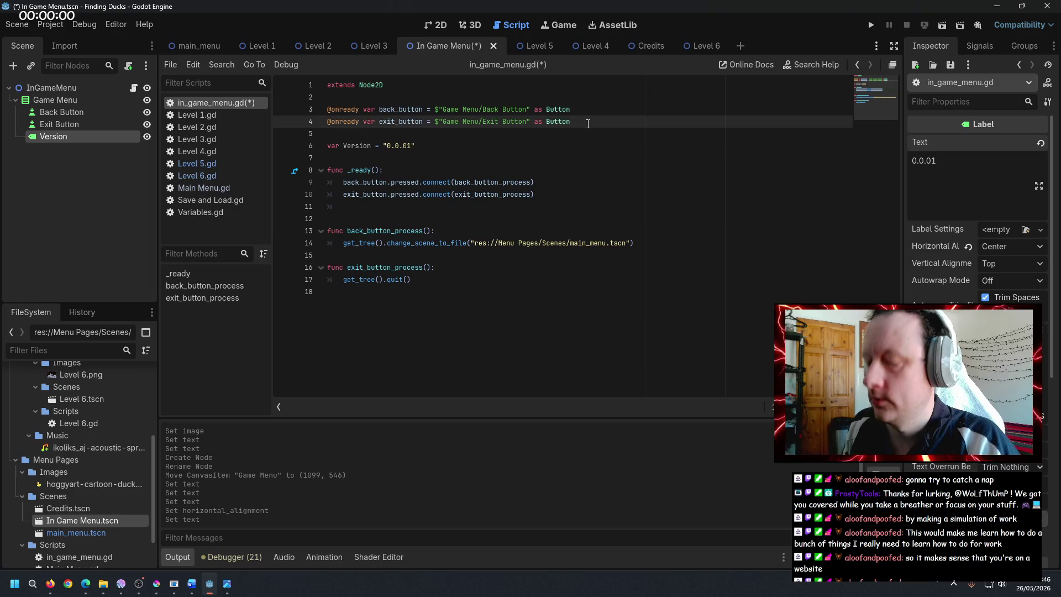
{"action": "key", "text": "Return"}
{"action": "type", "text": "@onready var"}
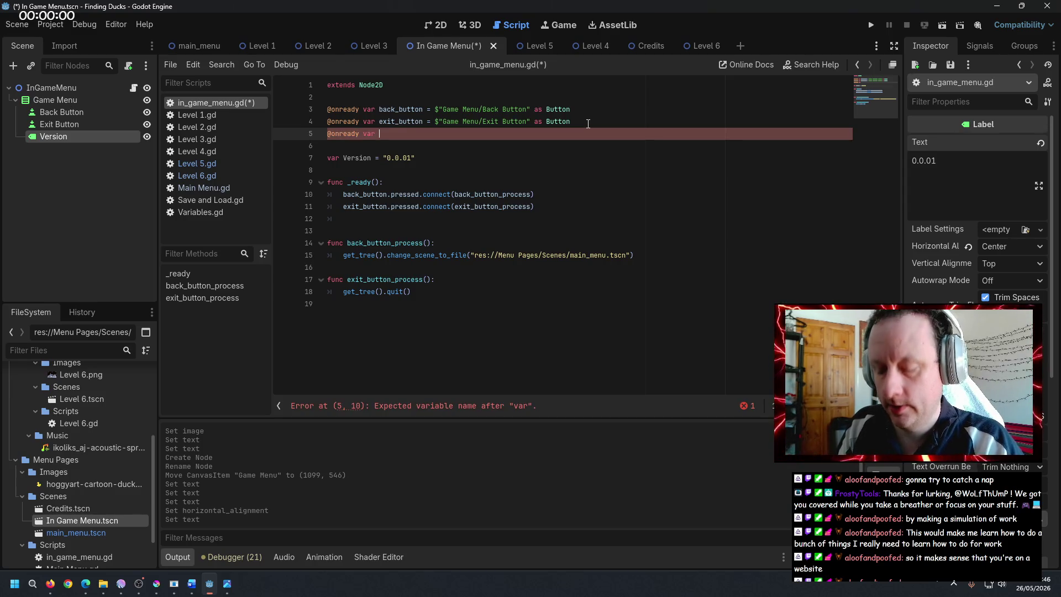
{"action": "type", "text": "ions"}
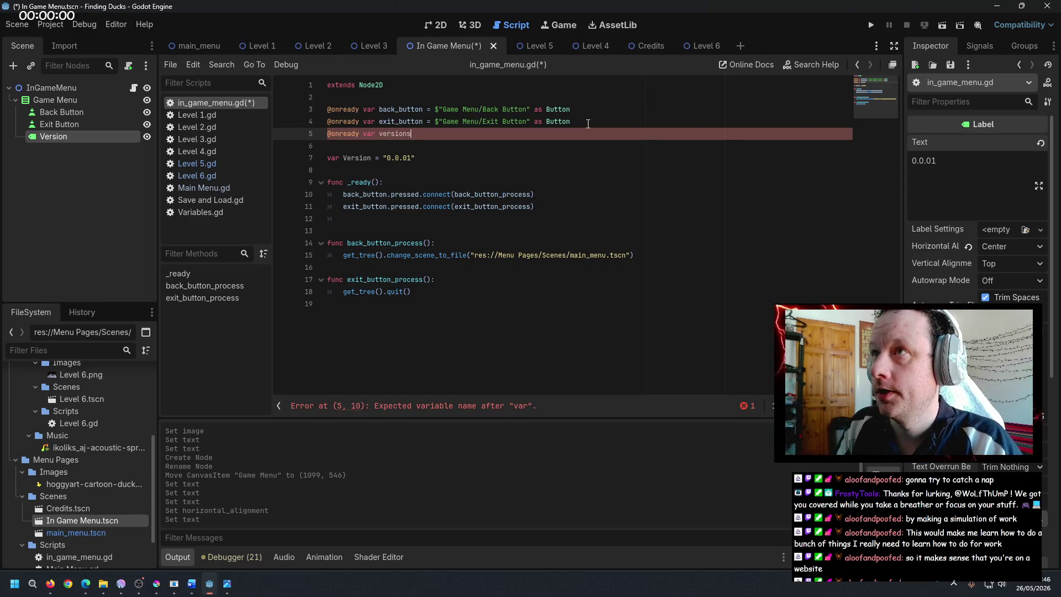
{"action": "key", "text": "BackSpace"}
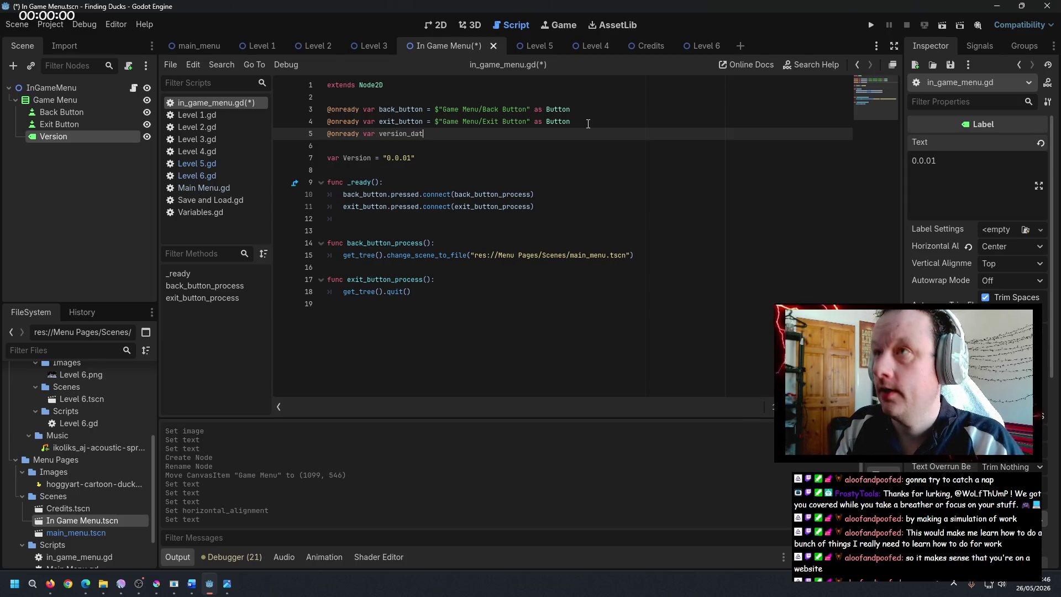
{"action": "type", "text": "="}
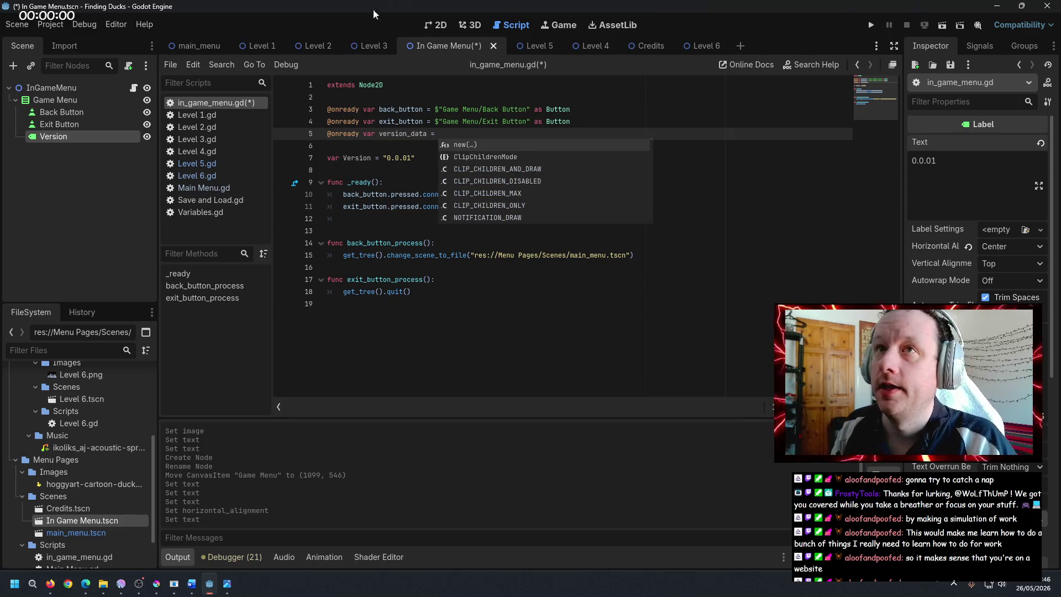
{"action": "mouse_move", "coordinate": [44, 136]}
{"action": "left_mouse_down"}
{"action": "mouse_move", "coordinate": [332, 150]}
{"action": "mouse_move", "coordinate": [471, 138]}
{"action": "left_mouse_up"}
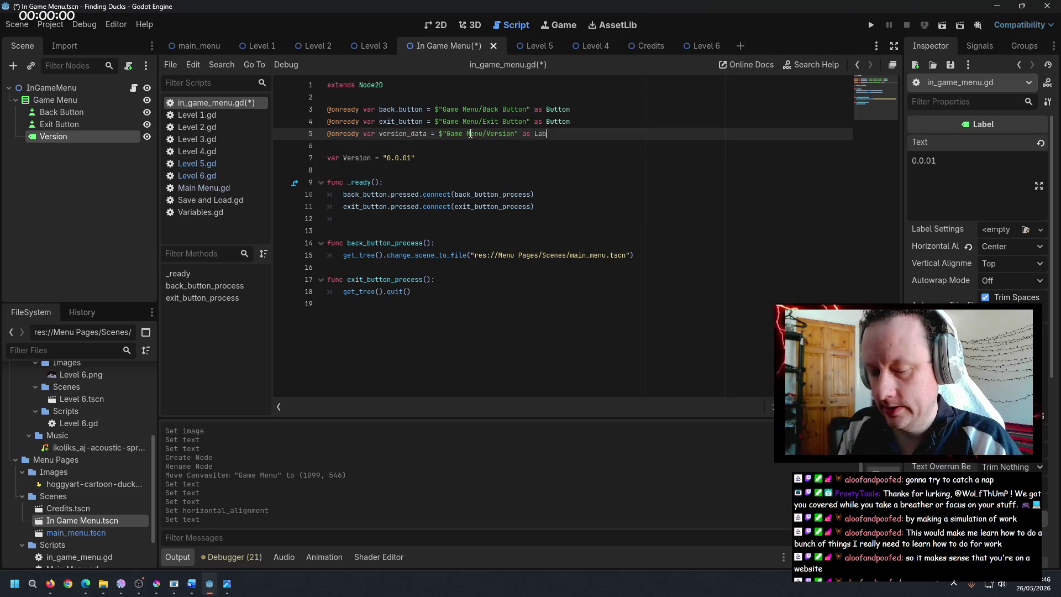
{"action": "type", "text": "el"}
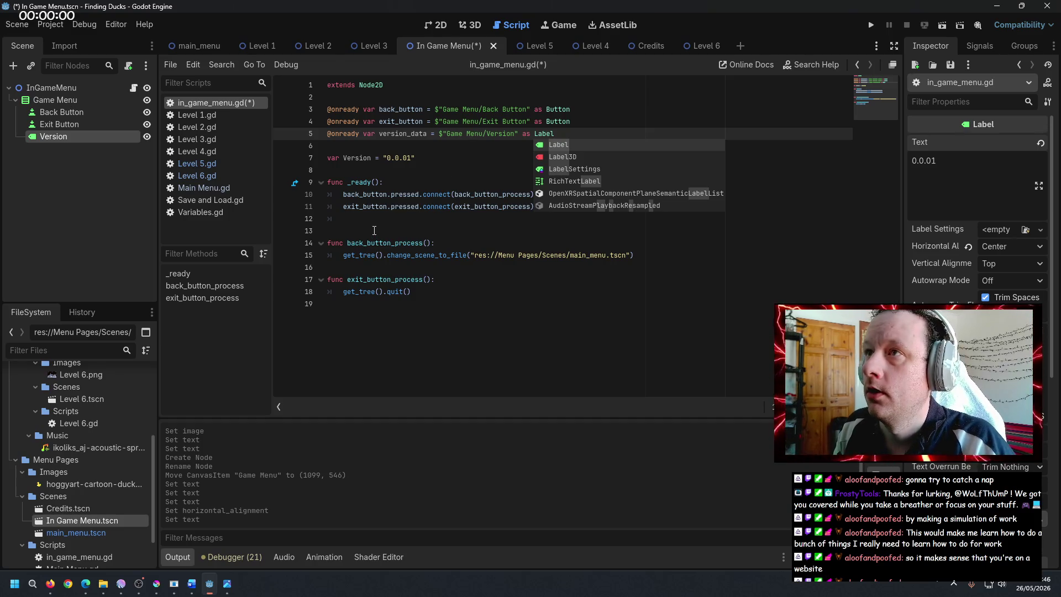
In _ready(), set version_data.text = Version.
{"action": "left_click", "coordinate": [374, 230]}
{"action": "left_click", "coordinate": [369, 217]}
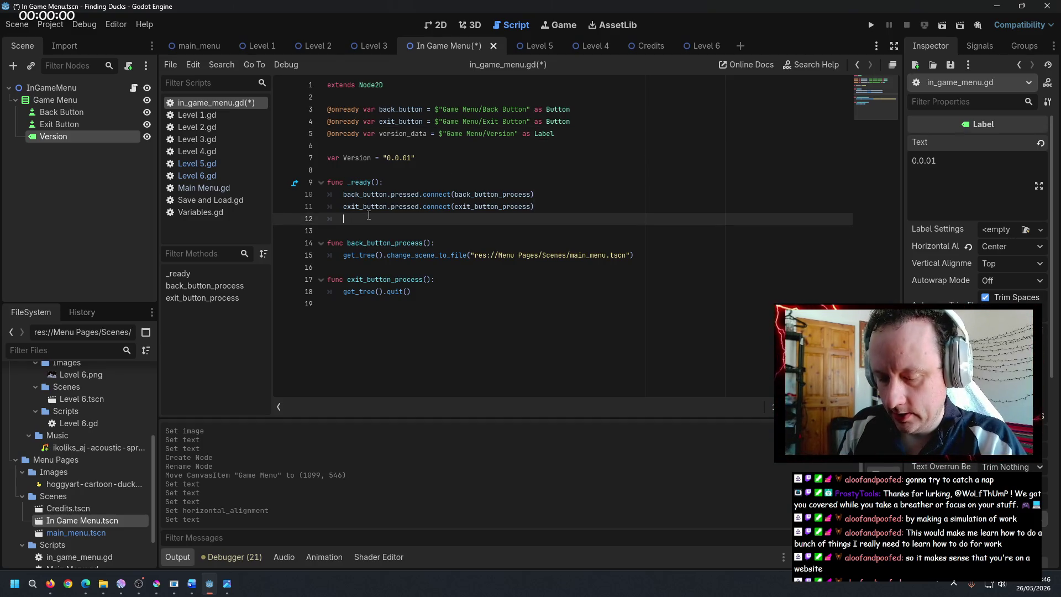
{"action": "type", "text": "r"}
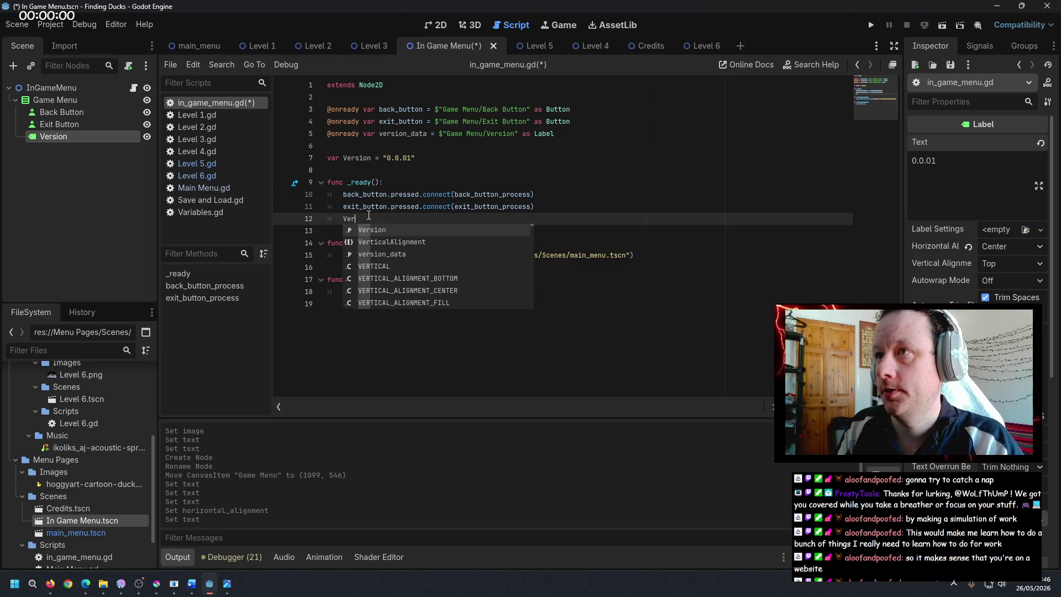
{"action": "key", "text": "Return"}
{"action": "key", "text": "BackSpace"}
{"action": "key", "text": "BackSpace"}
{"action": "key", "text": "BackSpace"}
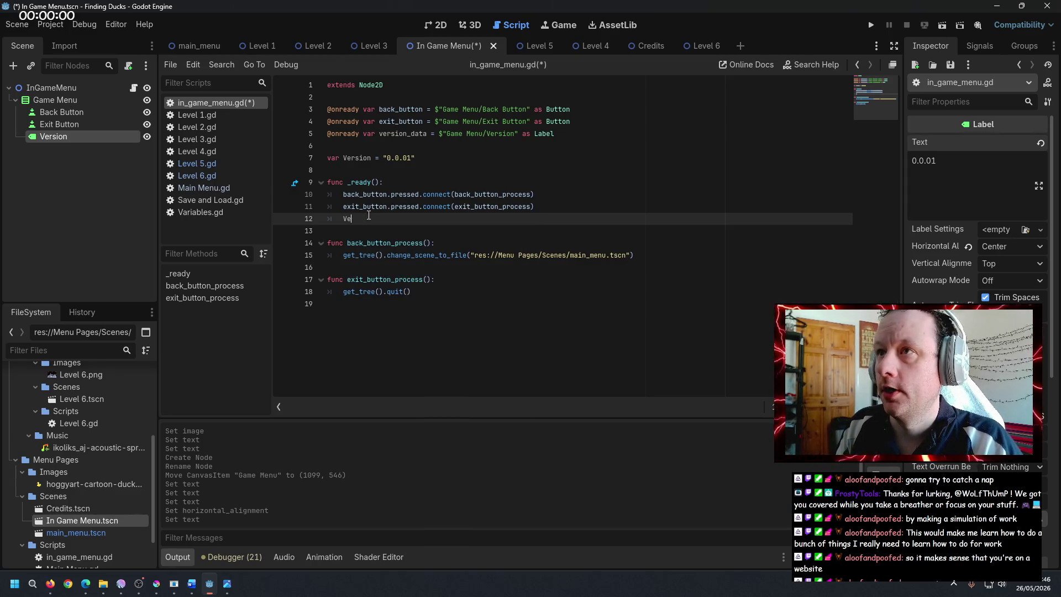
{"action": "type", "text": "versio"}
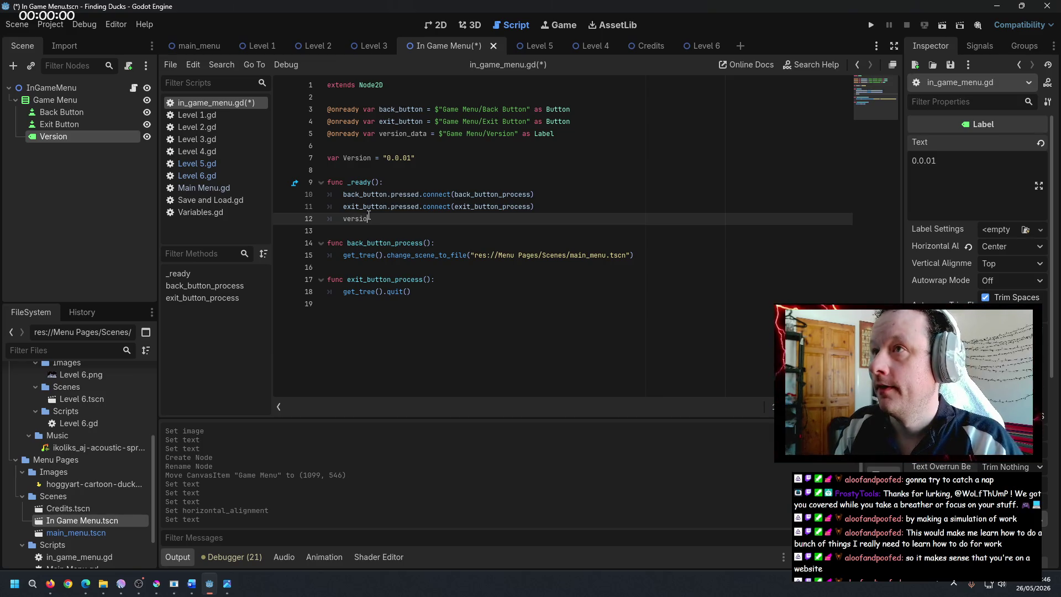
{"action": "type", "text": "n_d"}
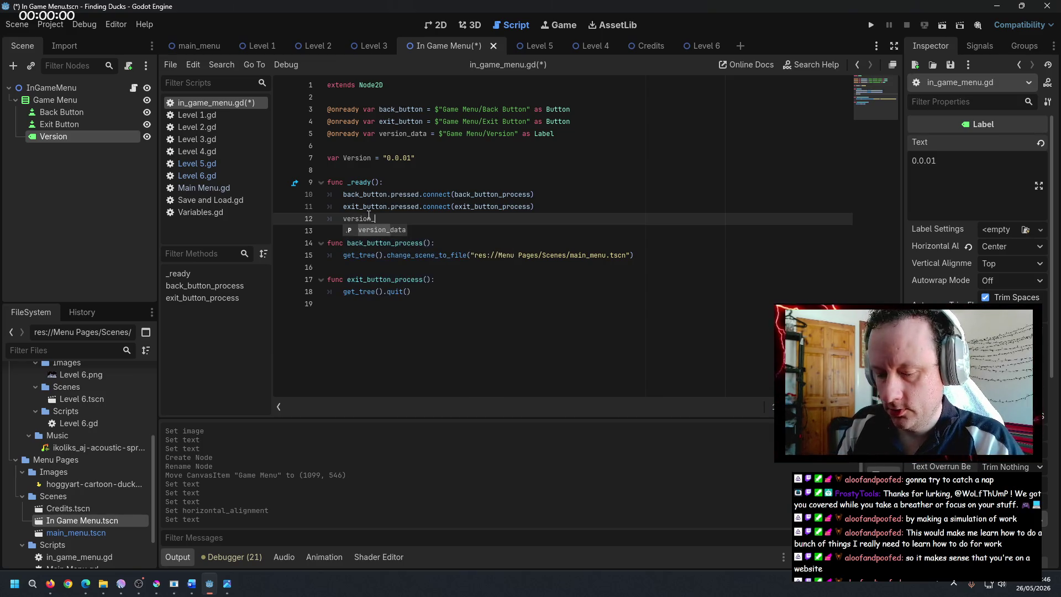
{"action": "type", "text": "ata"}
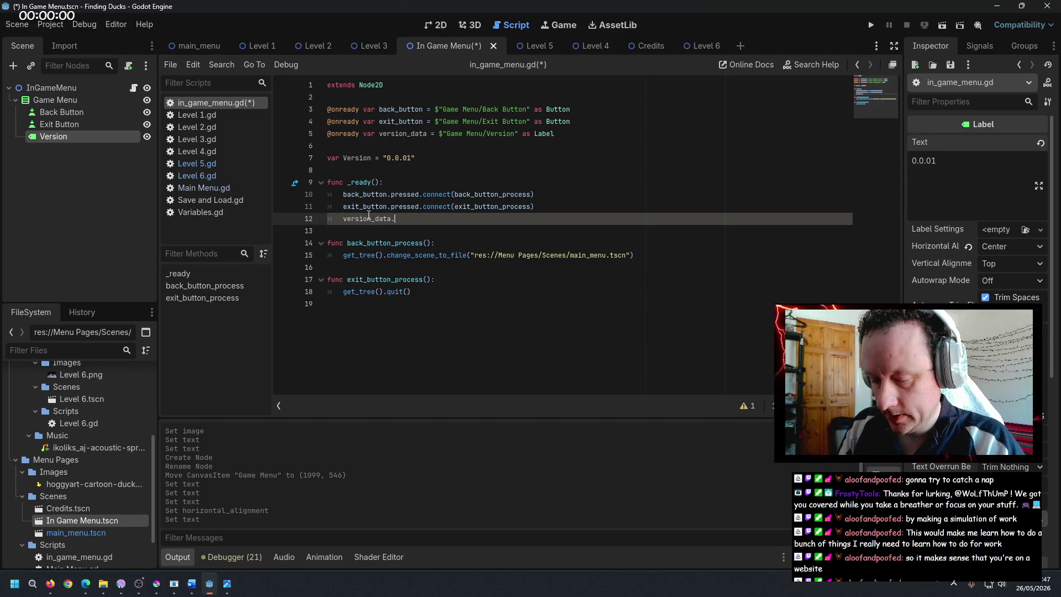
{"action": "type", "text": ".text ="}
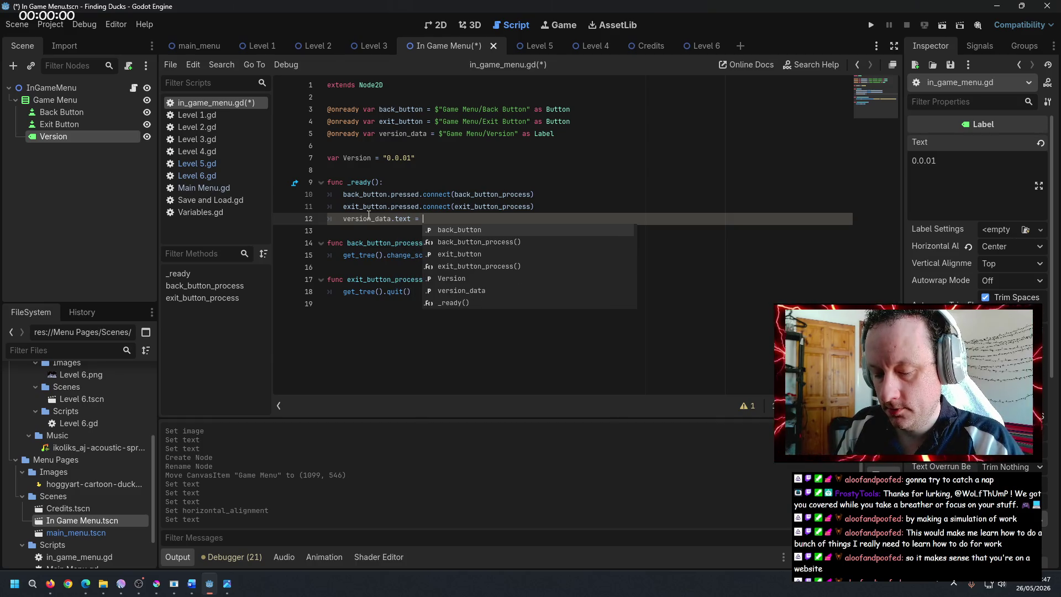
{"action": "type", "text": " Ve"}
{"action": "key", "text": "Return"}
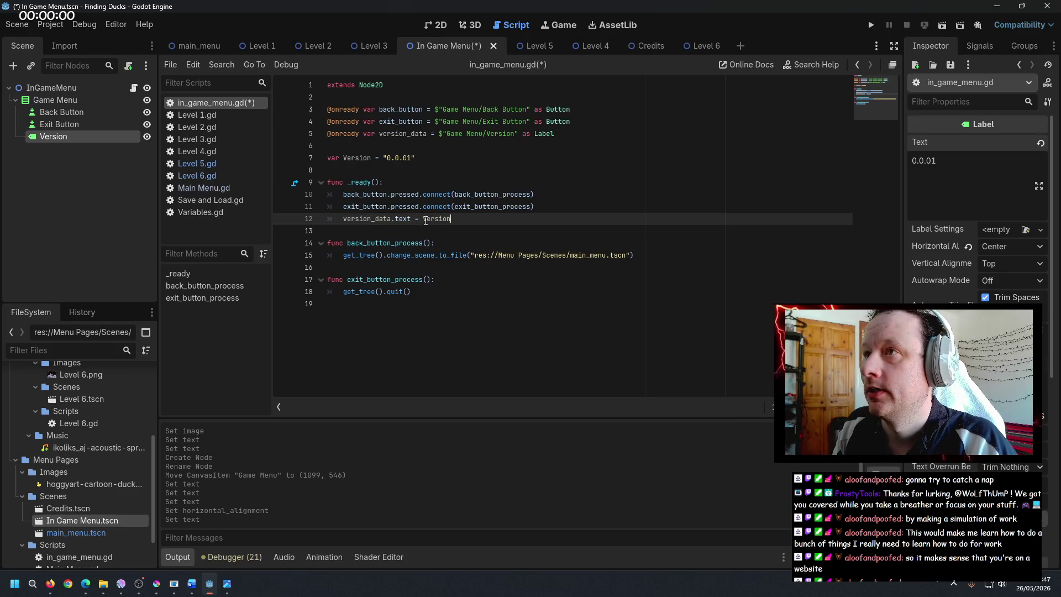
{"action": "mouse_move", "coordinate": [552, 257]}
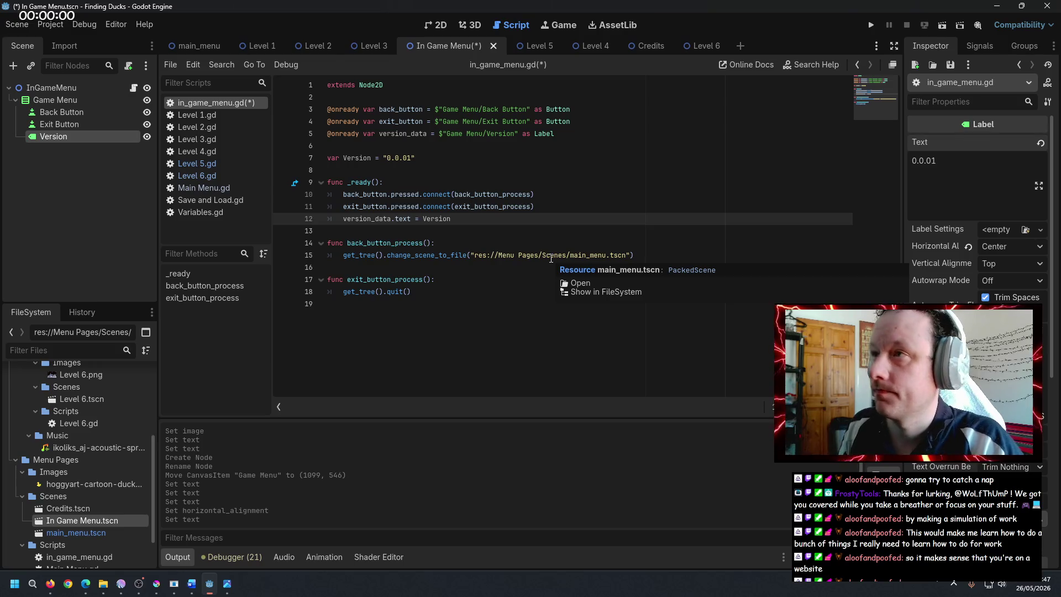
Test-run the menu scene, then clear the Version label's built-in 0.0.01 text.
{"action": "left_click", "coordinate": [942, 25]}
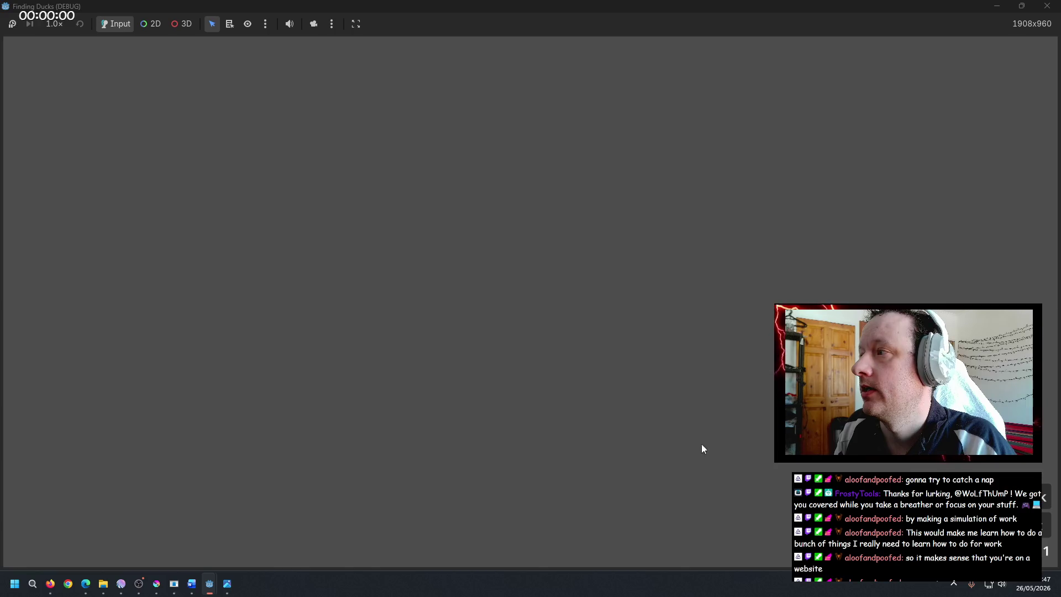
{"action": "key", "text": "alt+F4"}
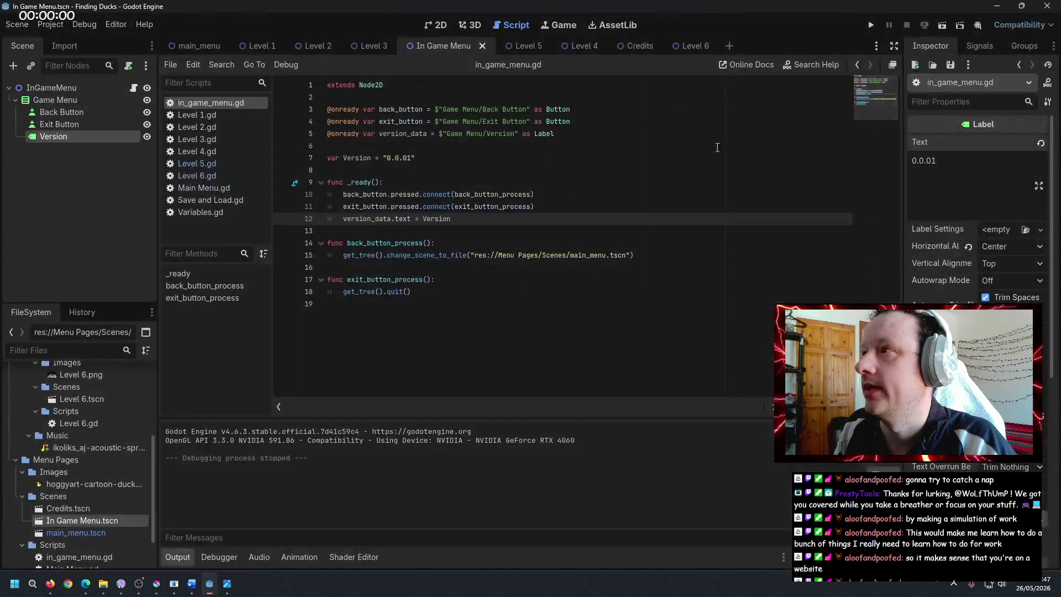
{"action": "left_click", "coordinate": [929, 161]}
{"action": "key", "text": "ctrl+a"}
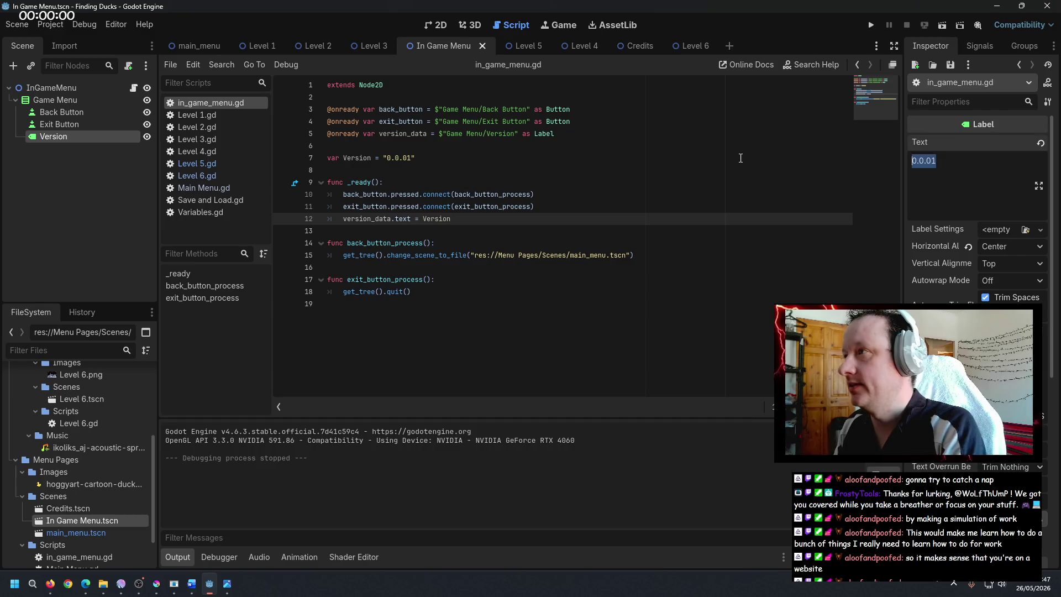
{"action": "key", "text": "BackSpace"}
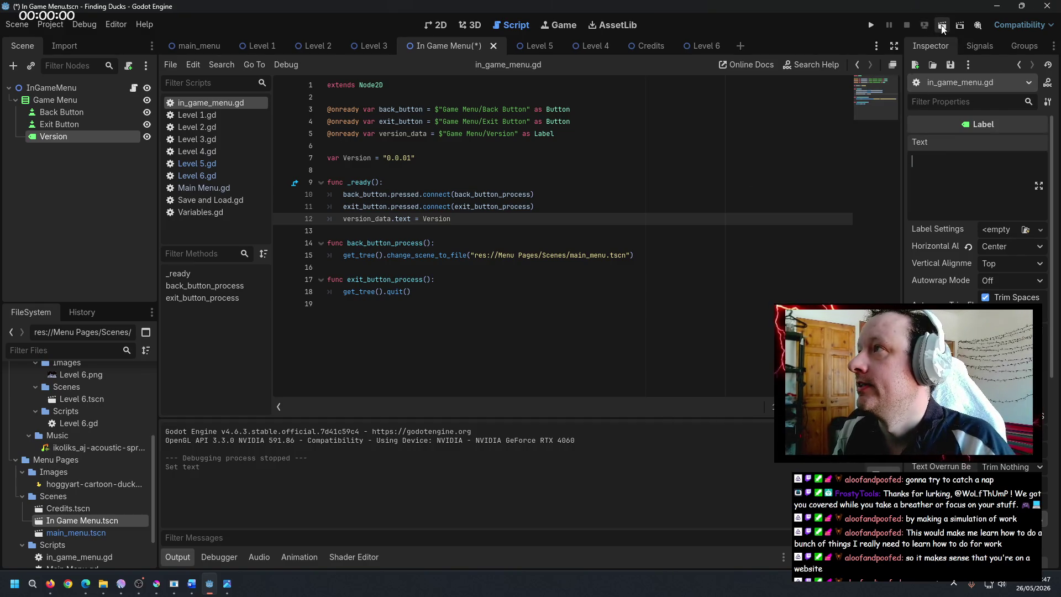
Rerun the scene to check the script-supplied version, then save with Ctrl+S.
{"action": "left_click", "coordinate": [943, 26]}
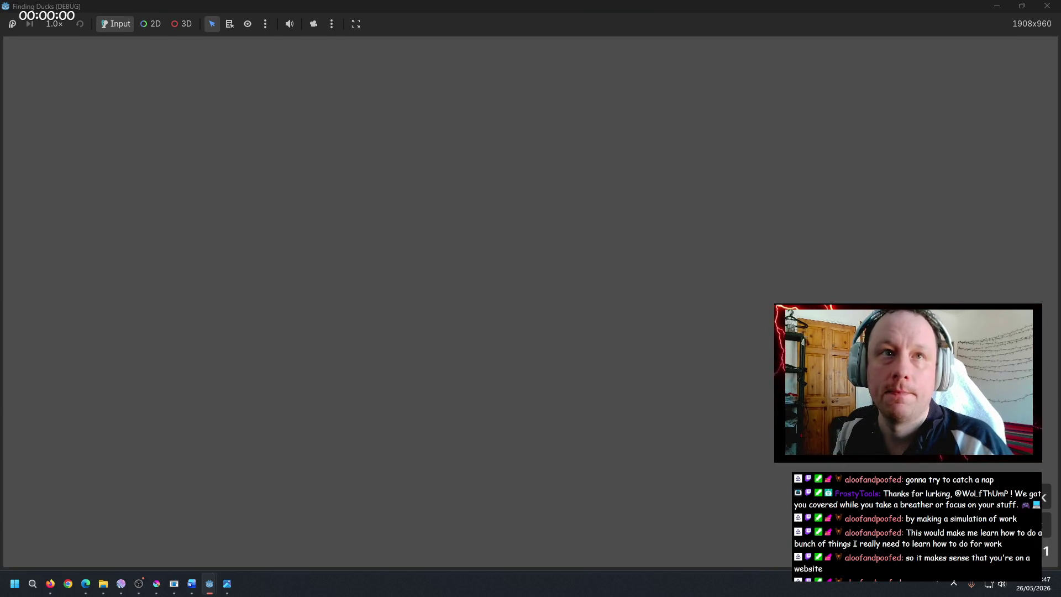
{"action": "left_click", "coordinate": [1048, 7]}
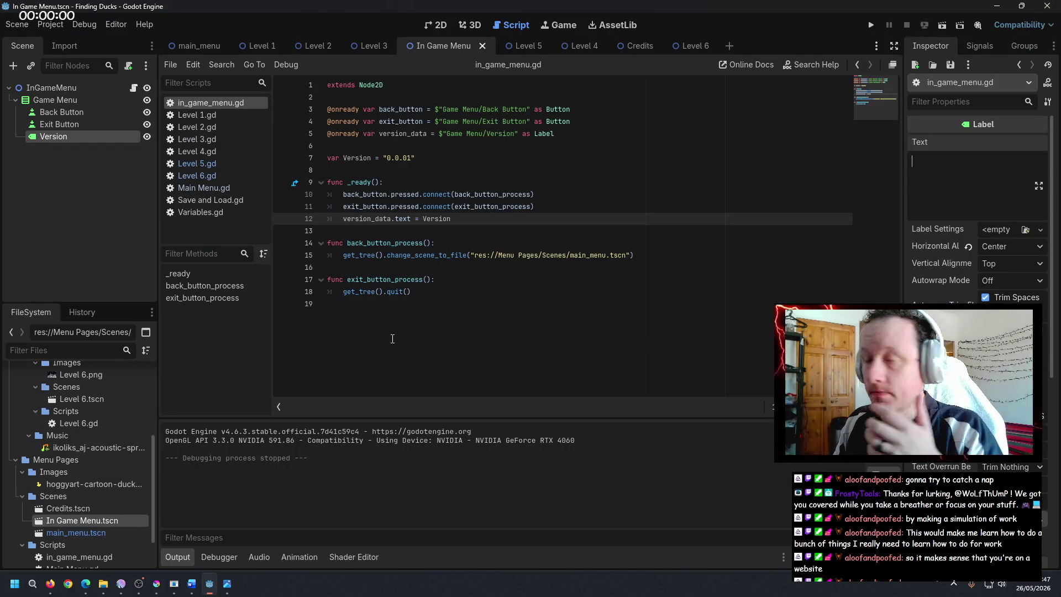
{"action": "left_click", "coordinate": [375, 329]}
{"action": "key", "text": "ctrl+s"}
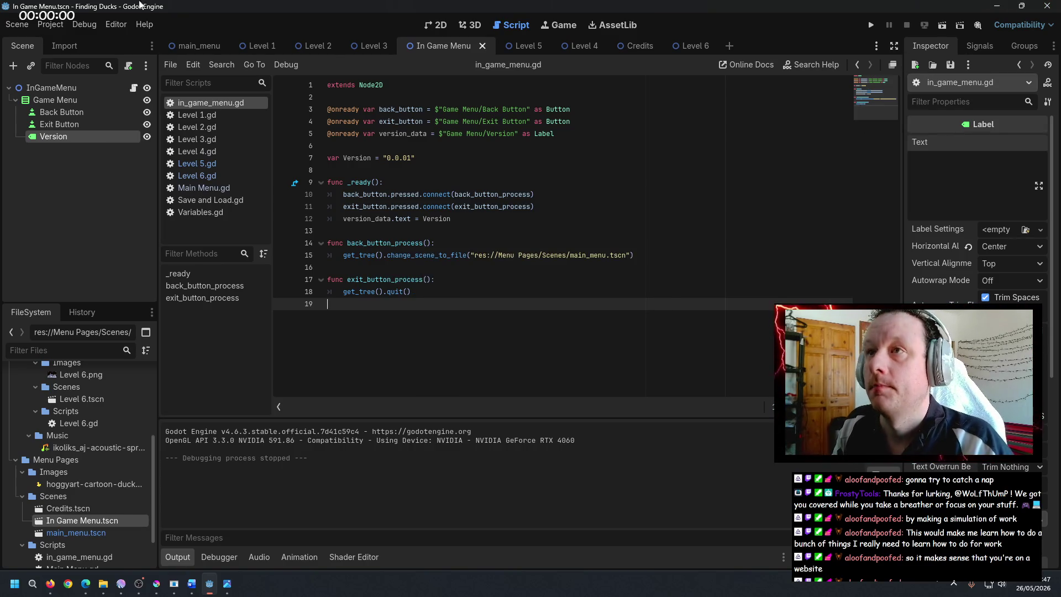
{"action": "left_click", "coordinate": [51, 24]}
Re-export the project as Finding.exe, overwriting the existing file.
{"action": "left_click", "coordinate": [71, 87]}
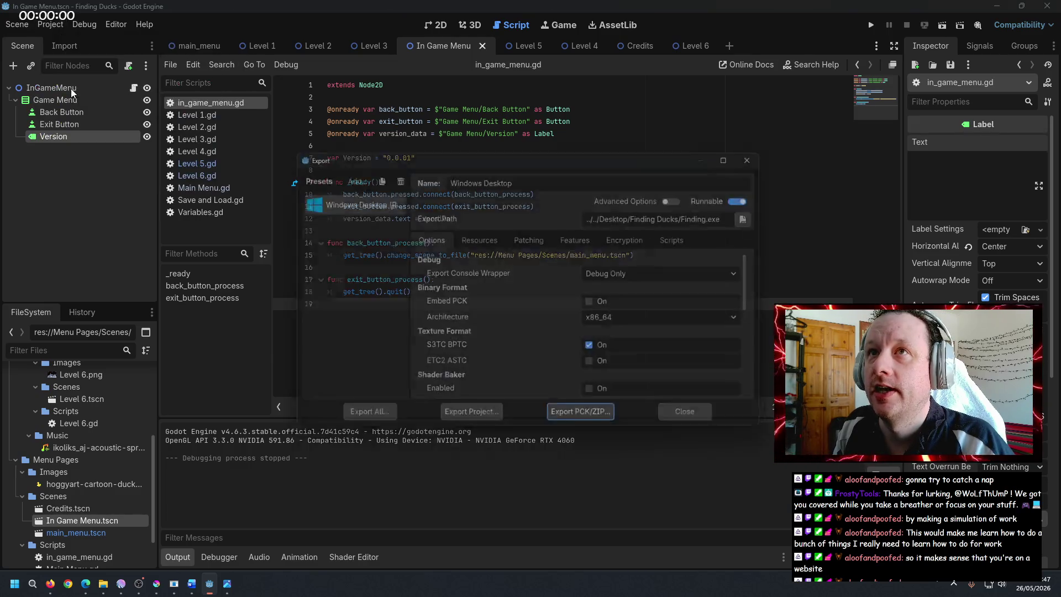
{"action": "left_click", "coordinate": [459, 426]}
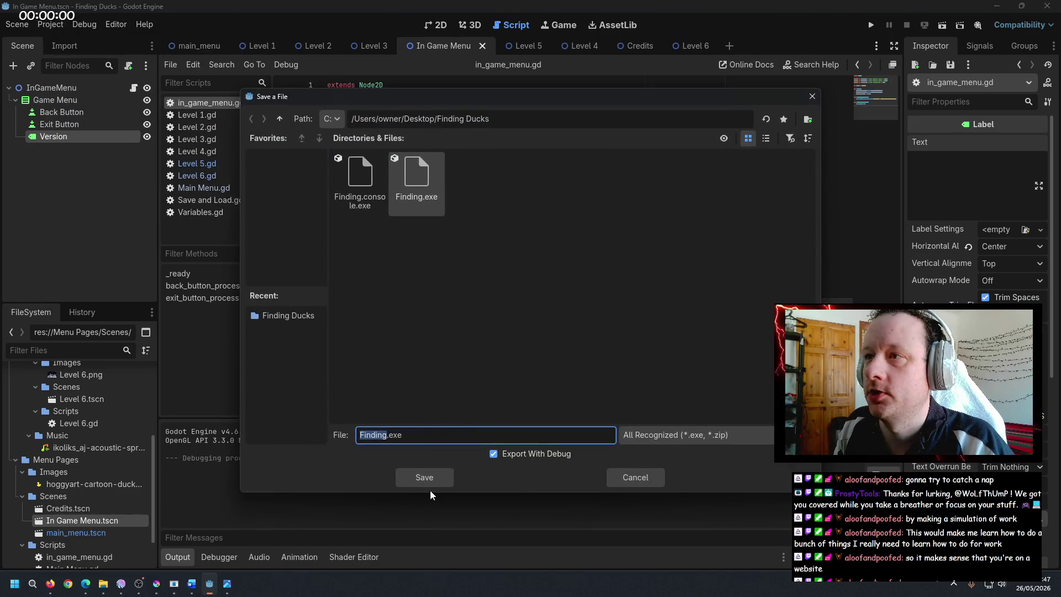
{"action": "left_click", "coordinate": [499, 453]}
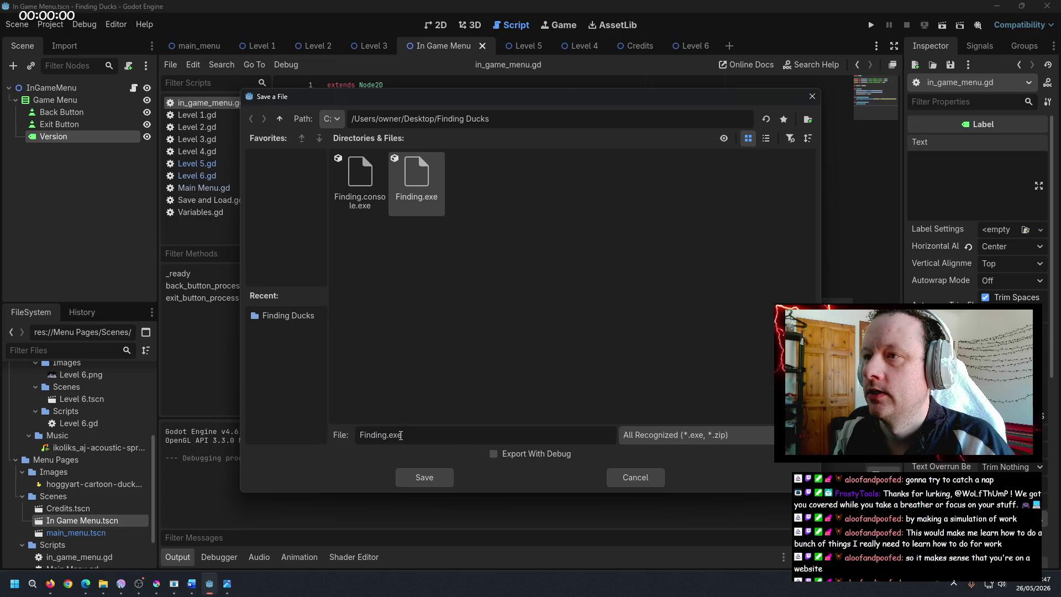
{"action": "left_click", "coordinate": [444, 479]}
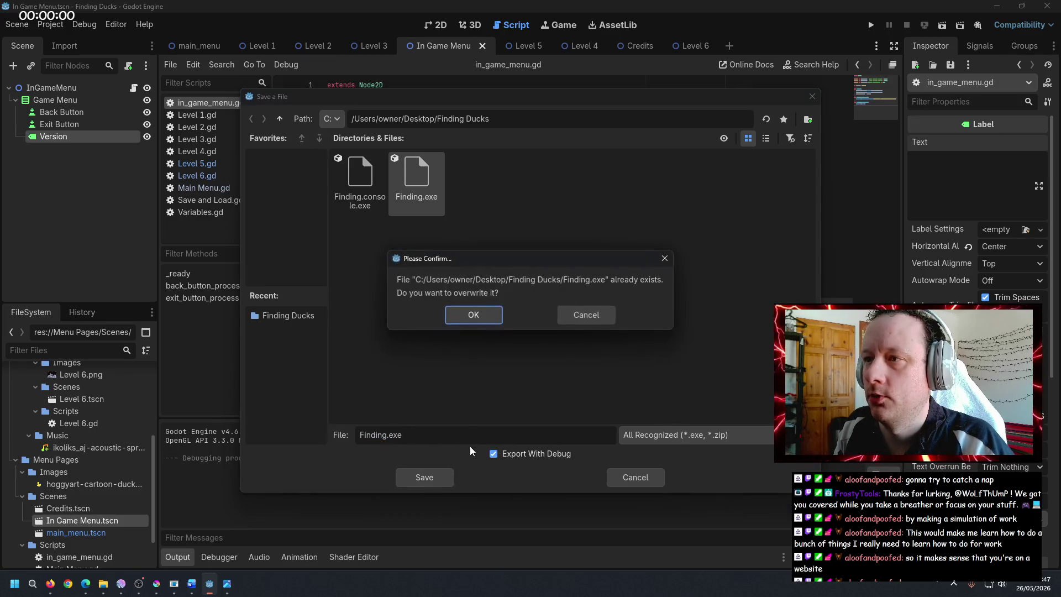
{"action": "left_click", "coordinate": [479, 312]}
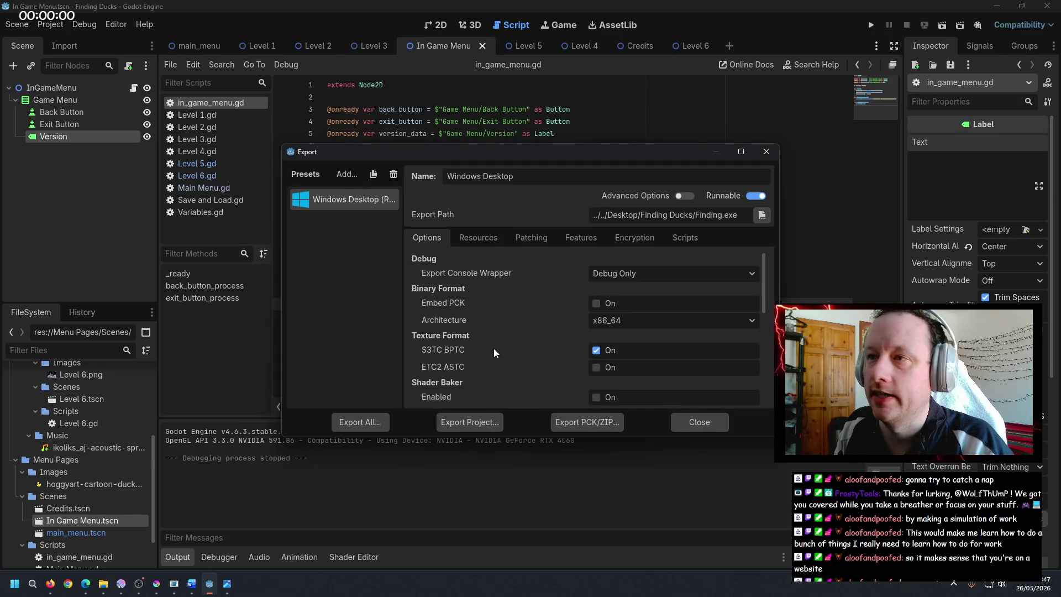
Export a Finding.zip package into a new Desktop folder named 'Finding Ducks Demo'.
{"action": "left_click", "coordinate": [476, 425]}
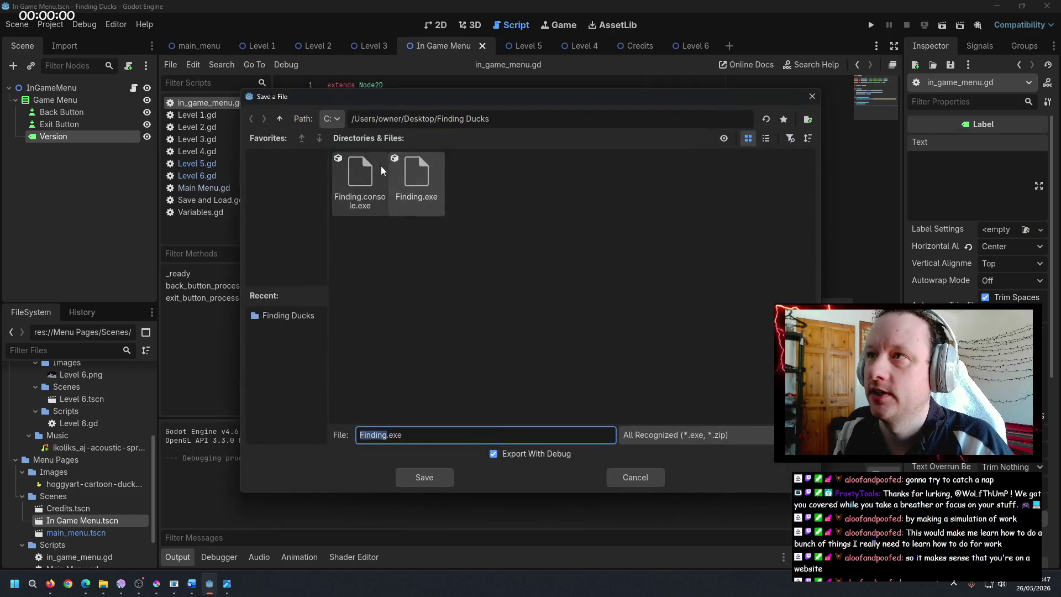
{"action": "left_click", "coordinate": [280, 118]}
{"action": "right_click", "coordinate": [461, 281]}
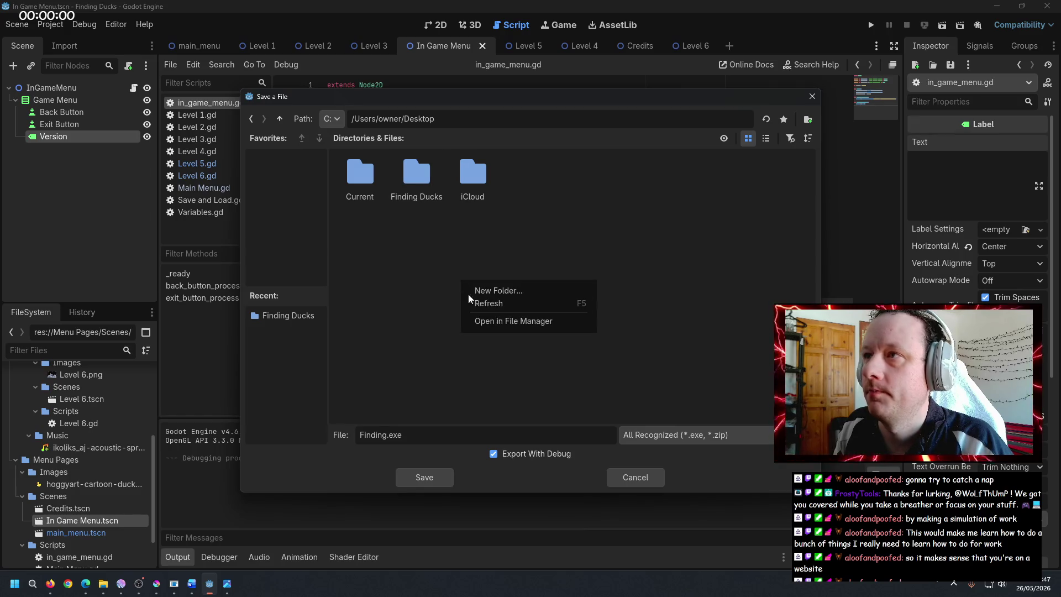
{"action": "left_click", "coordinate": [548, 291]}
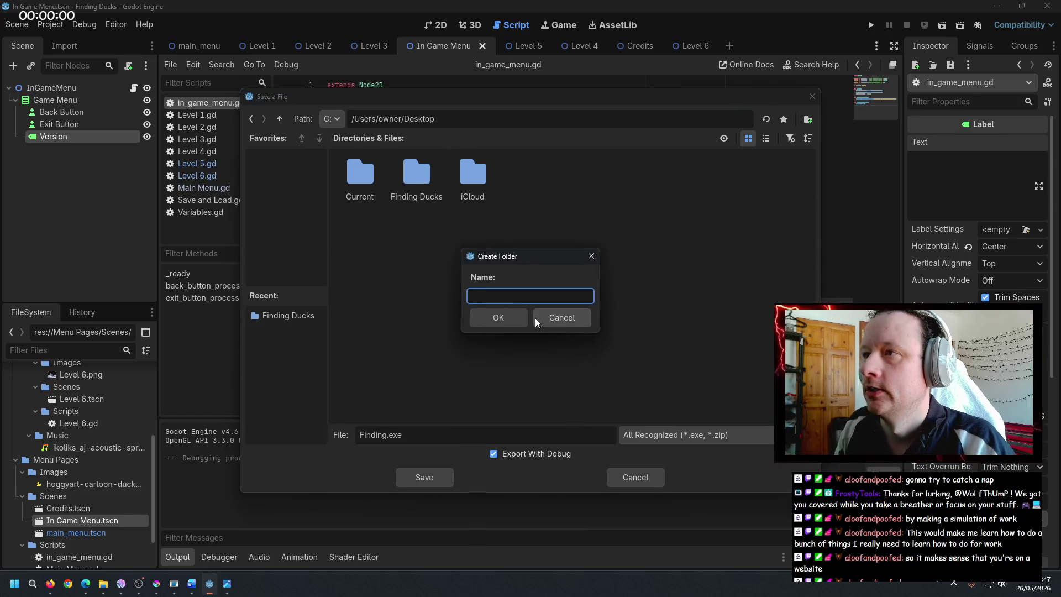
{"action": "type", "text": "Findin"}
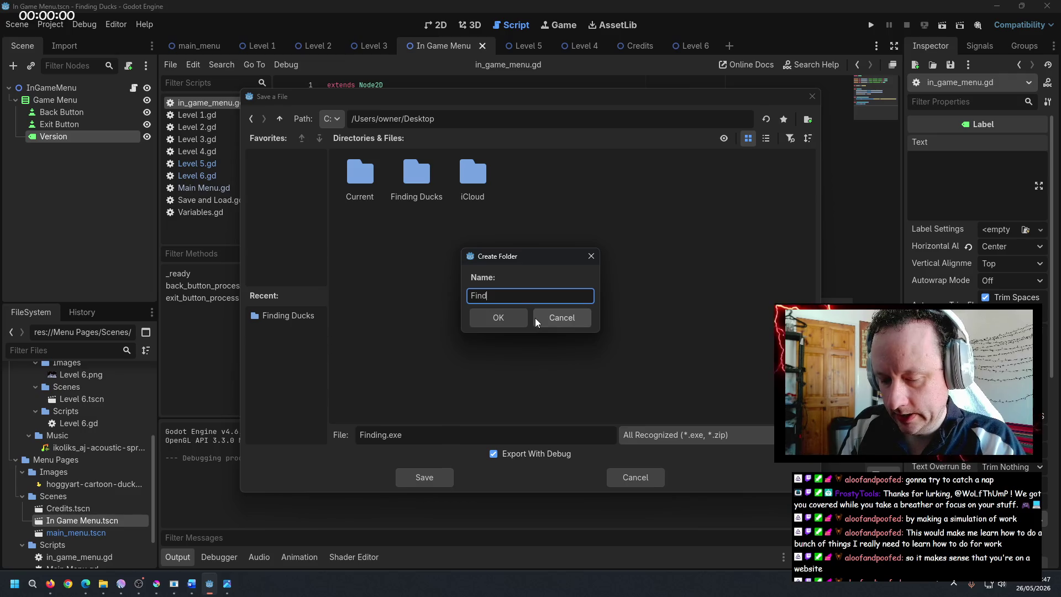
{"action": "type", "text": "g Ducks De"}
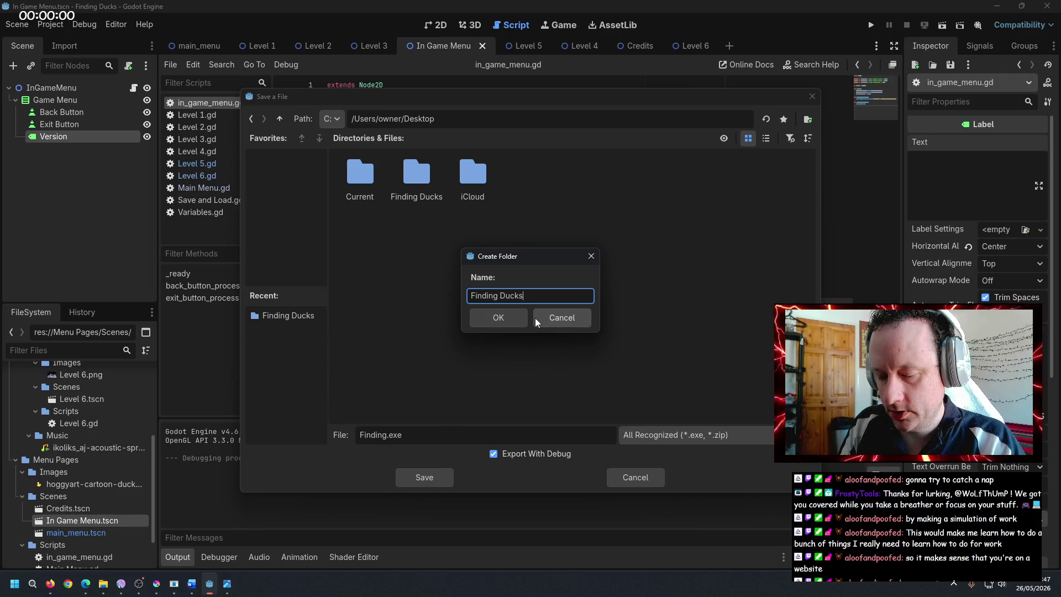
{"action": "type", "text": "mo"}
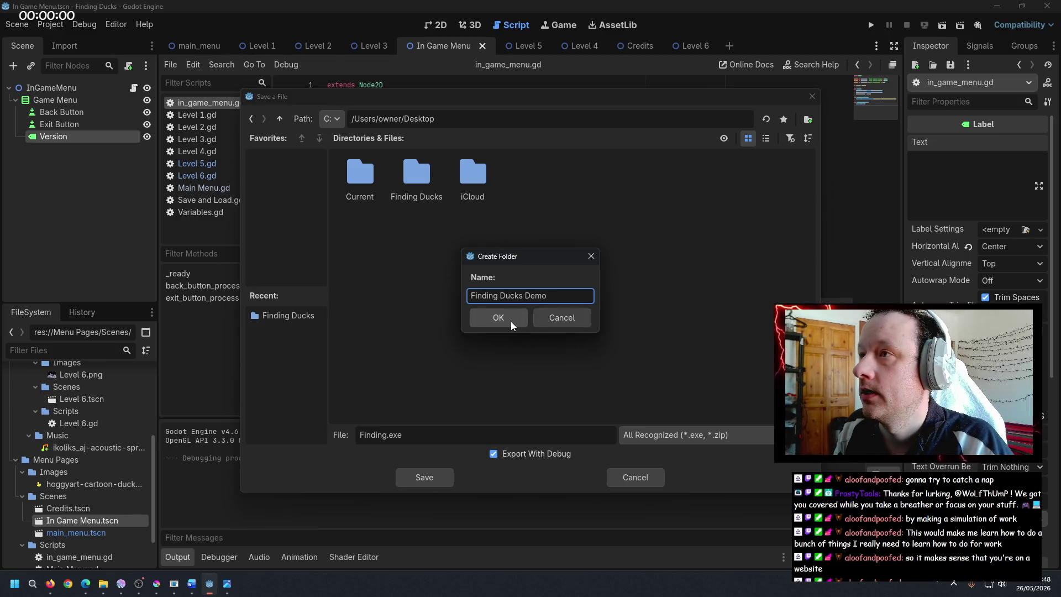
{"action": "left_click", "coordinate": [510, 321]}
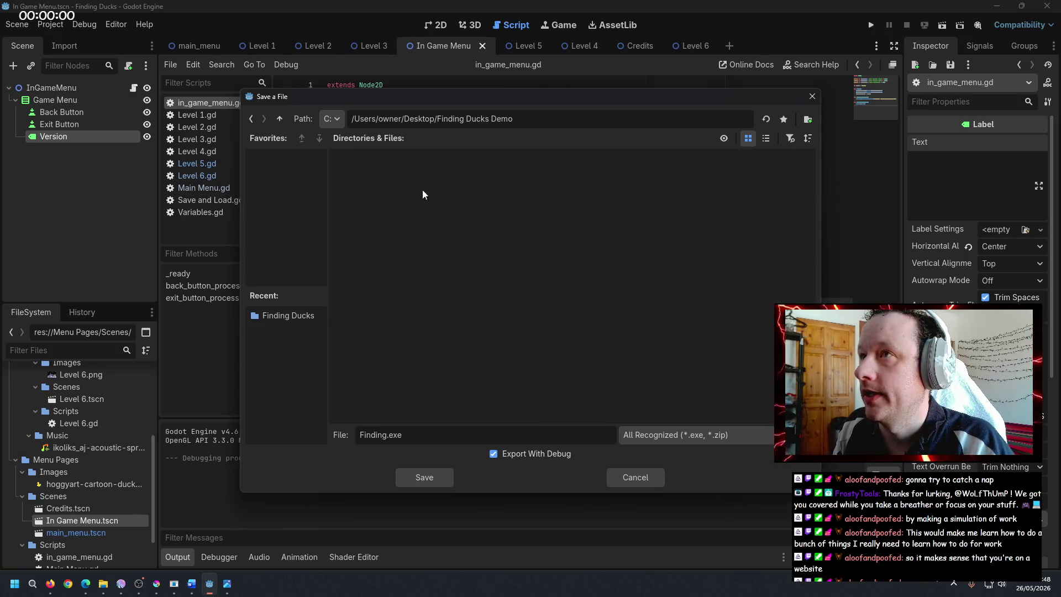
{"action": "left_click", "coordinate": [718, 433]}
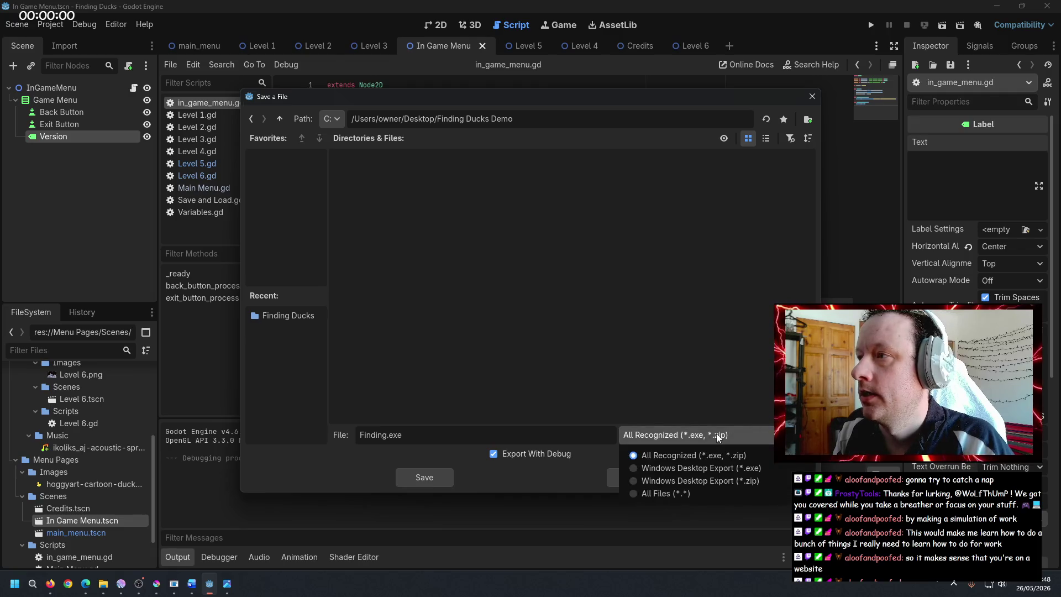
{"action": "left_click", "coordinate": [679, 482]}
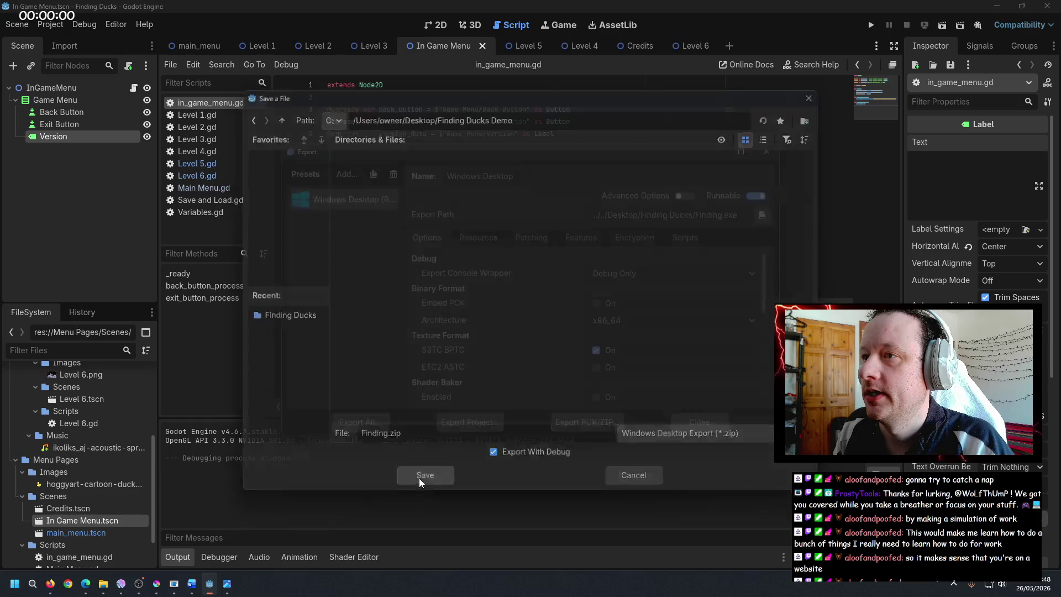
{"action": "left_click", "coordinate": [419, 479]}
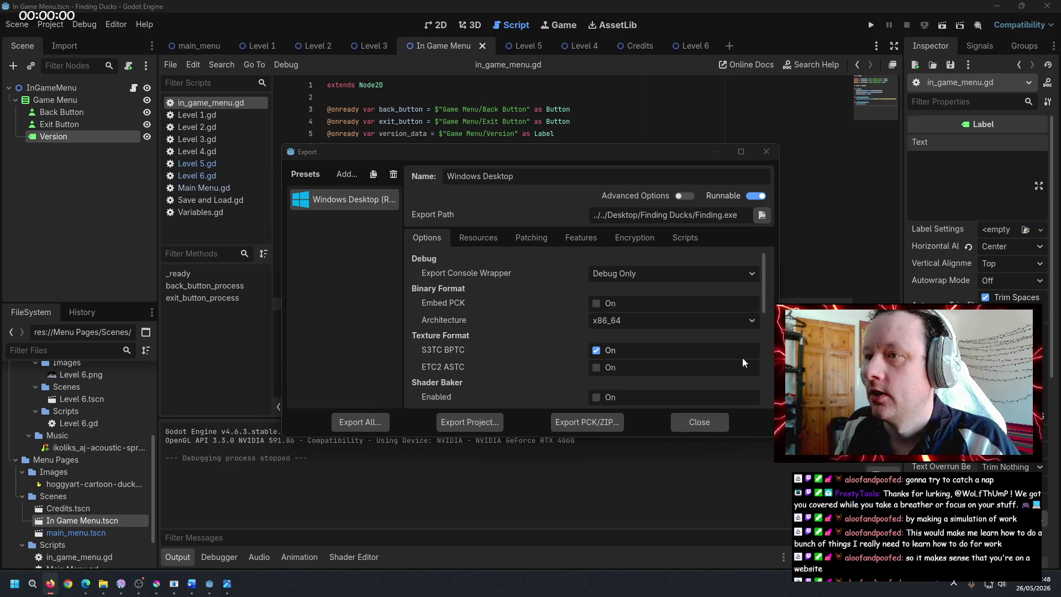
After the zip packing finishes, launch the Finding Ducks project with F5.
{"action": "key", "text": "F5"}
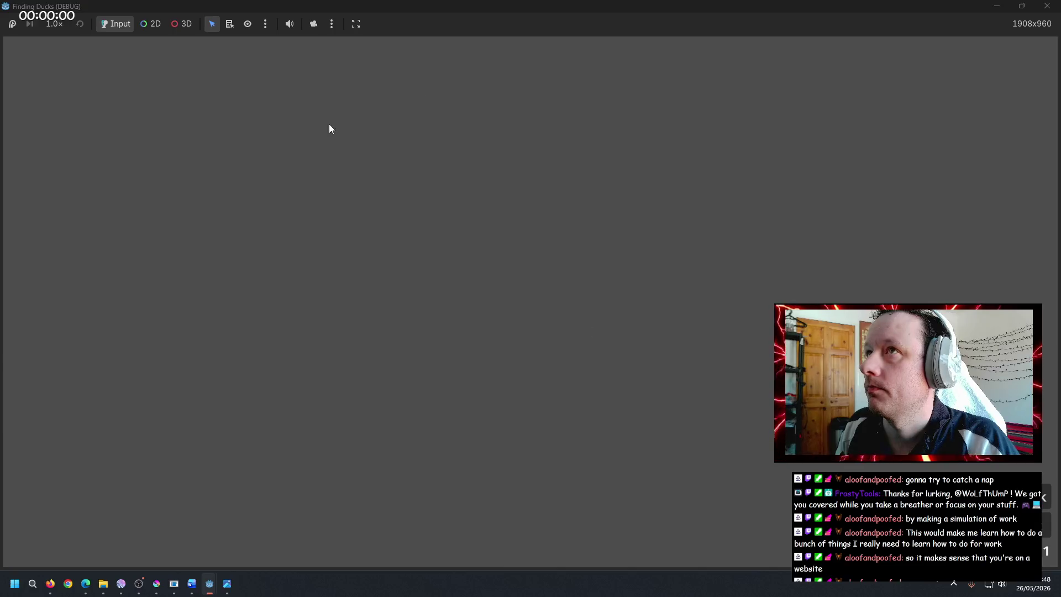
Rerun the Finding Ducks game to check the duck main menu, then switch to Krita.
{"action": "key", "text": "alt+F4"}
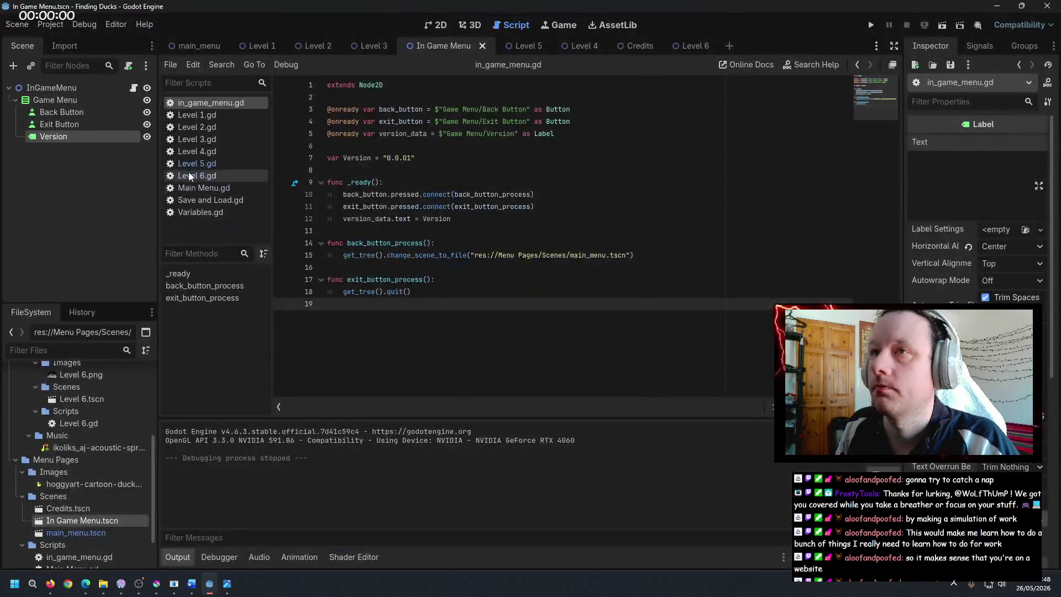
{"action": "left_click", "coordinate": [872, 25]}
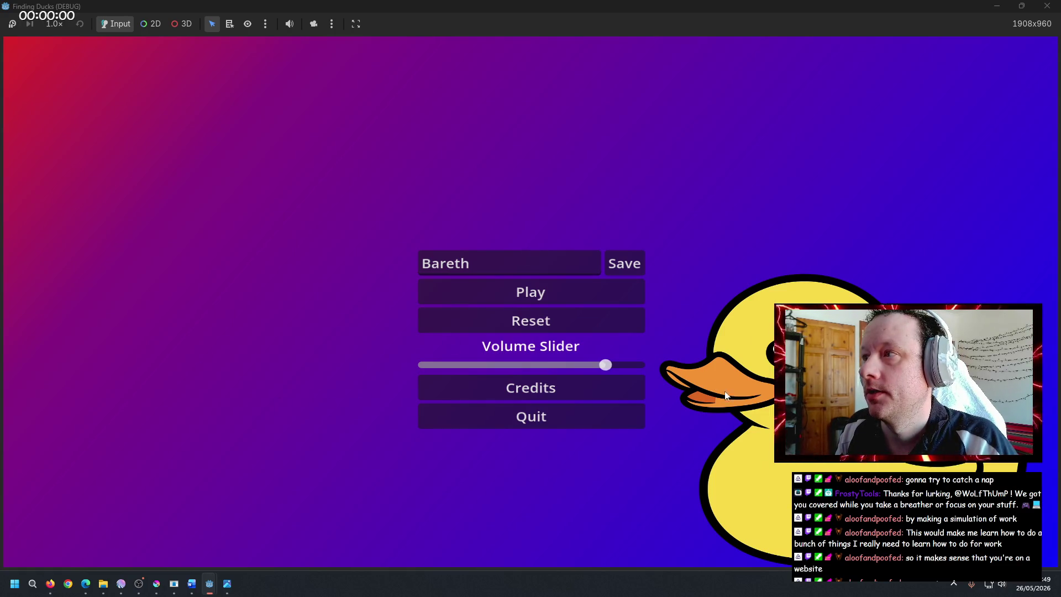
{"action": "left_click", "coordinate": [1047, 6]}
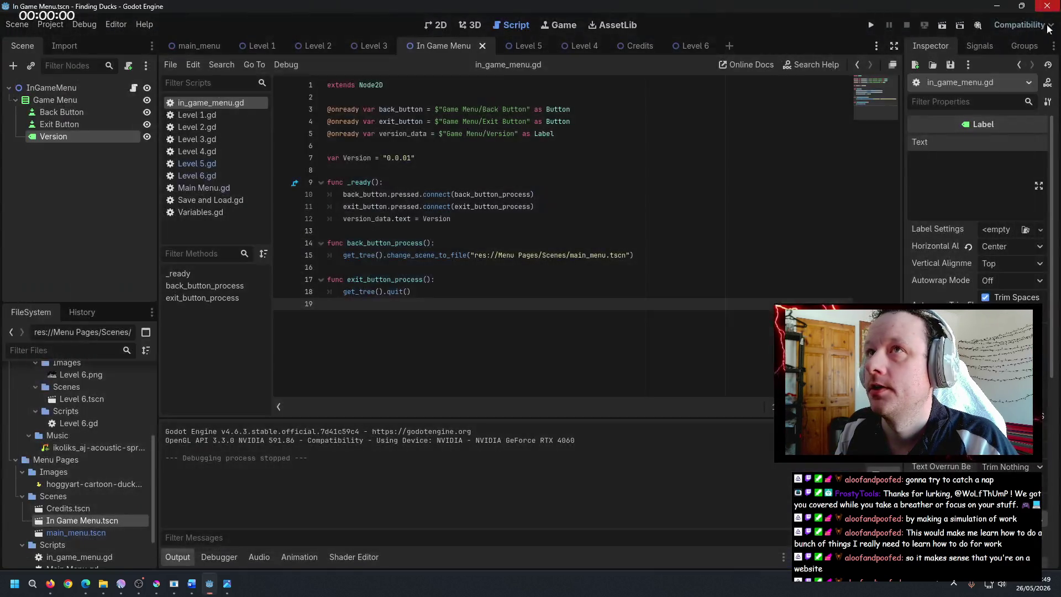
{"action": "left_click", "coordinate": [871, 25]}
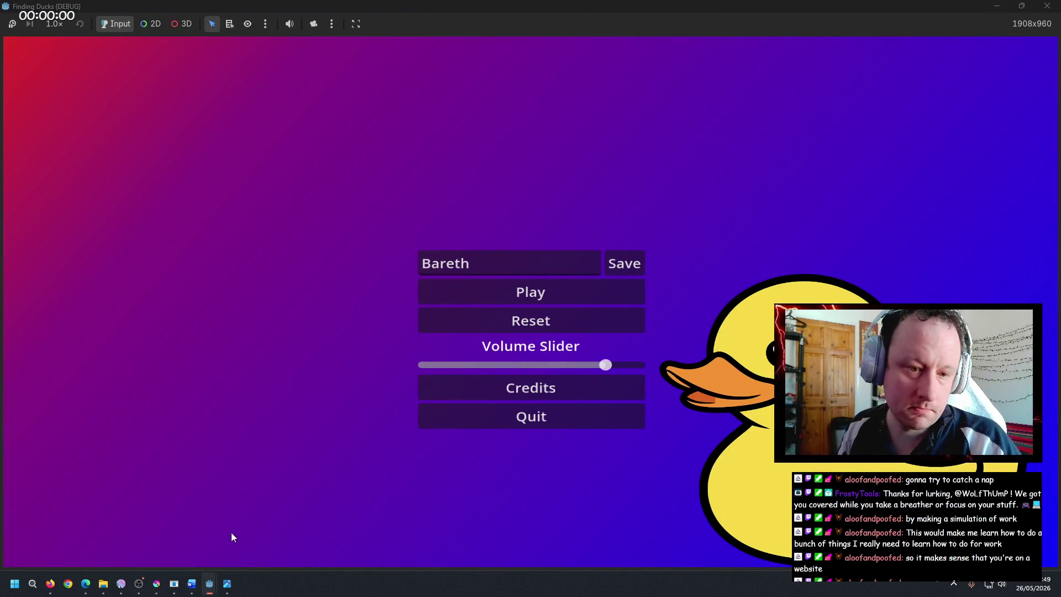
{"action": "left_click", "coordinate": [156, 588]}
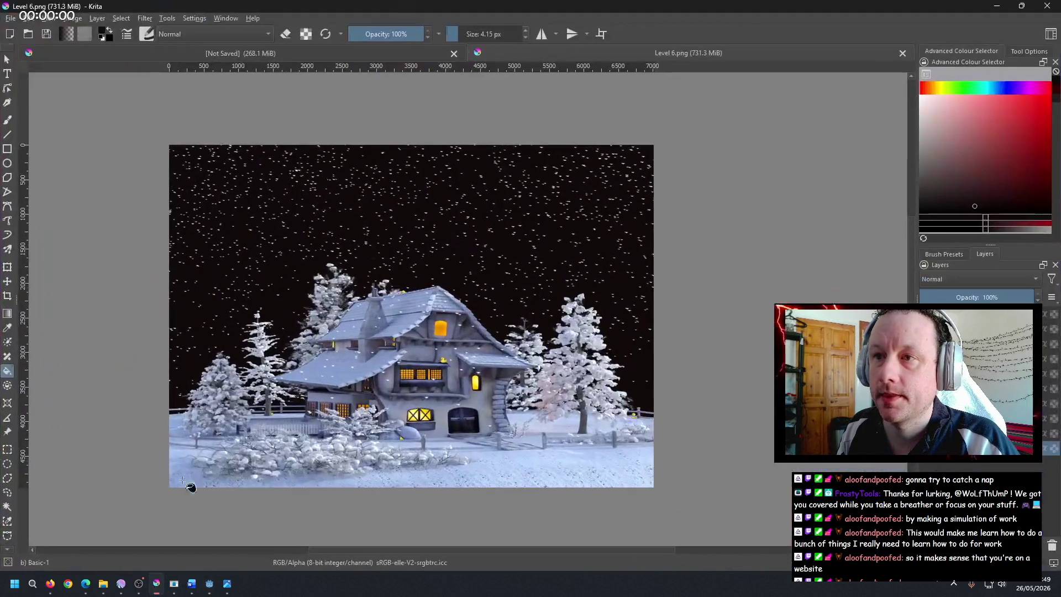
Create a new 7016 × 4961 px Krita document and paste the copied image into it.
{"action": "key", "text": "ctrl+n"}
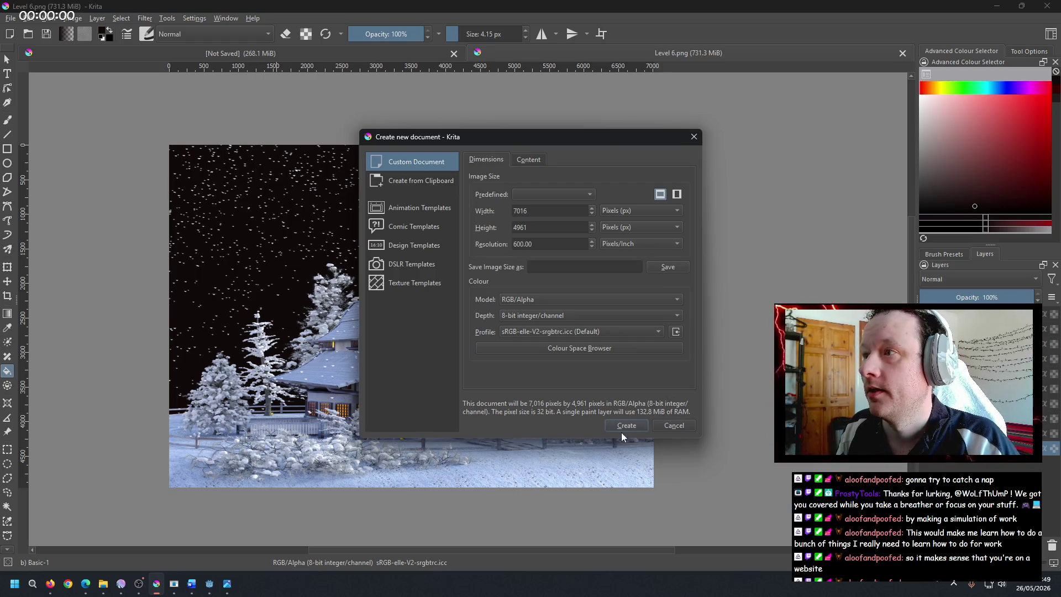
{"action": "key", "text": "Return"}
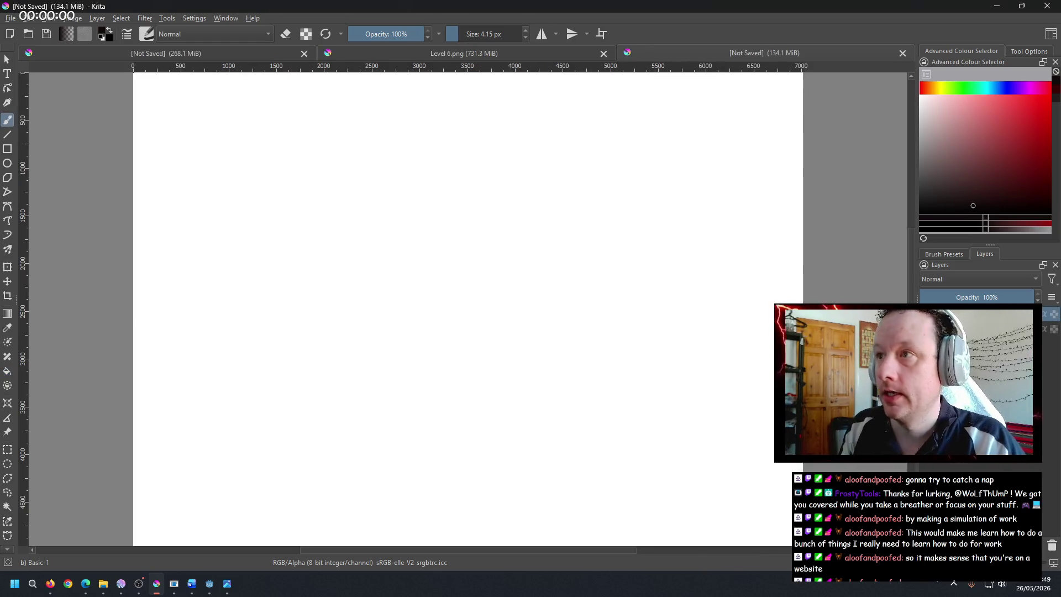
{"action": "key", "text": "ctrl+v"}
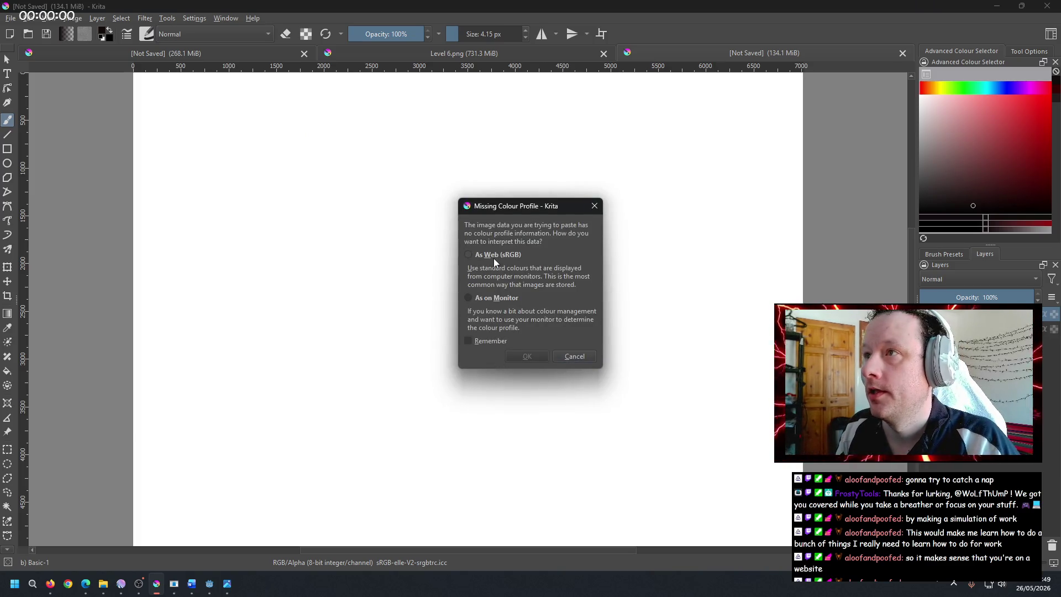
Accept the pasted colour profile and stretch the duck screenshot to fill the canvas.
{"action": "left_click", "coordinate": [540, 356]}
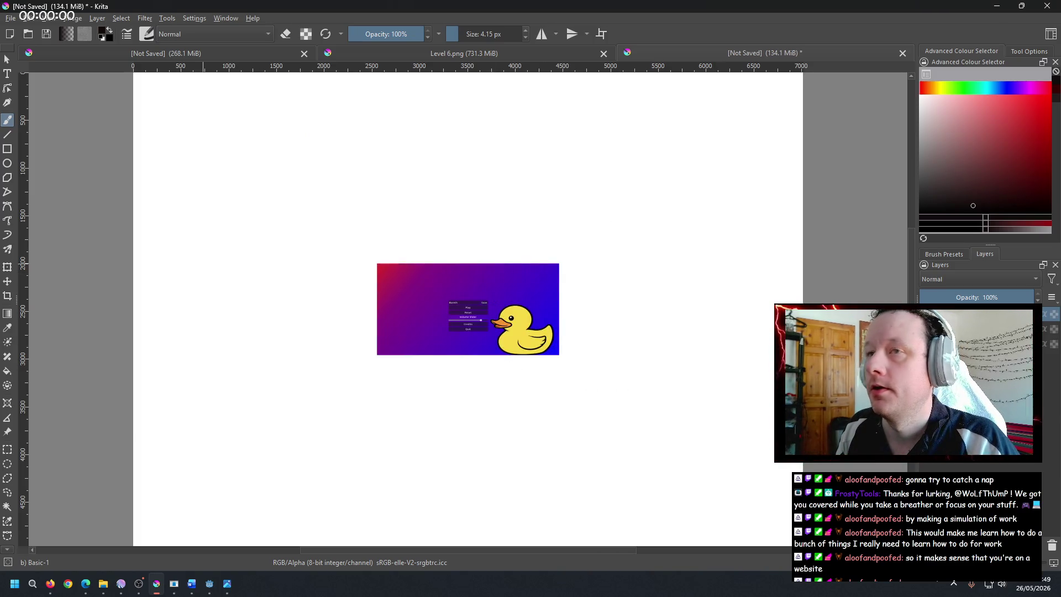
{"action": "left_click", "coordinate": [8, 267]}
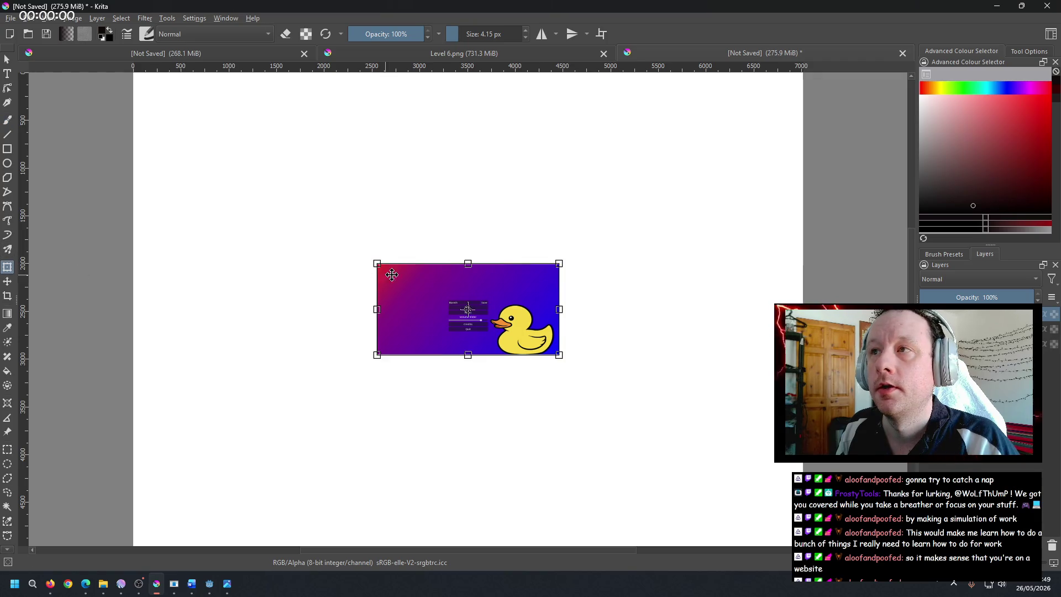
{"action": "scroll", "coordinate": [459, 300], "scroll_direction": "up", "scroll_amount": 4}
{"action": "scroll", "coordinate": [458, 299], "scroll_direction": "down", "scroll_amount": 6}
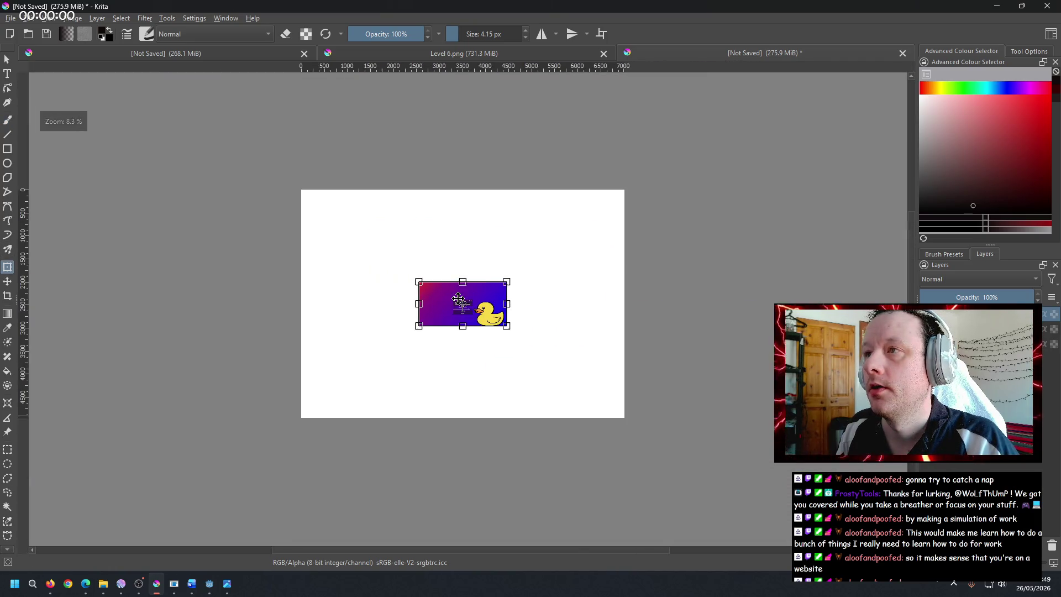
{"action": "left_click_drag", "start_coordinate": [418, 282], "coordinate": [301, 189]}
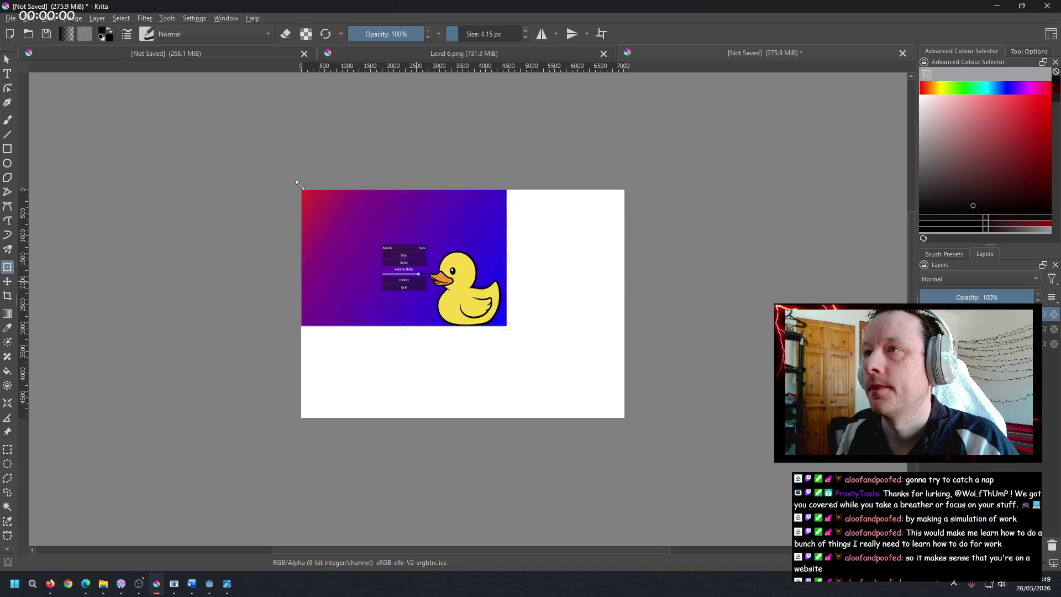
{"action": "mouse_move", "coordinate": [507, 326]}
{"action": "left_mouse_down"}
{"action": "mouse_move", "coordinate": [623, 403]}
{"action": "mouse_move", "coordinate": [625, 418]}
{"action": "left_mouse_up"}
{"action": "scroll", "coordinate": [501, 297], "scroll_direction": "up", "scroll_amount": 5}
{"action": "scroll", "coordinate": [501, 297], "scroll_direction": "down", "scroll_amount": 5}
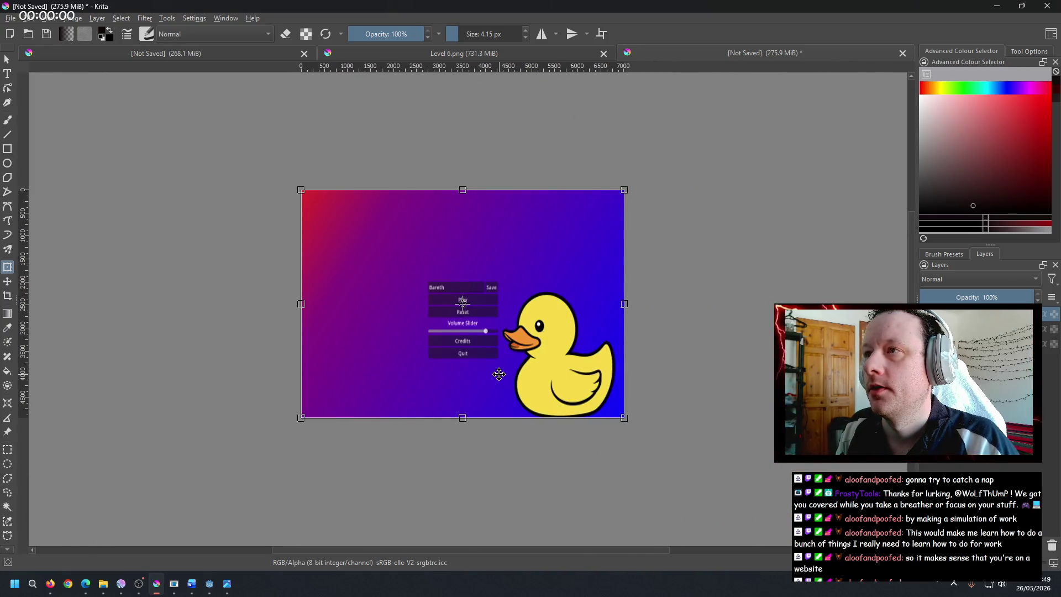
Undo the stretch and the paste, leaving a plain white canvas.
{"action": "key", "text": "ctrl+z"}
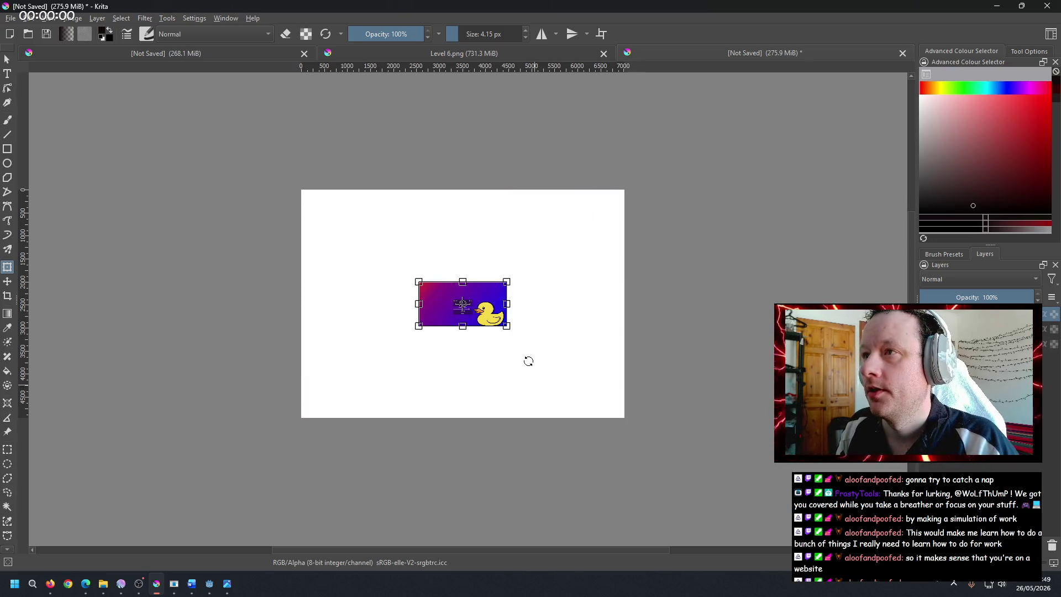
{"action": "scroll", "coordinate": [431, 300], "scroll_direction": "up", "scroll_amount": 10}
{"action": "scroll", "coordinate": [496, 323], "scroll_direction": "down", "scroll_amount": 8}
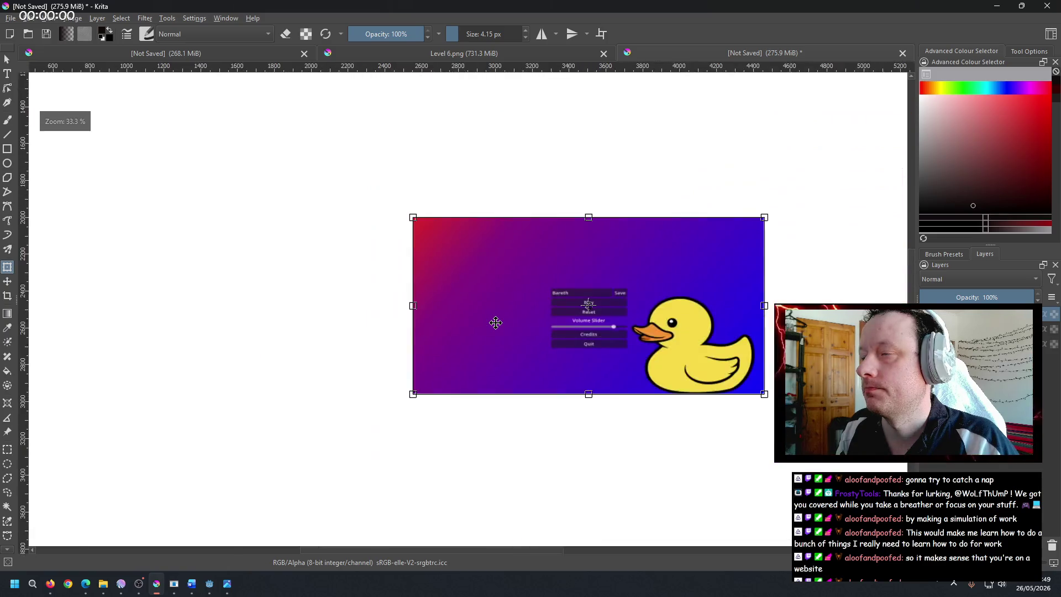
{"action": "key", "text": "ctrl+z"}
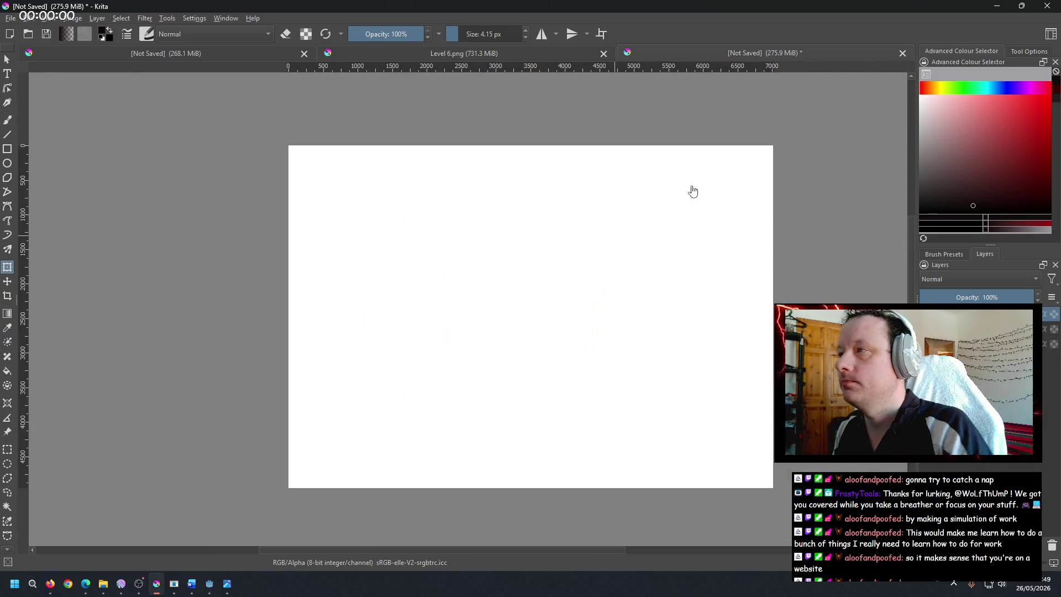
{"action": "left_click", "coordinate": [998, 6]}
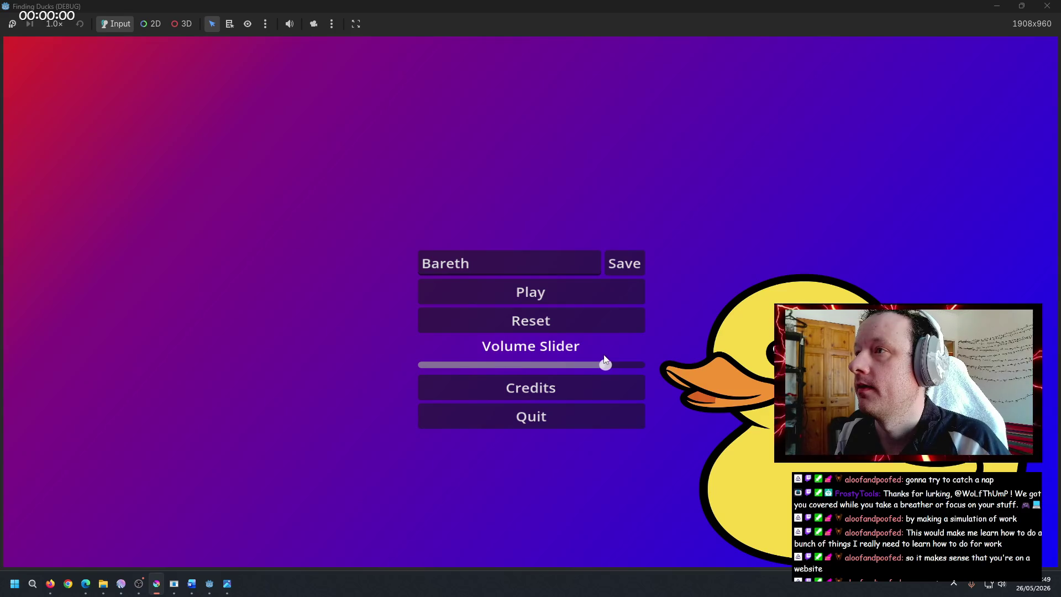
{"action": "double_click", "coordinate": [506, 11]}
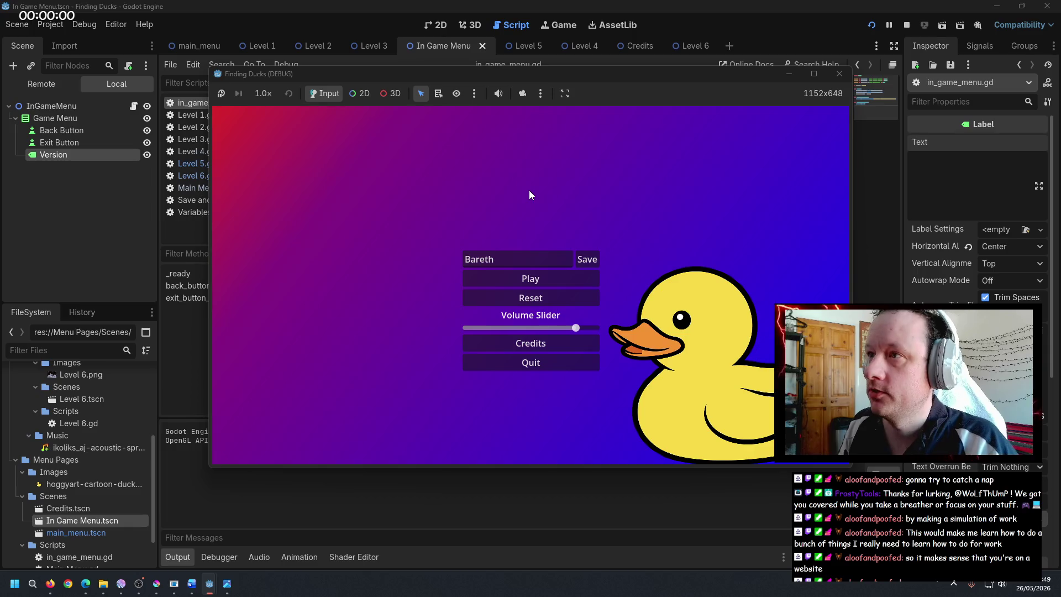
{"action": "left_click", "coordinate": [156, 584]}
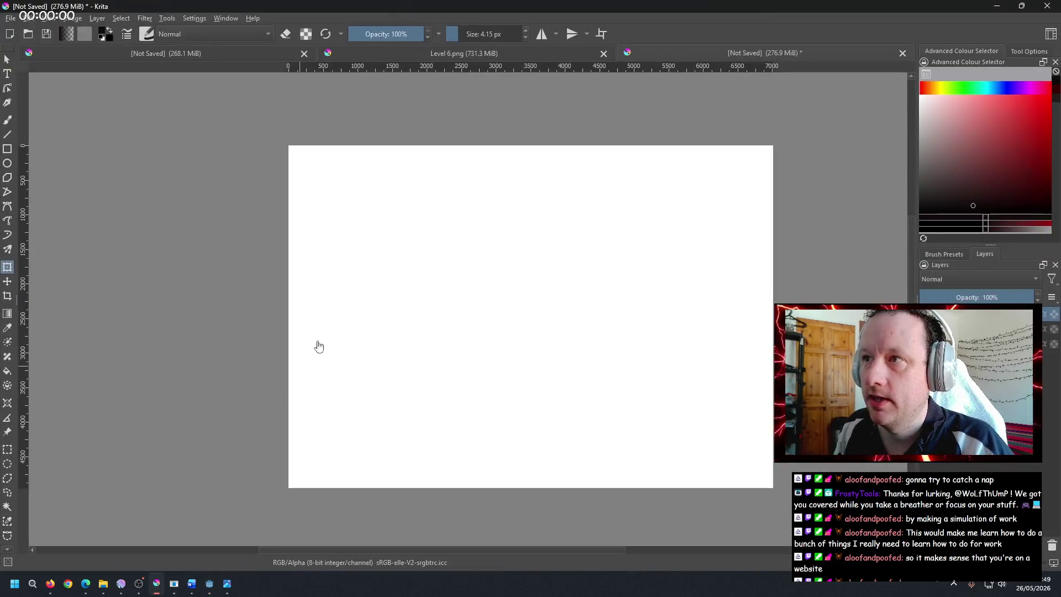
{"action": "key", "text": "ctrl+v"}
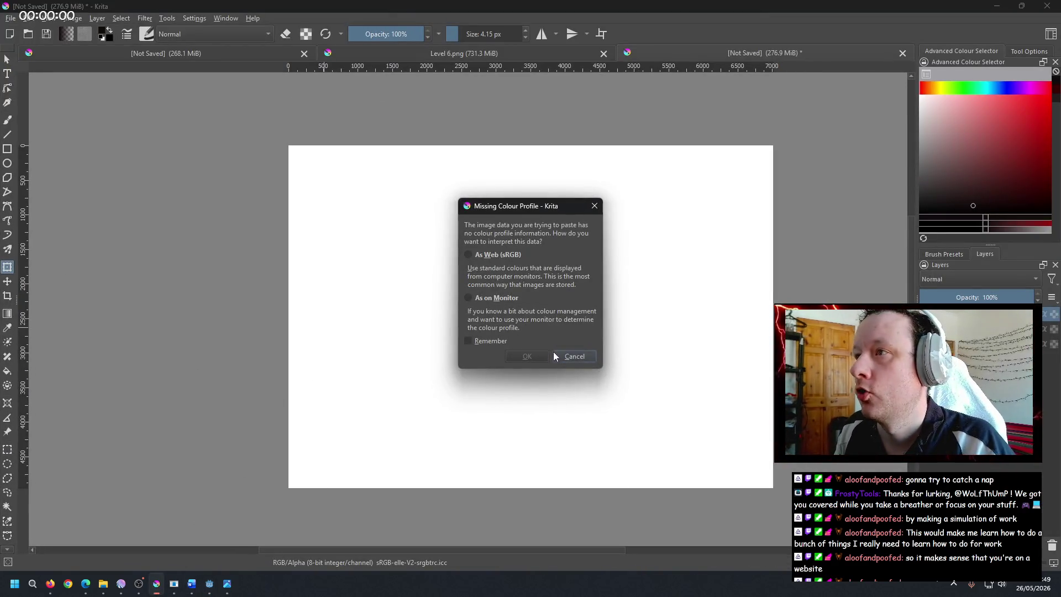
{"action": "left_click", "coordinate": [499, 303]}
{"action": "left_click", "coordinate": [536, 358]}
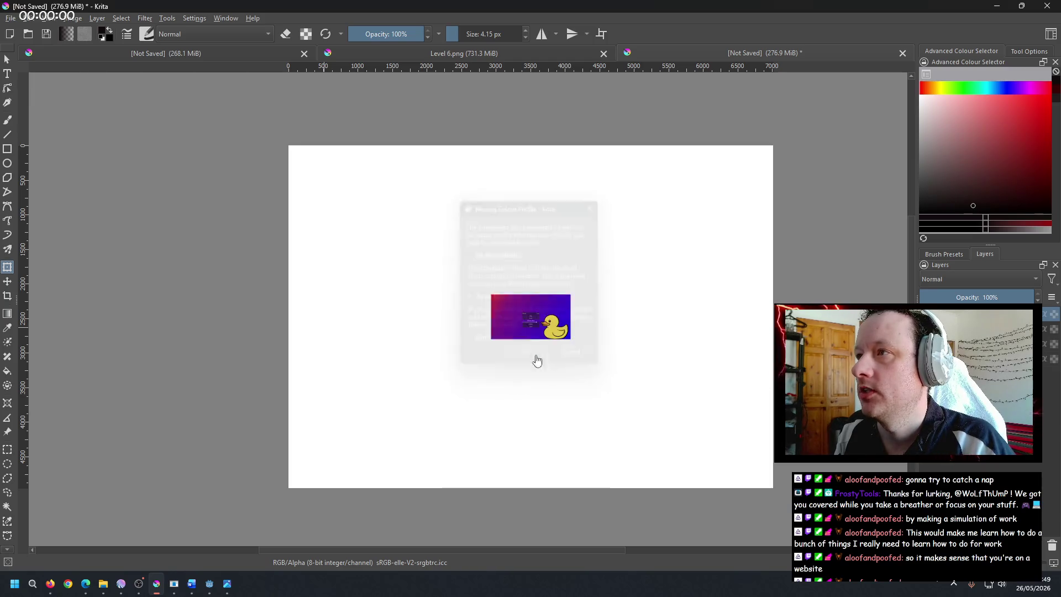
{"action": "scroll", "coordinate": [505, 330], "scroll_direction": "up", "scroll_amount": 3}
{"action": "scroll", "coordinate": [505, 330], "scroll_direction": "up", "scroll_amount": 2}
{"action": "scroll", "coordinate": [503, 329], "scroll_direction": "down", "scroll_amount": 5}
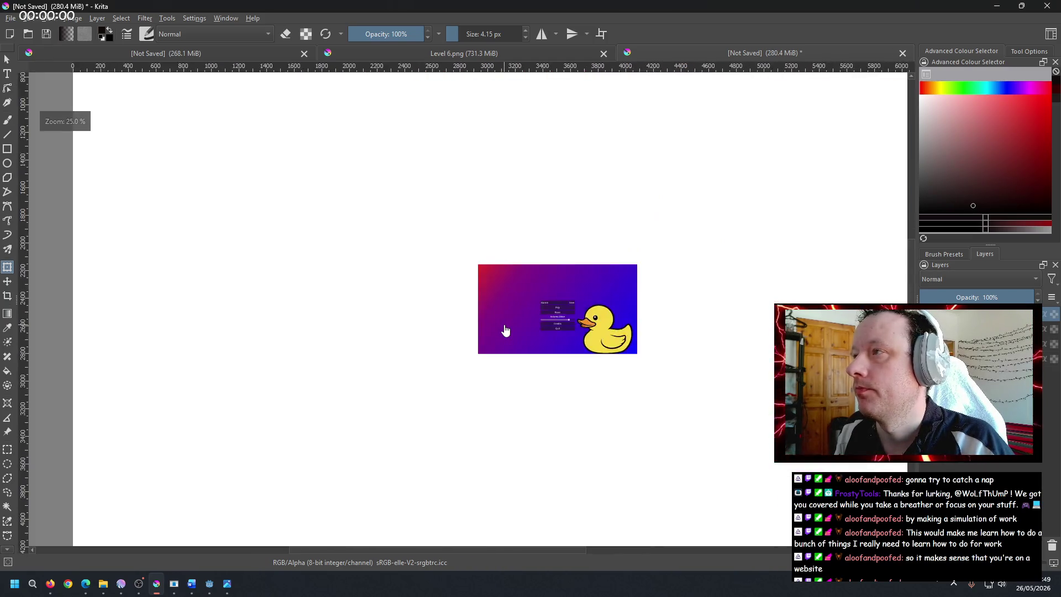
{"action": "scroll", "coordinate": [291, 271], "scroll_direction": "down", "scroll_amount": 2}
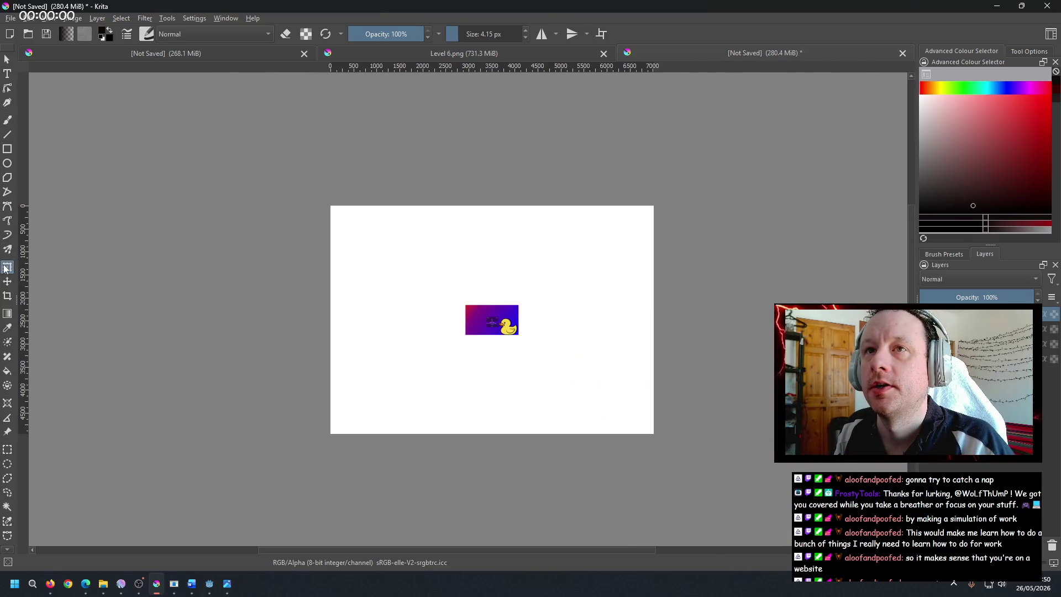
{"action": "mouse_move", "coordinate": [465, 305]}
{"action": "left_mouse_down"}
{"action": "mouse_move", "coordinate": [338, 225]}
{"action": "mouse_move", "coordinate": [331, 205]}
{"action": "left_mouse_up"}
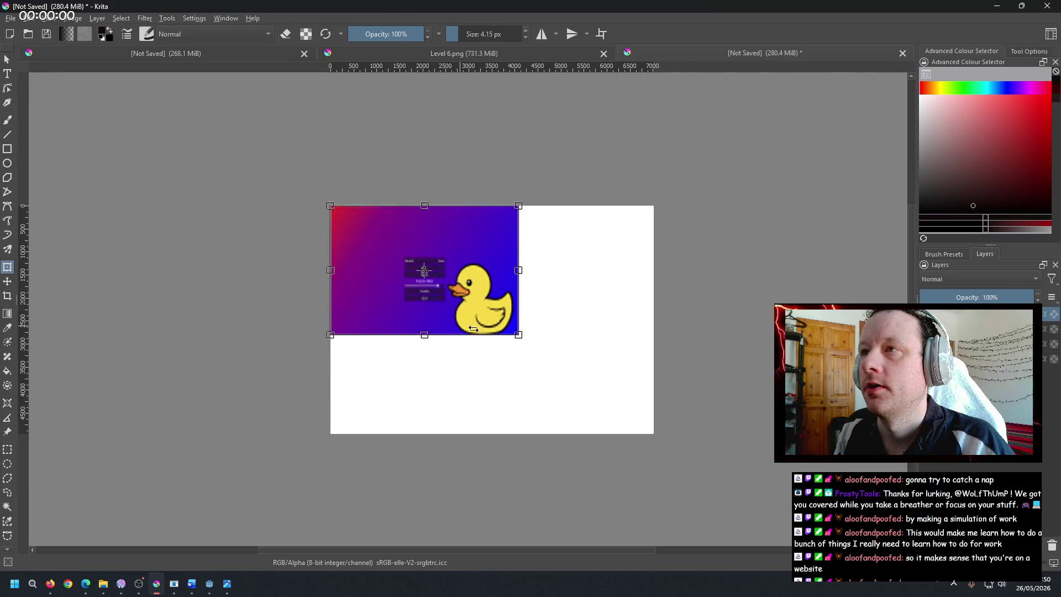
{"action": "left_click_drag", "start_coordinate": [520, 335], "coordinate": [652, 434]}
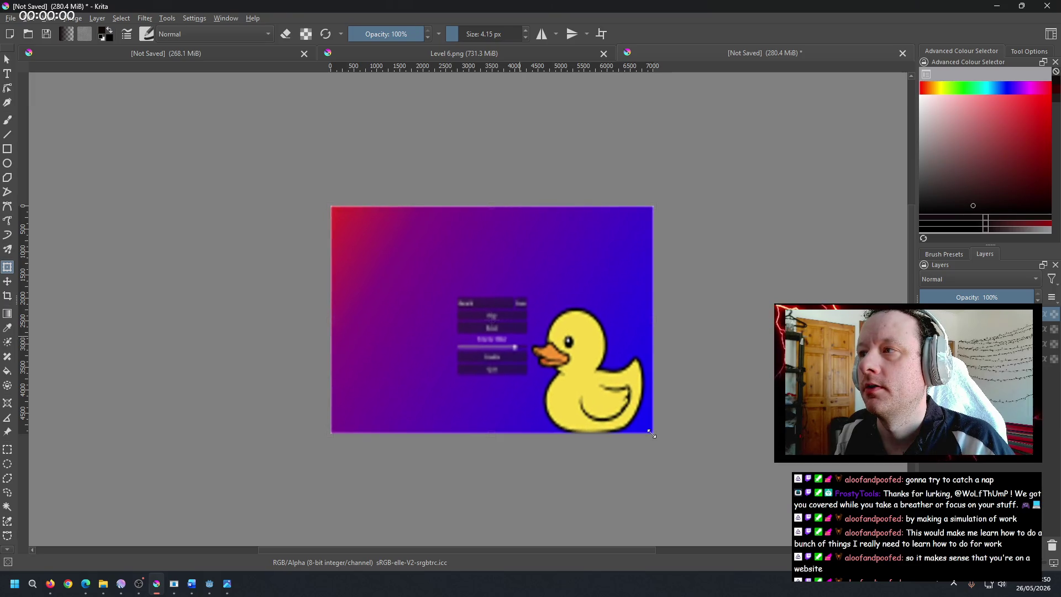
{"action": "key", "text": "Escape"}
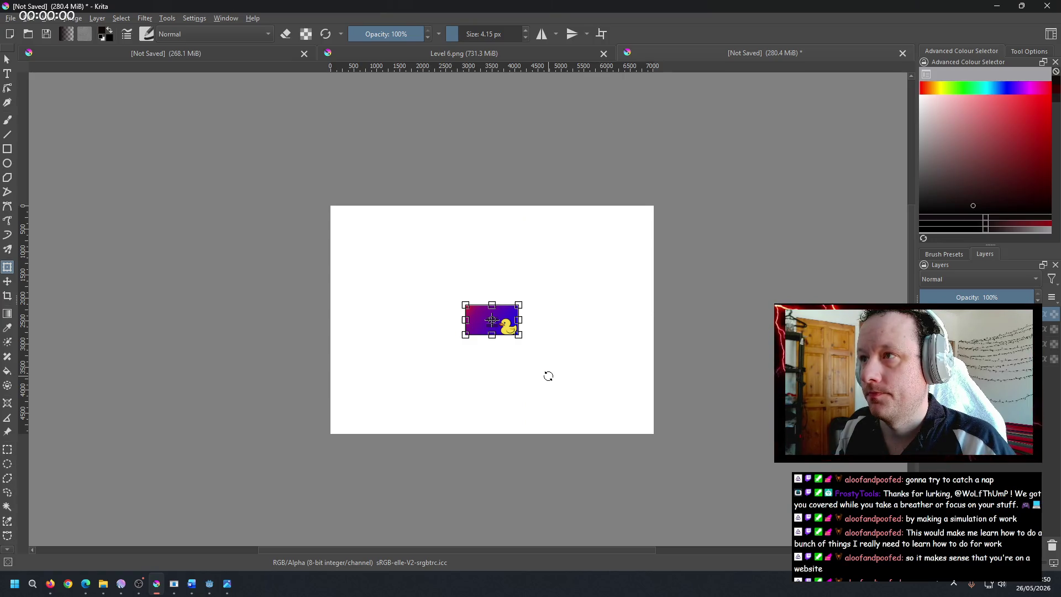
{"action": "scroll", "coordinate": [489, 326], "scroll_direction": "up", "scroll_amount": 8}
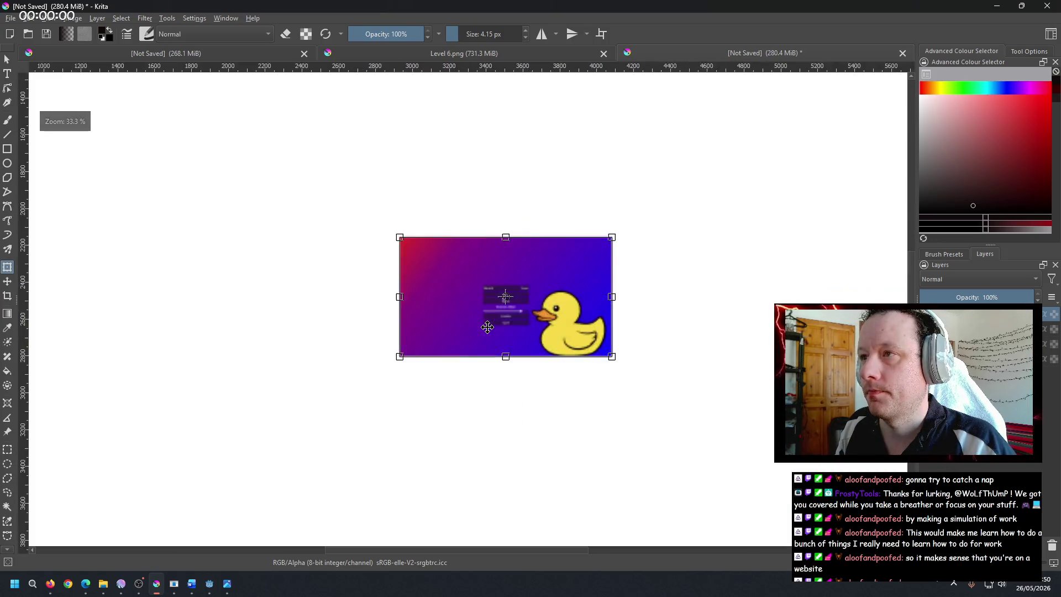
{"action": "right_click", "coordinate": [489, 327]}
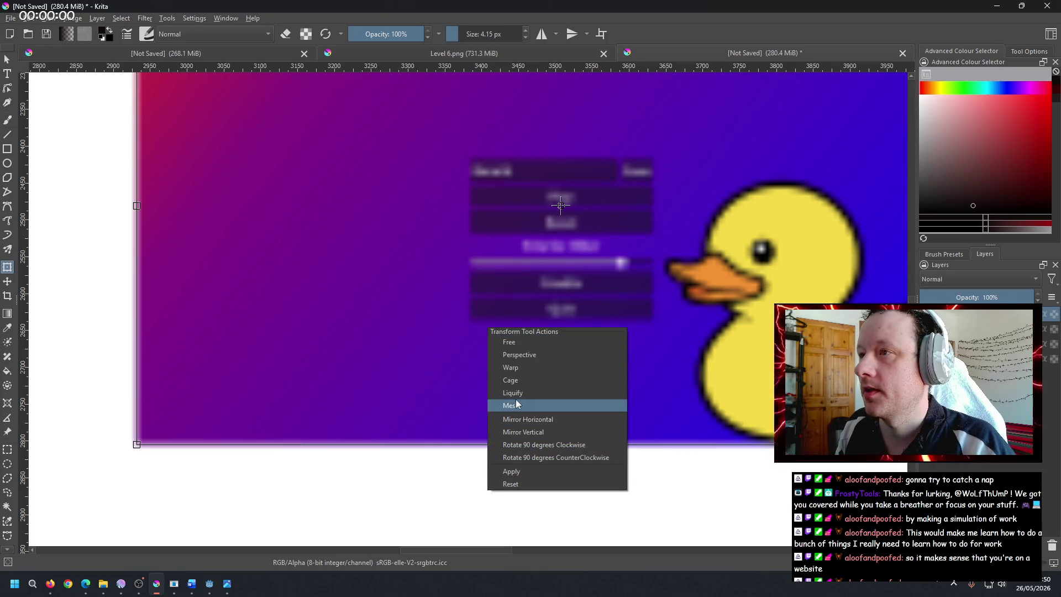
{"action": "left_click", "coordinate": [341, 336]}
{"action": "key", "text": "Delete"}
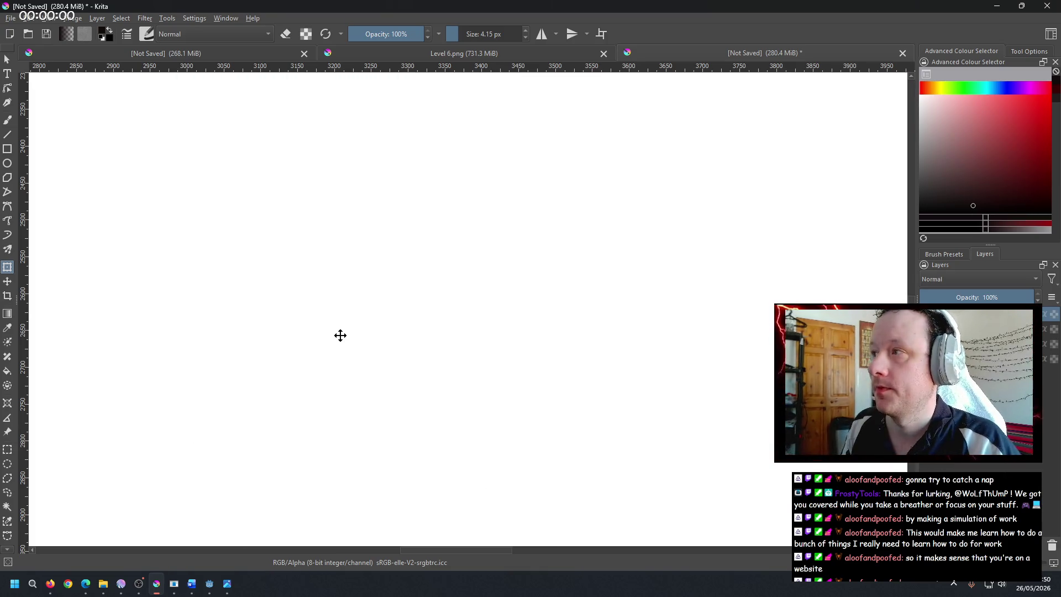
Paste the duck menu screenshot As on Monitor and crop the canvas to it, about 1149 × 643 px.
{"action": "key", "text": "ctrl+v"}
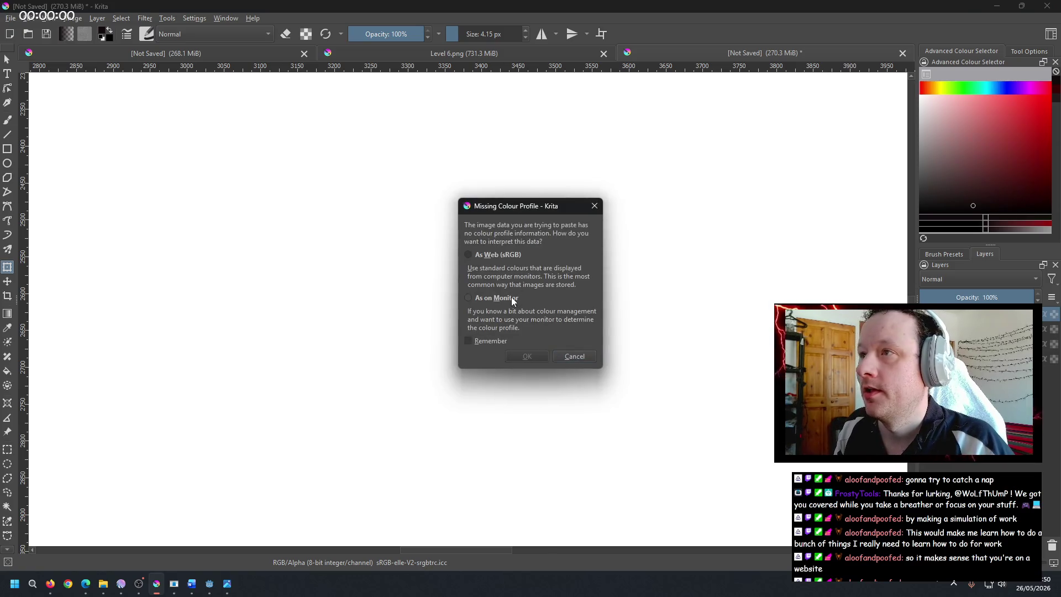
{"action": "left_click", "coordinate": [528, 358]}
{"action": "scroll", "coordinate": [481, 326], "scroll_direction": "down", "scroll_amount": 2}
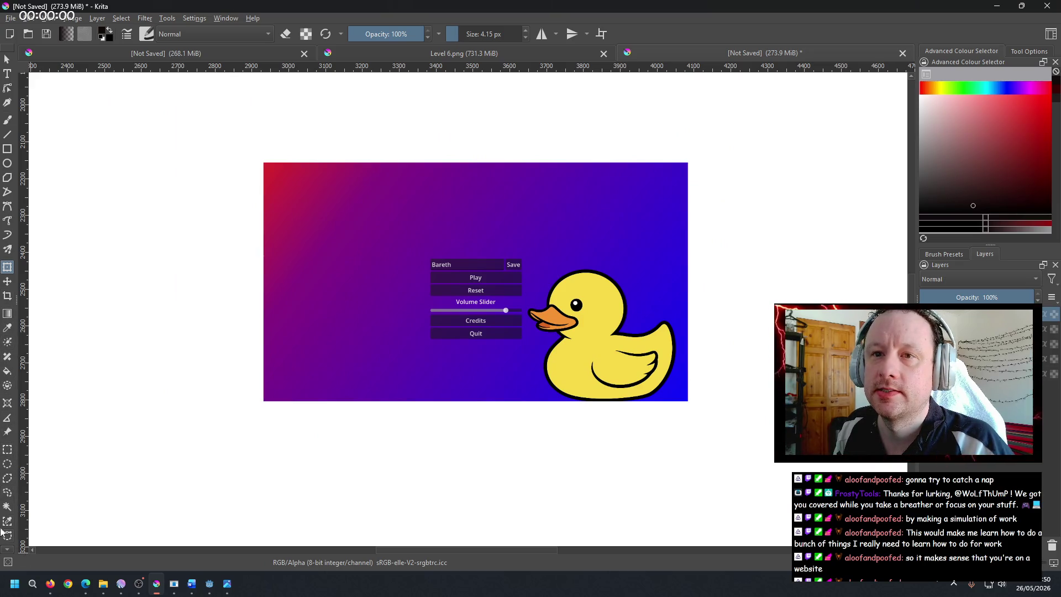
{"action": "left_click", "coordinate": [7, 295]}
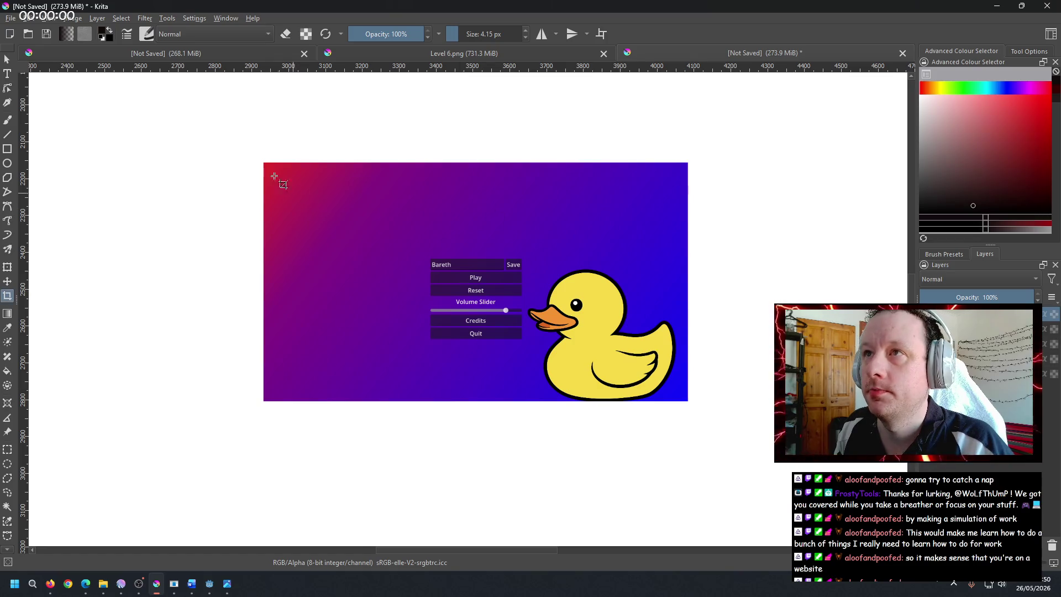
{"action": "mouse_move", "coordinate": [264, 163]}
{"action": "left_mouse_down"}
{"action": "mouse_move", "coordinate": [327, 214]}
{"action": "mouse_move", "coordinate": [578, 321]}
{"action": "mouse_move", "coordinate": [696, 409]}
{"action": "left_mouse_up"}
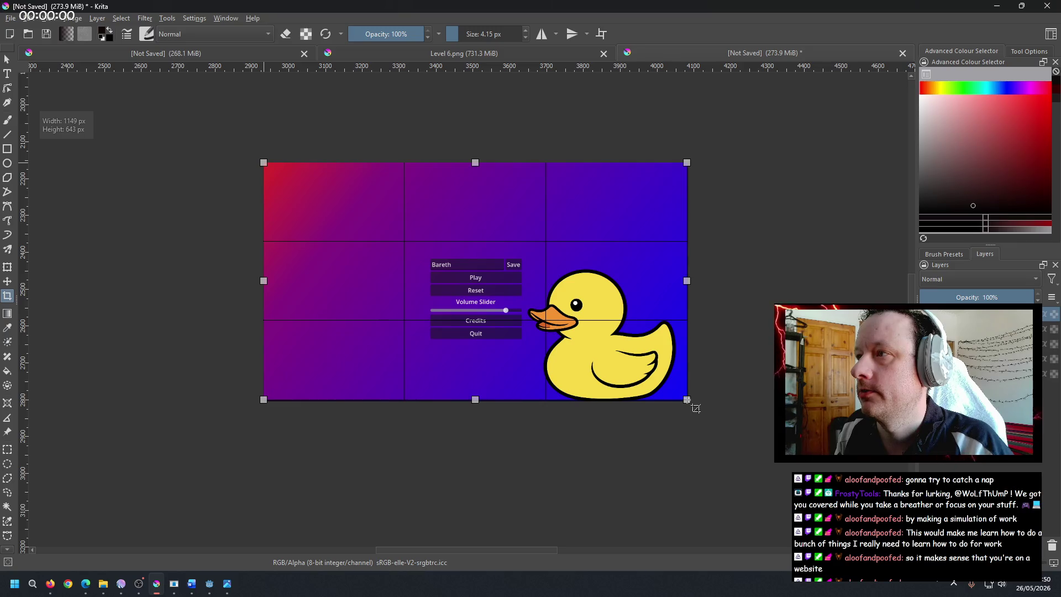
{"action": "double_click", "coordinate": [485, 304]}
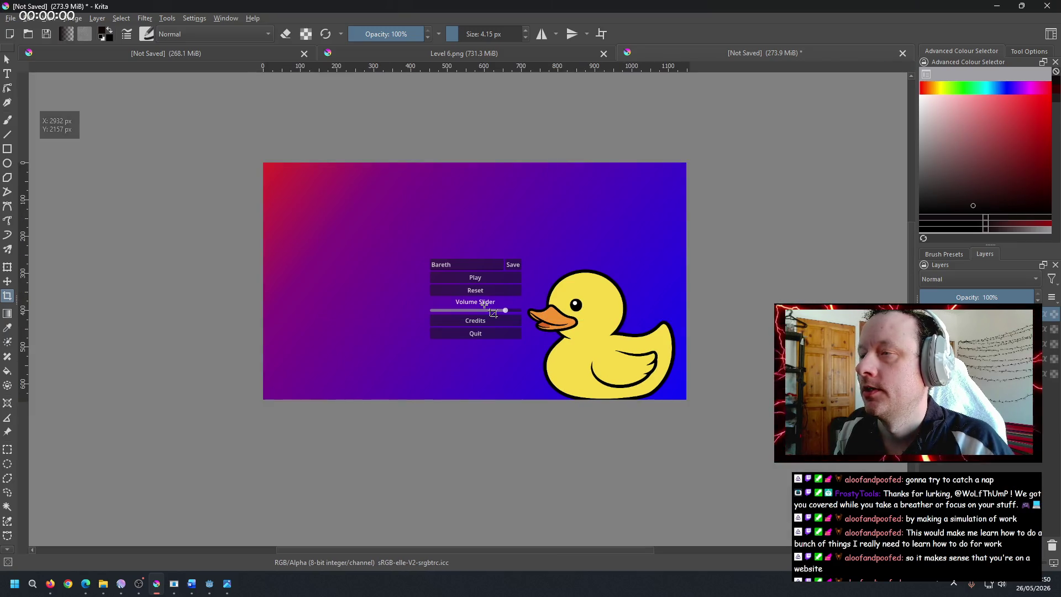
{"action": "left_click", "coordinate": [7, 74]}
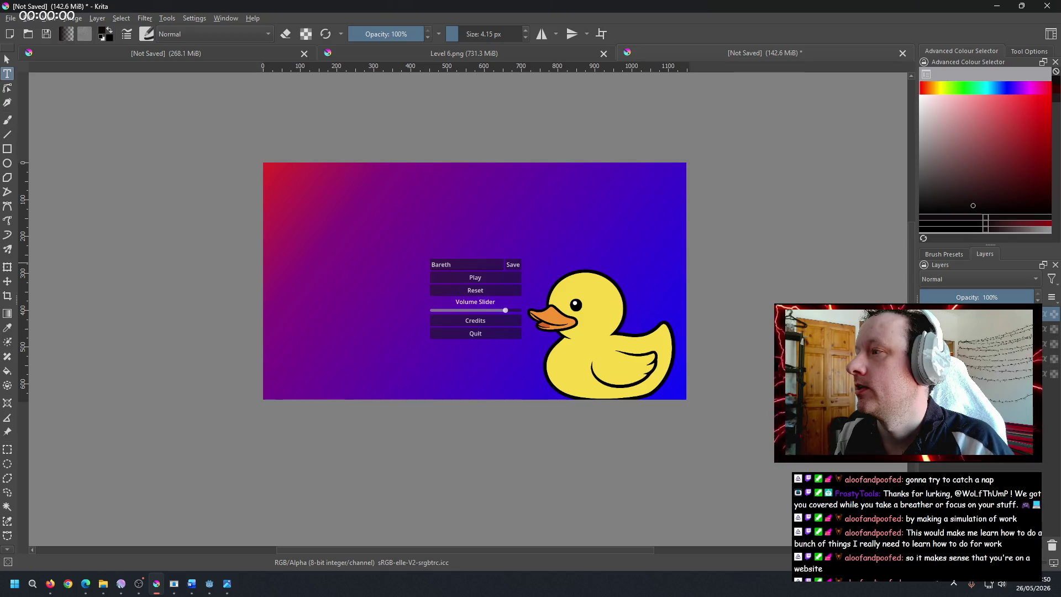
Add a bold Finding Ducks text box in the upper part of the image.
{"action": "left_click_drag", "start_coordinate": [304, 194], "coordinate": [502, 256]}
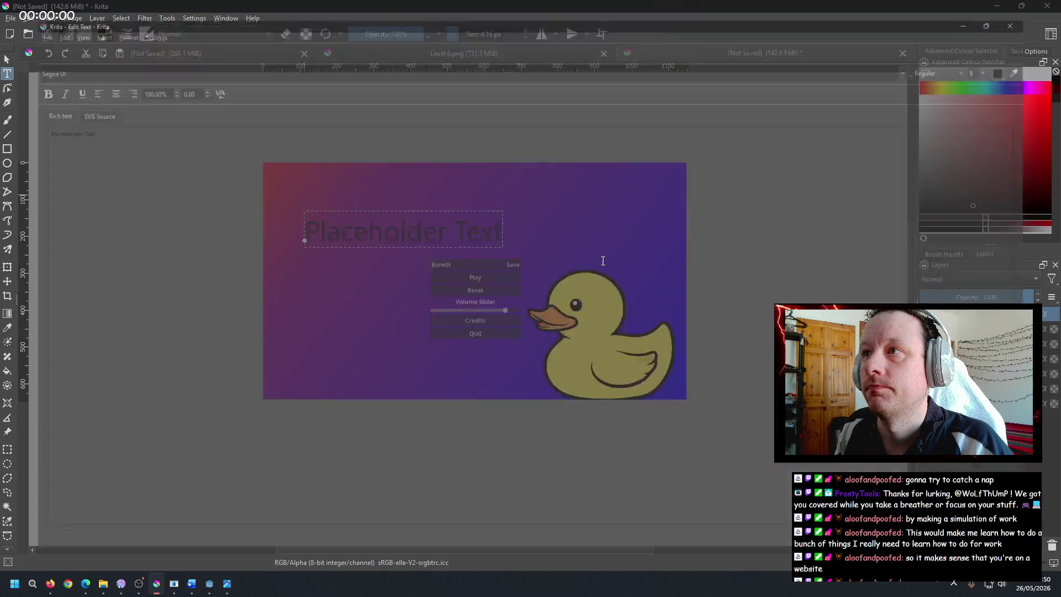
{"action": "type", "text": "F"}
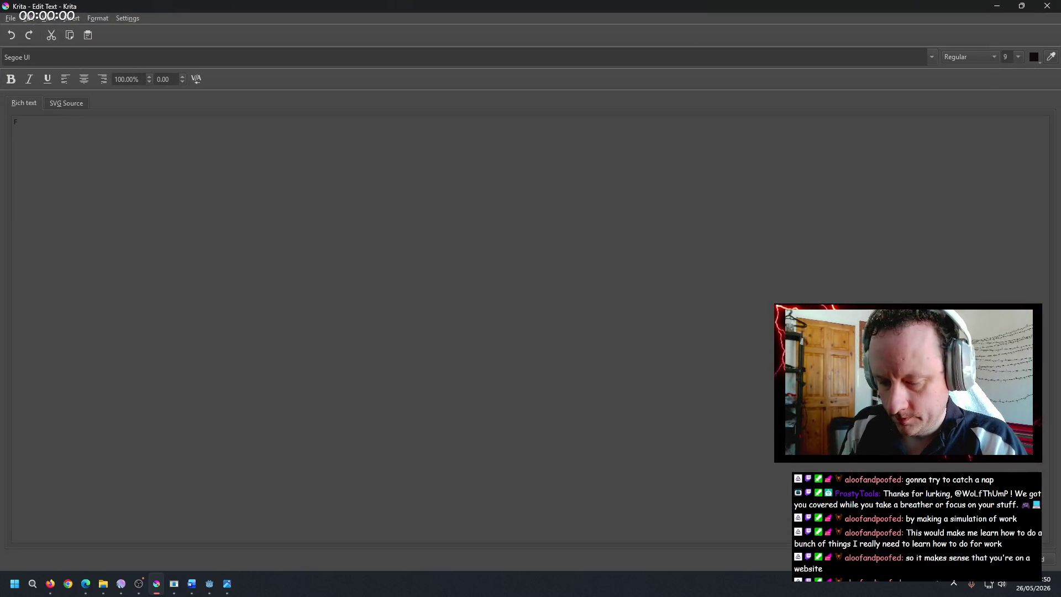
{"action": "type", "text": "g Ducks"}
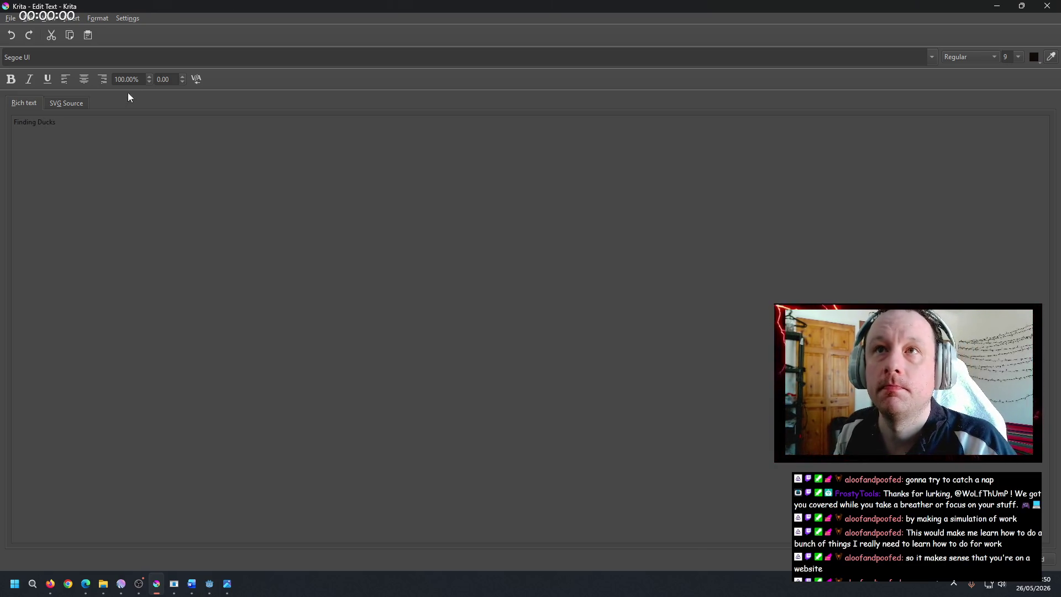
{"action": "key", "text": "ctrl+a"}
{"action": "left_click", "coordinate": [11, 79]}
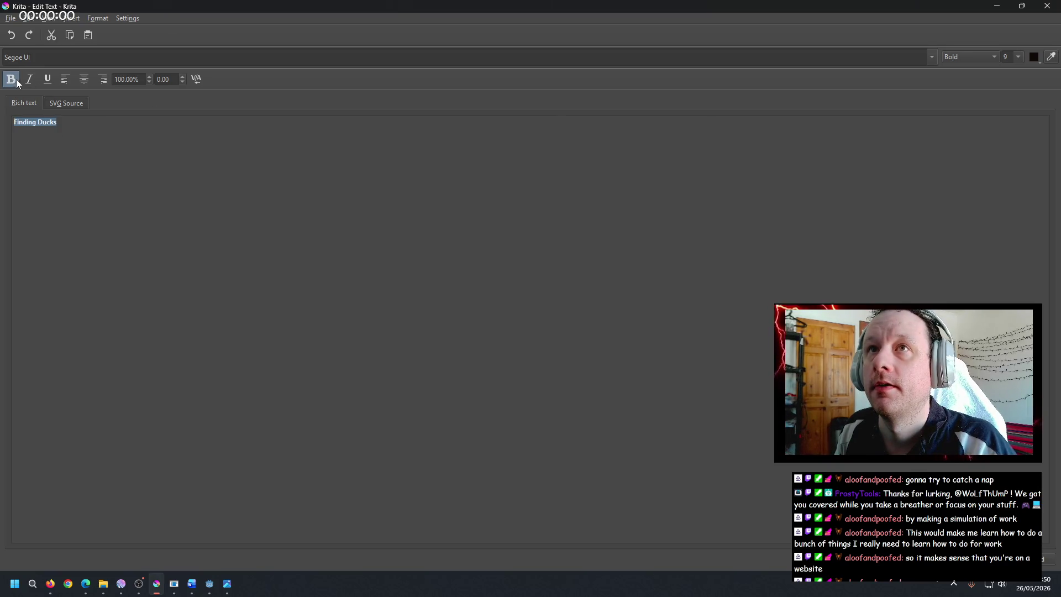
Style the title in white Distant Galaxy at size 48 and apply it to the canvas.
{"action": "left_click", "coordinate": [408, 57]}
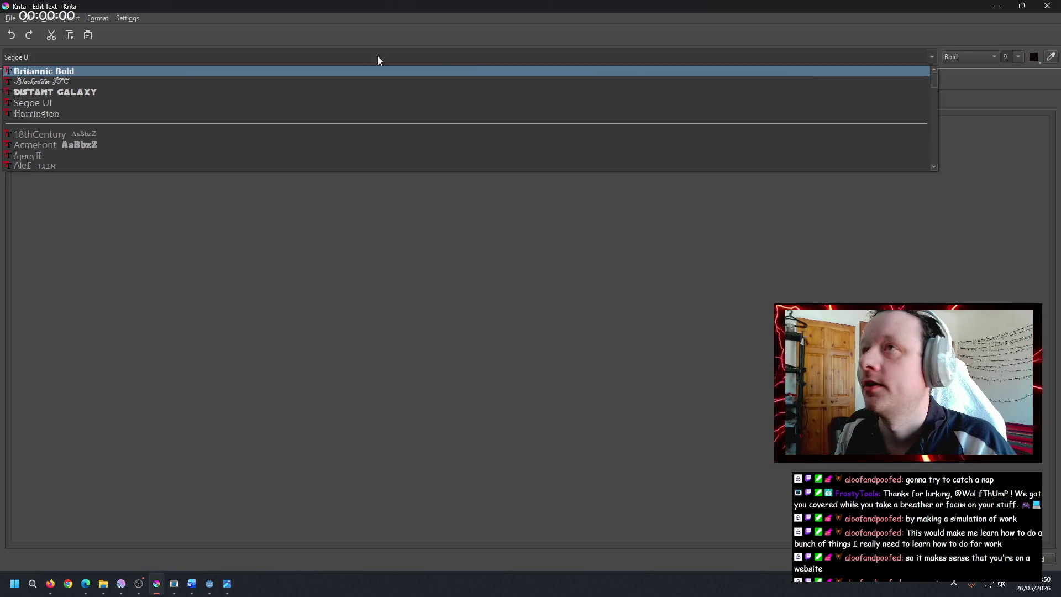
{"action": "left_click", "coordinate": [68, 92]}
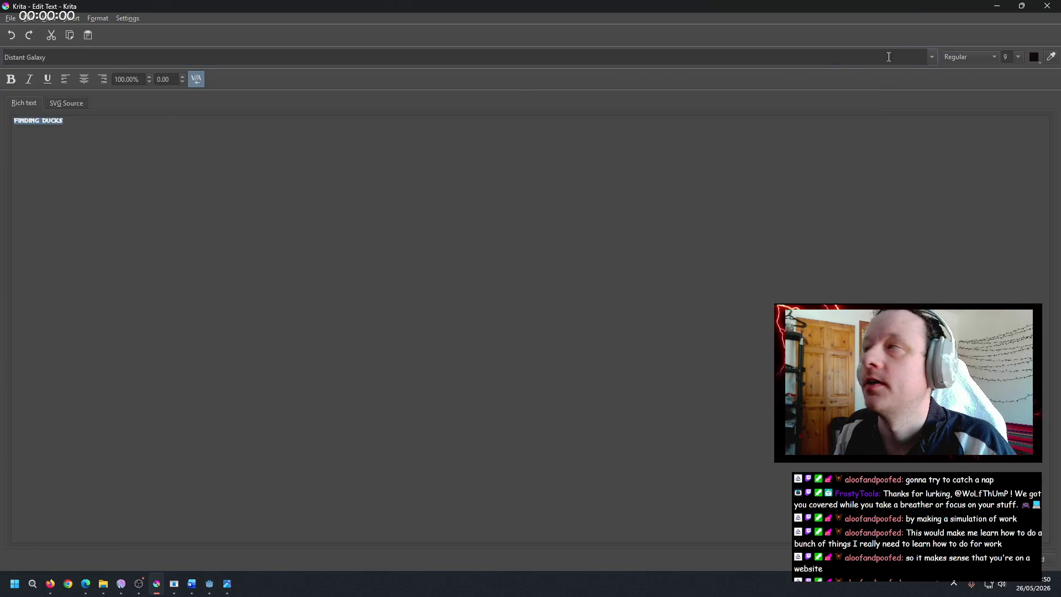
{"action": "left_click", "coordinate": [1034, 58]}
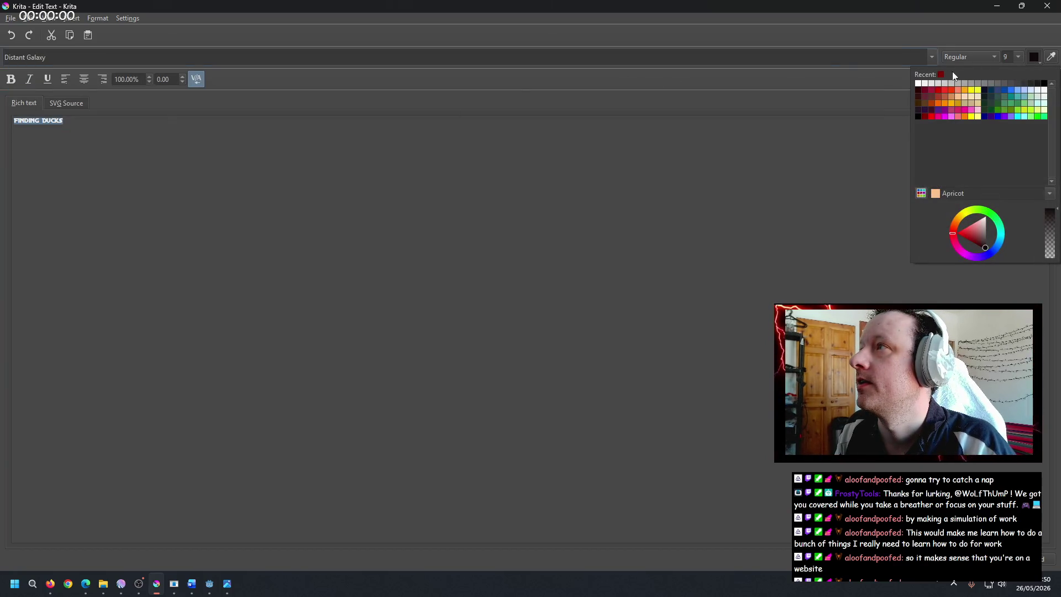
{"action": "left_click", "coordinate": [918, 84]}
{"action": "left_click", "coordinate": [1014, 58]}
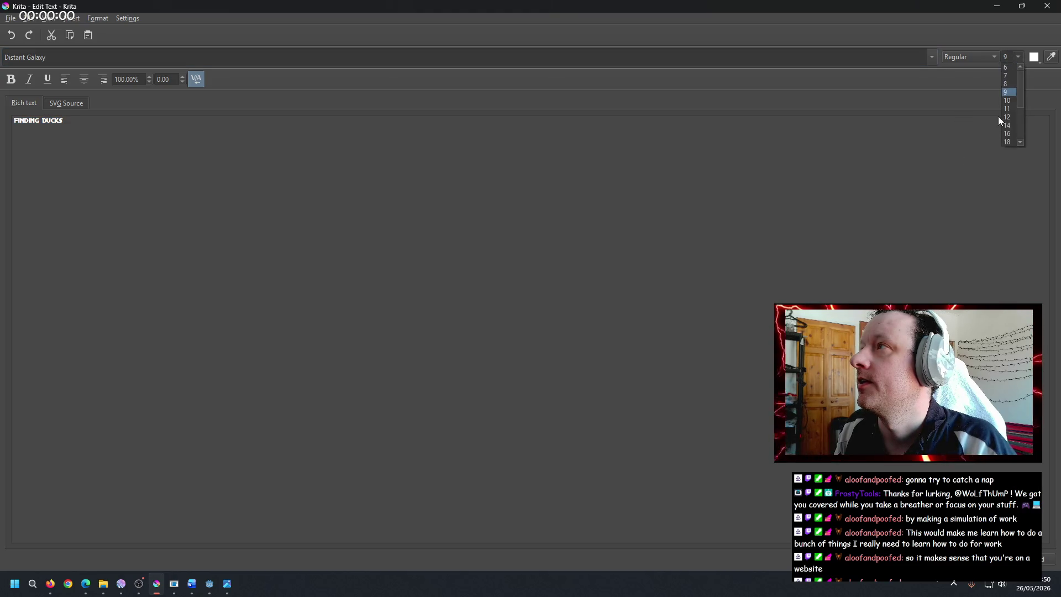
{"action": "type", "text": "48"}
{"action": "key", "text": "Return"}
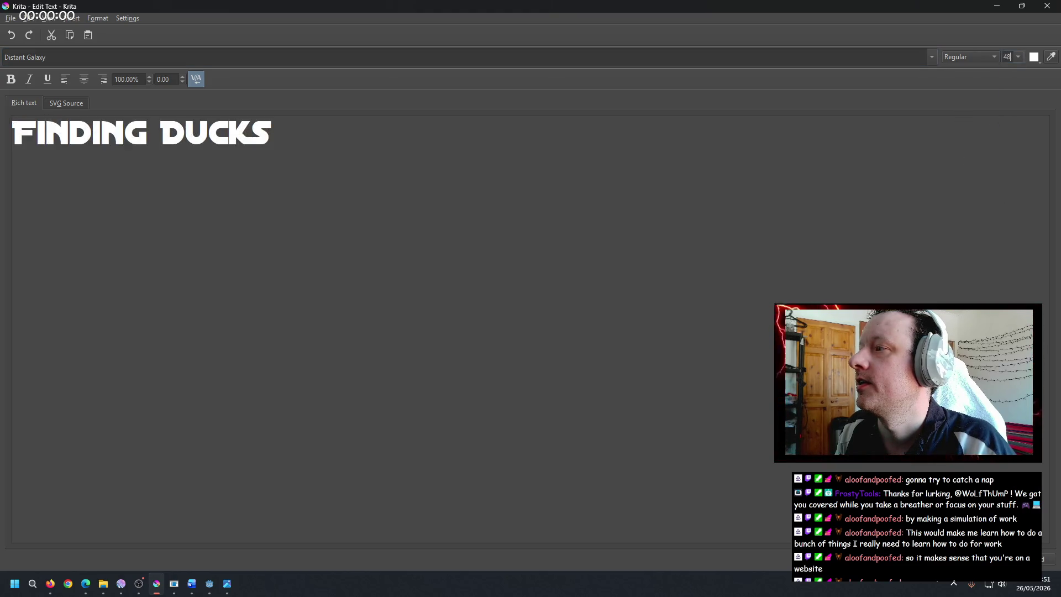
{"action": "left_click", "coordinate": [1048, 558]}
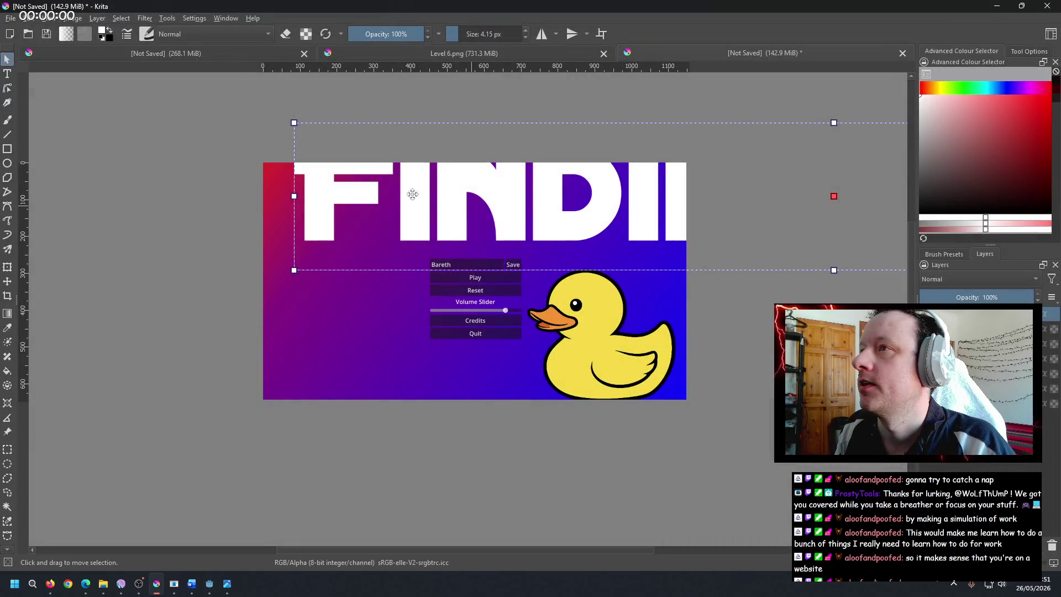
Scale the FINDING DUCKS text down to fit the canvas width and shift it slightly right above the menu.
{"action": "left_click", "coordinate": [8, 267]}
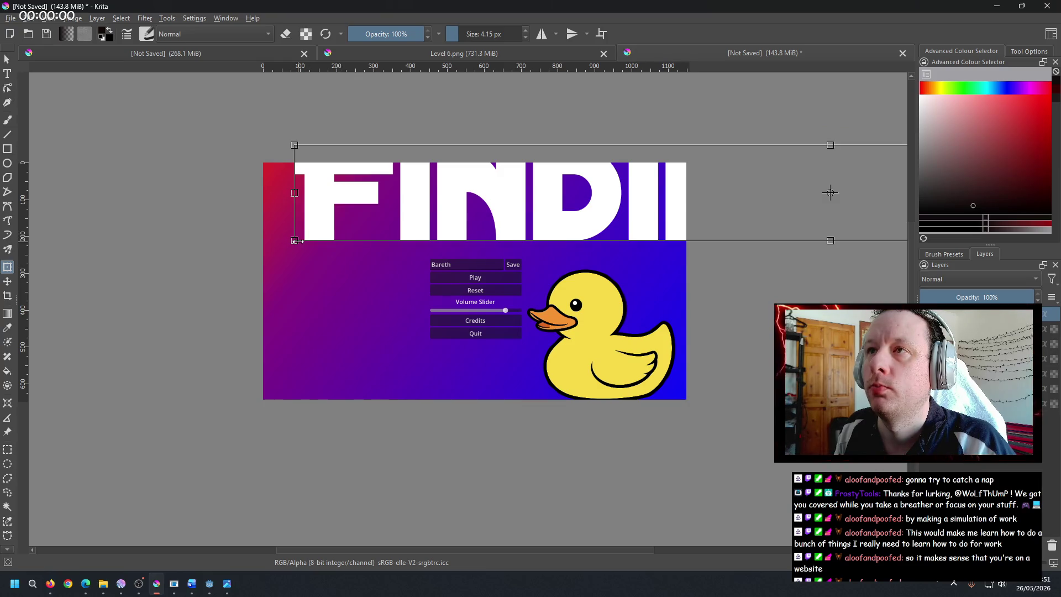
{"action": "mouse_move", "coordinate": [294, 239]}
{"action": "left_mouse_down"}
{"action": "mouse_move", "coordinate": [332, 221]}
{"action": "mouse_move", "coordinate": [600, 204]}
{"action": "mouse_move", "coordinate": [633, 190]}
{"action": "mouse_move", "coordinate": [460, 212]}
{"action": "mouse_move", "coordinate": [265, 205]}
{"action": "mouse_move", "coordinate": [351, 238]}
{"action": "mouse_move", "coordinate": [658, 215]}
{"action": "mouse_move", "coordinate": [281, 208]}
{"action": "mouse_move", "coordinate": [291, 209]}
{"action": "mouse_move", "coordinate": [279, 226]}
{"action": "mouse_move", "coordinate": [410, 225]}
{"action": "mouse_move", "coordinate": [437, 252]}
{"action": "mouse_move", "coordinate": [337, 242]}
{"action": "mouse_move", "coordinate": [391, 241]}
{"action": "left_mouse_up"}
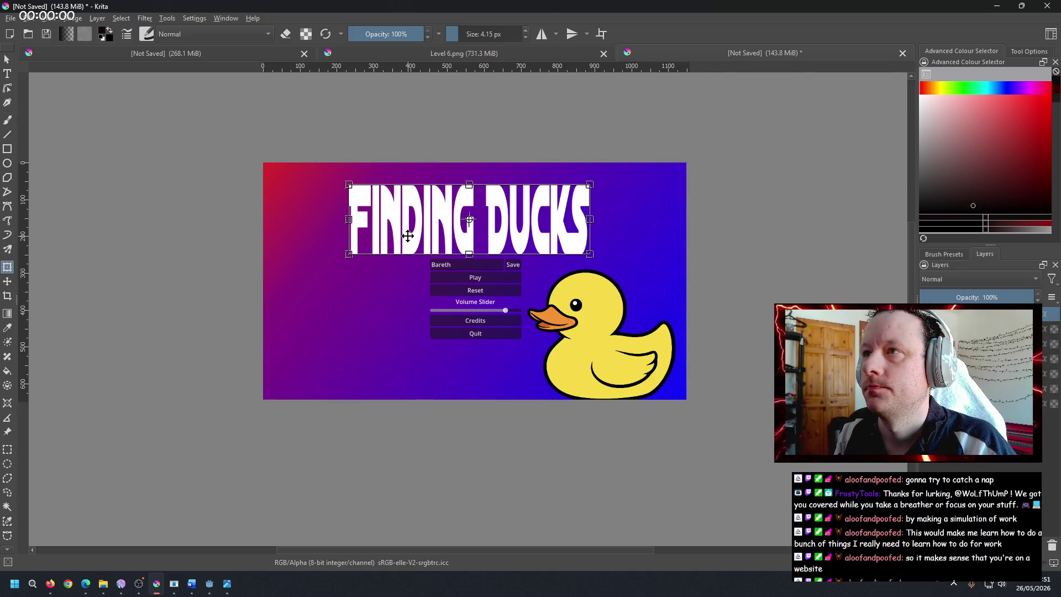
{"action": "left_click_drag", "start_coordinate": [408, 236], "coordinate": [410, 236]}
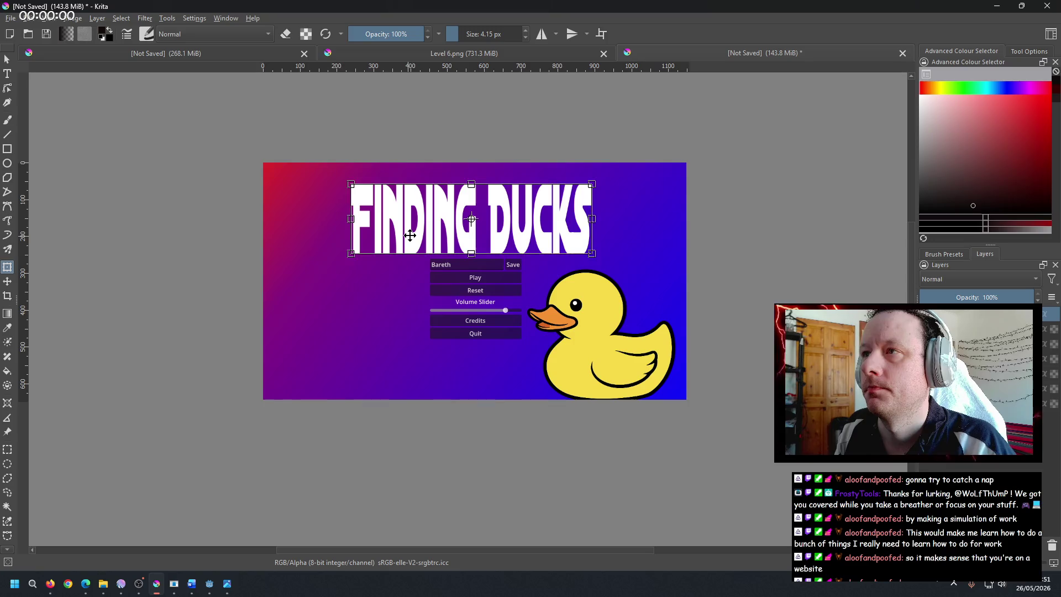
Save the artwork as a PNG named Finding Ducks, accepting the default PNG options.
{"action": "left_click", "coordinate": [13, 19]}
{"action": "left_click", "coordinate": [46, 84]}
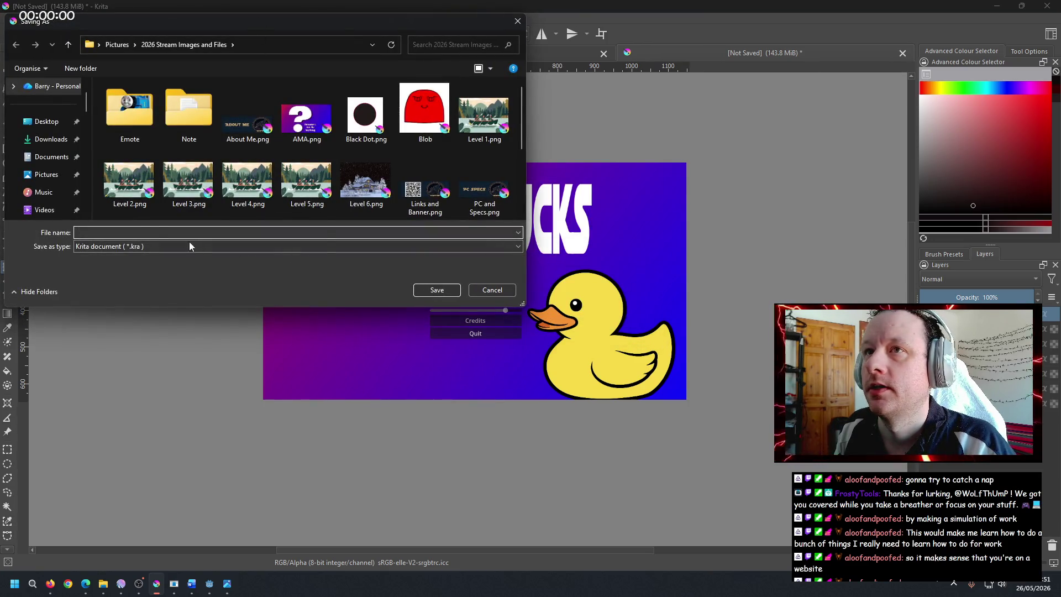
{"action": "left_click", "coordinate": [113, 247]}
{"action": "left_click", "coordinate": [138, 390]}
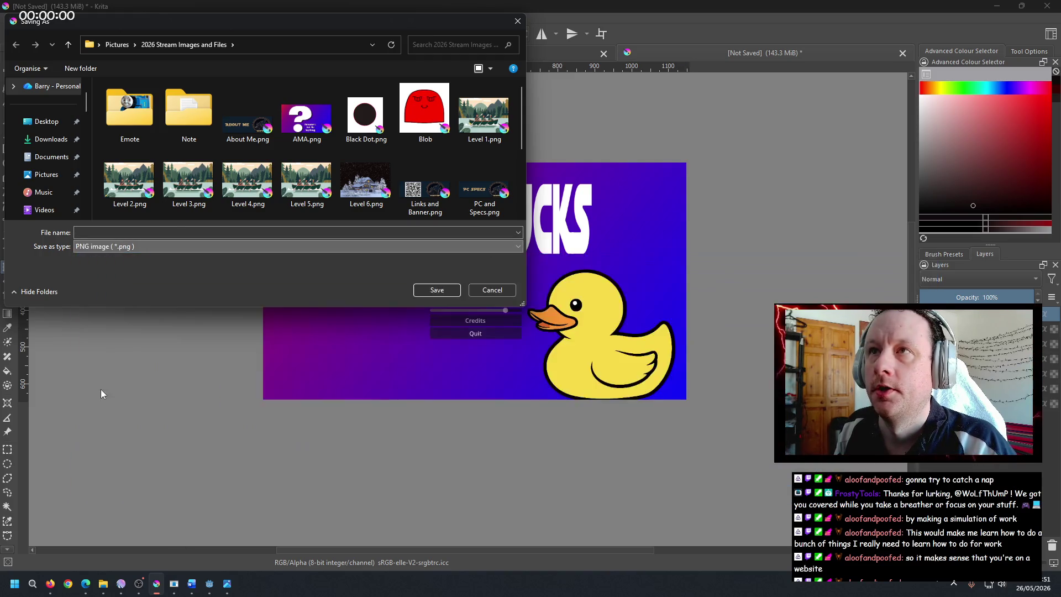
{"action": "left_click", "coordinate": [160, 233]}
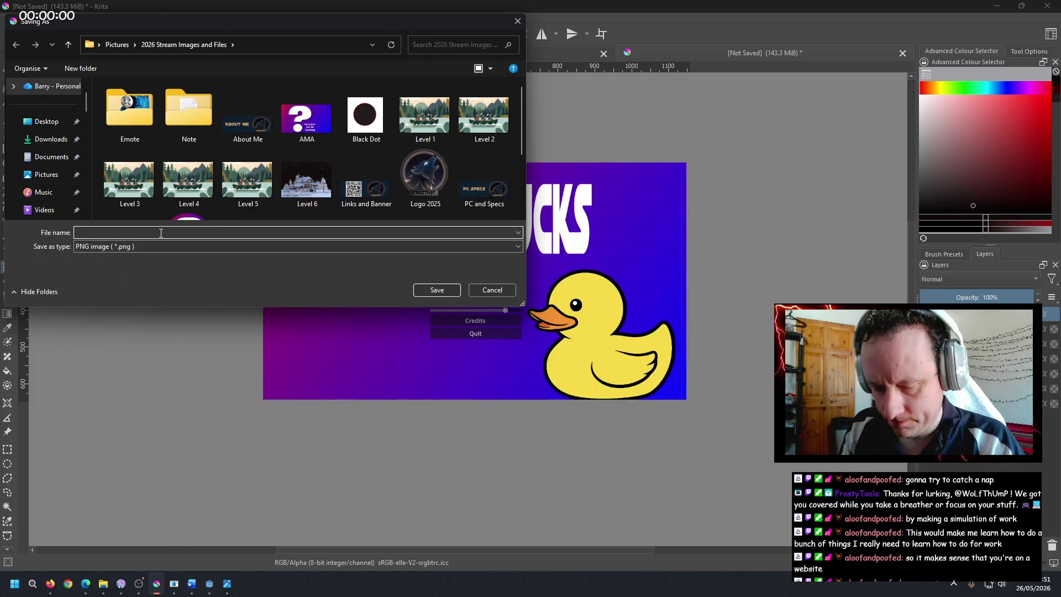
{"action": "type", "text": "ng Ducks"}
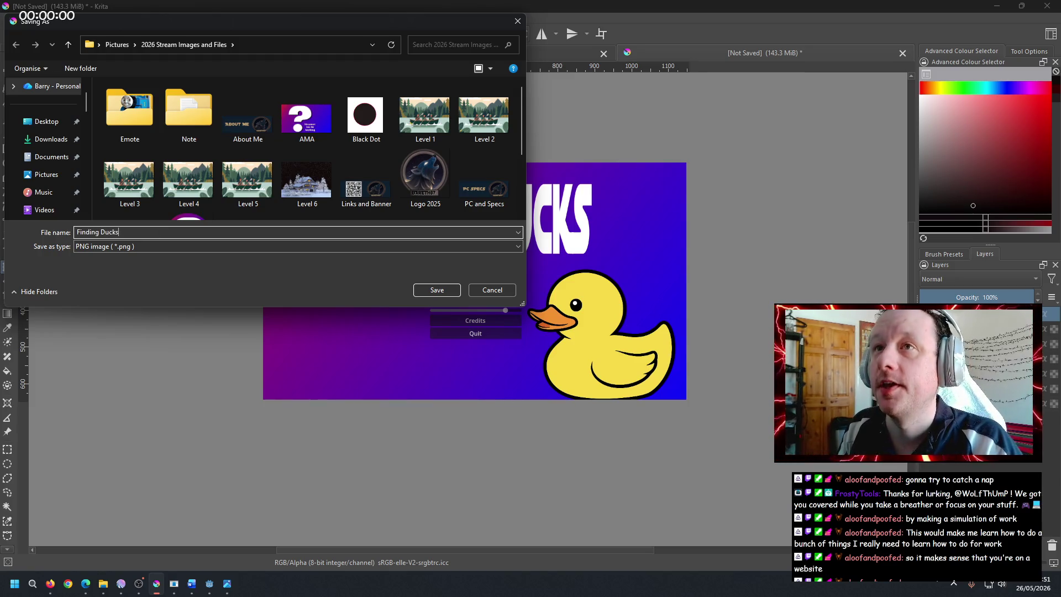
{"action": "key", "text": "Return"}
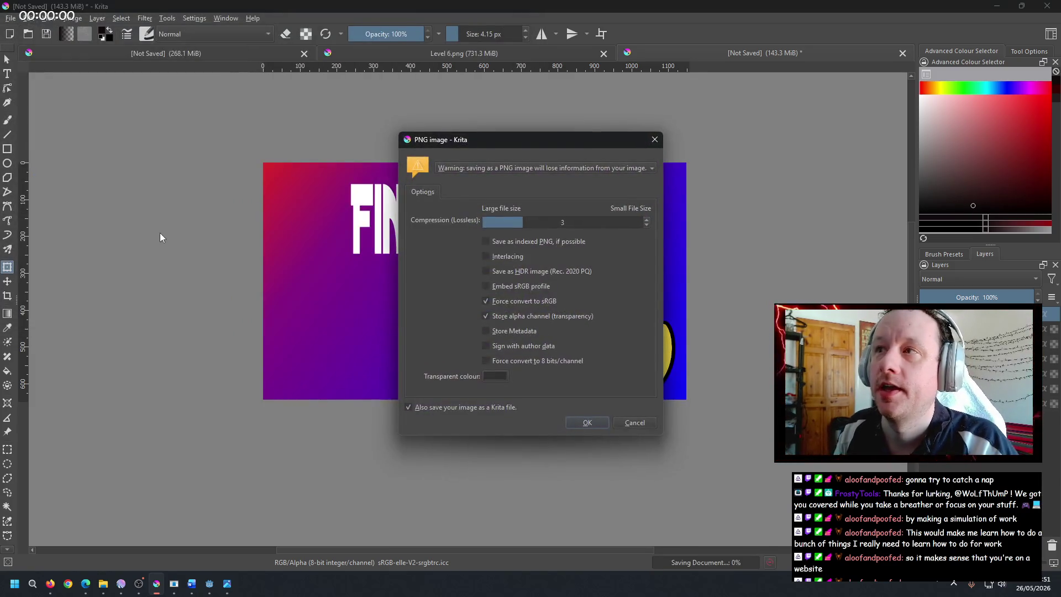
{"action": "left_click", "coordinate": [604, 422]}
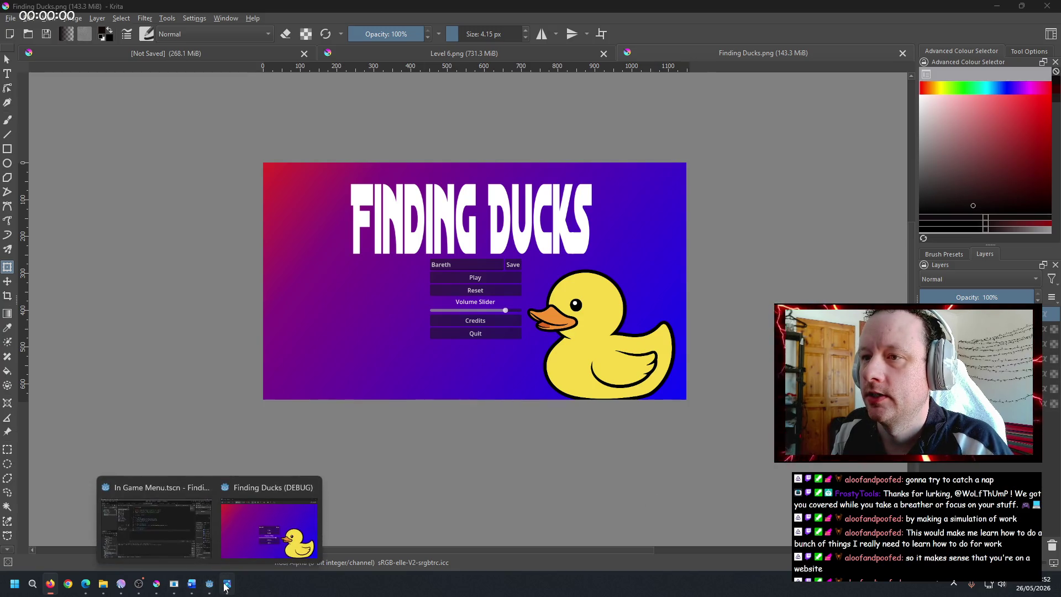
Delete the background so only the white title remains on transparency.
{"action": "mouse_move", "coordinate": [226, 588]}
{"action": "key", "text": "Delete"}
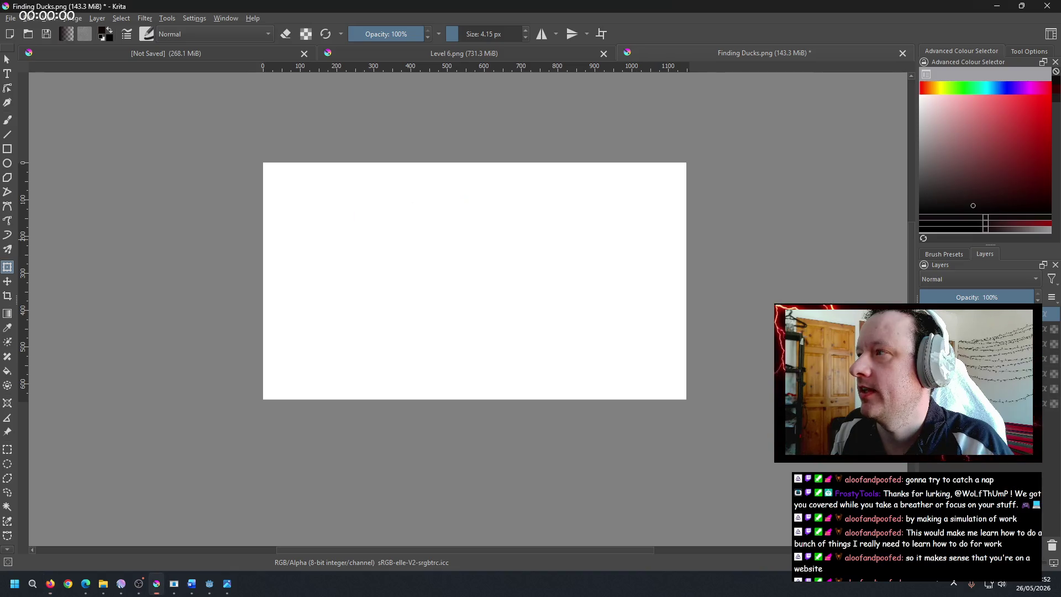
{"action": "key", "text": "ctrl+z"}
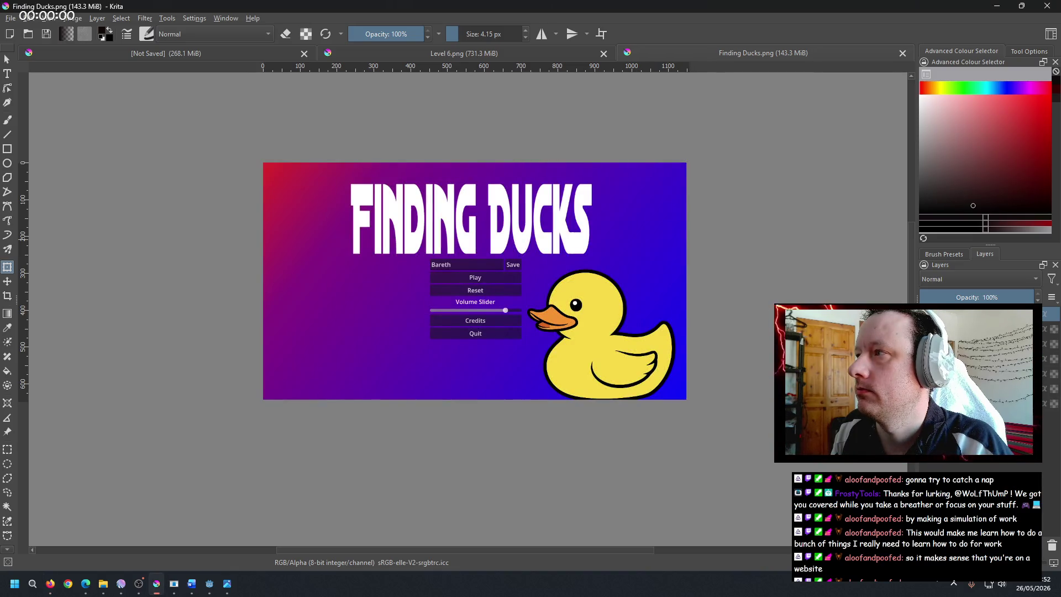
{"action": "key", "text": "Delete"}
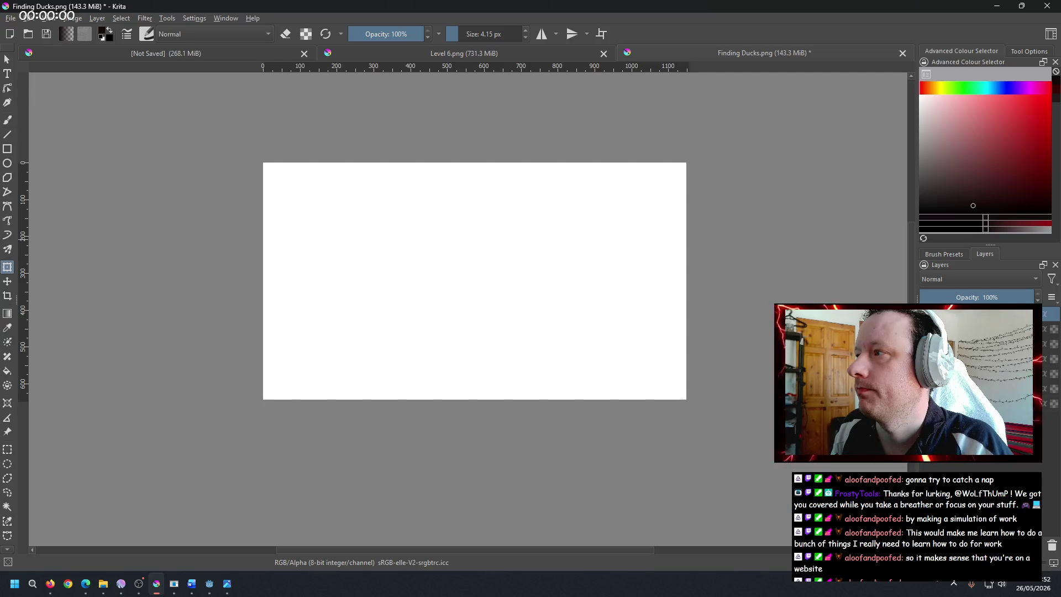
{"action": "key", "text": "Delete"}
Save the title-only image as Finding Ducks Title.png and minimize Krita.
{"action": "left_click", "coordinate": [11, 18]}
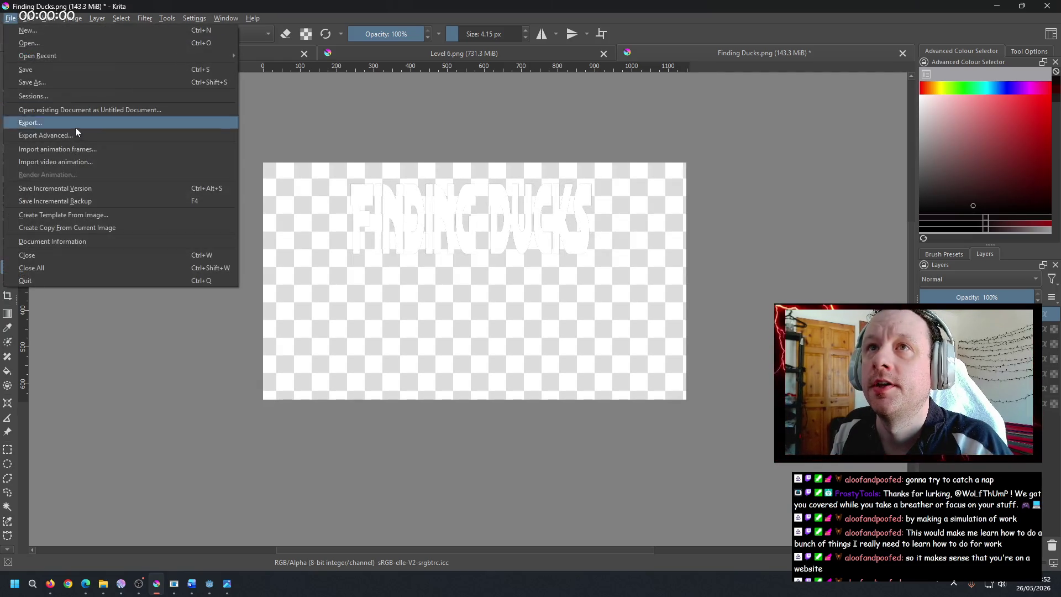
{"action": "left_click", "coordinate": [58, 85]}
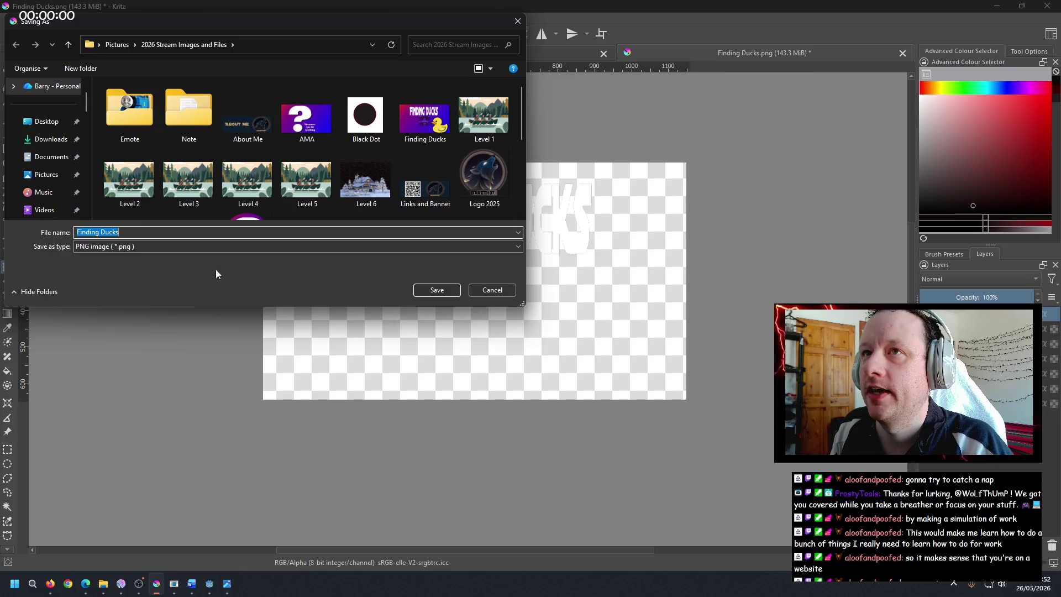
{"action": "left_click", "coordinate": [129, 234]}
{"action": "type", "text": "Title"}
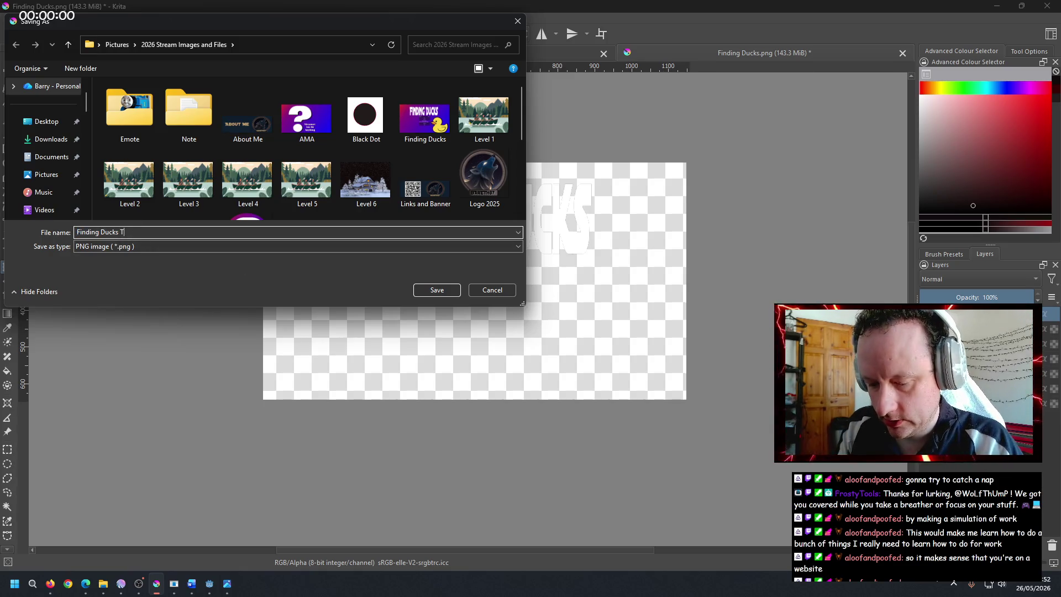
{"action": "key", "text": "Return"}
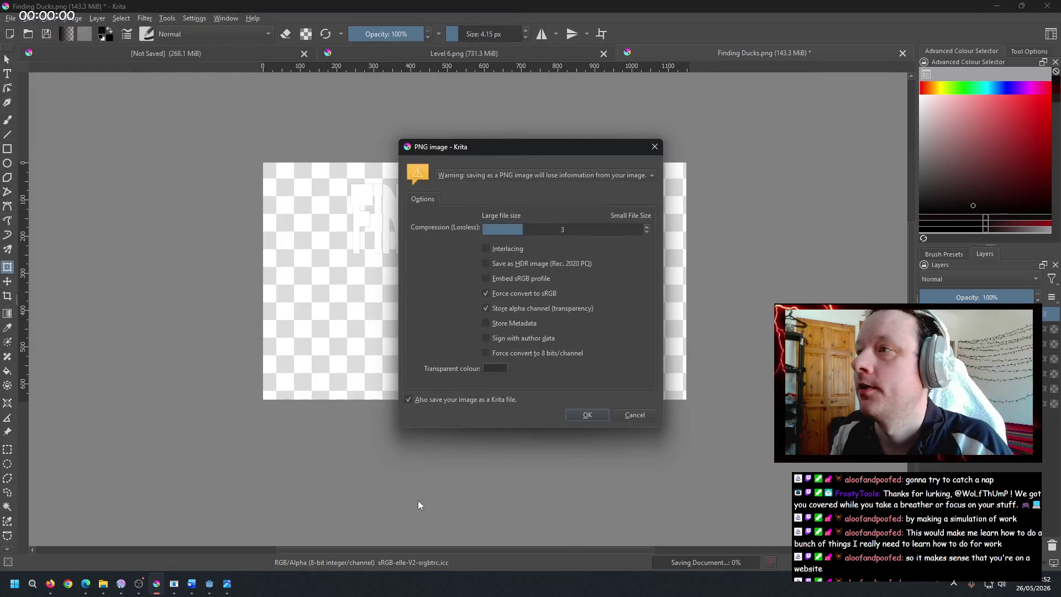
{"action": "left_click", "coordinate": [596, 414]}
{"action": "left_click", "coordinate": [997, 6]}
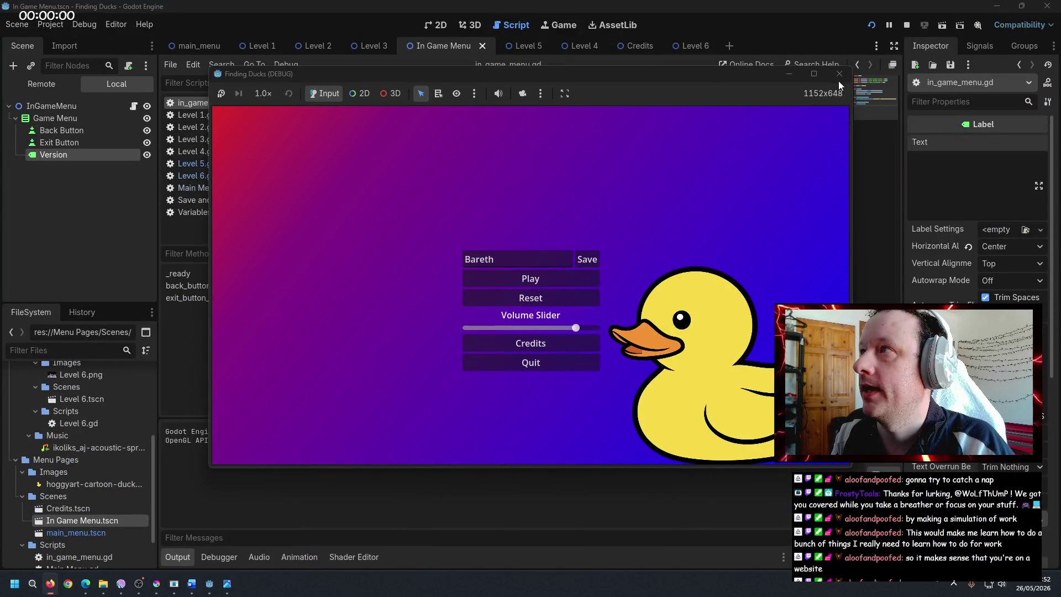
Close the running game and drop Finding Ducks Title.png into the main_menu 2D scene.
{"action": "left_click", "coordinate": [839, 74]}
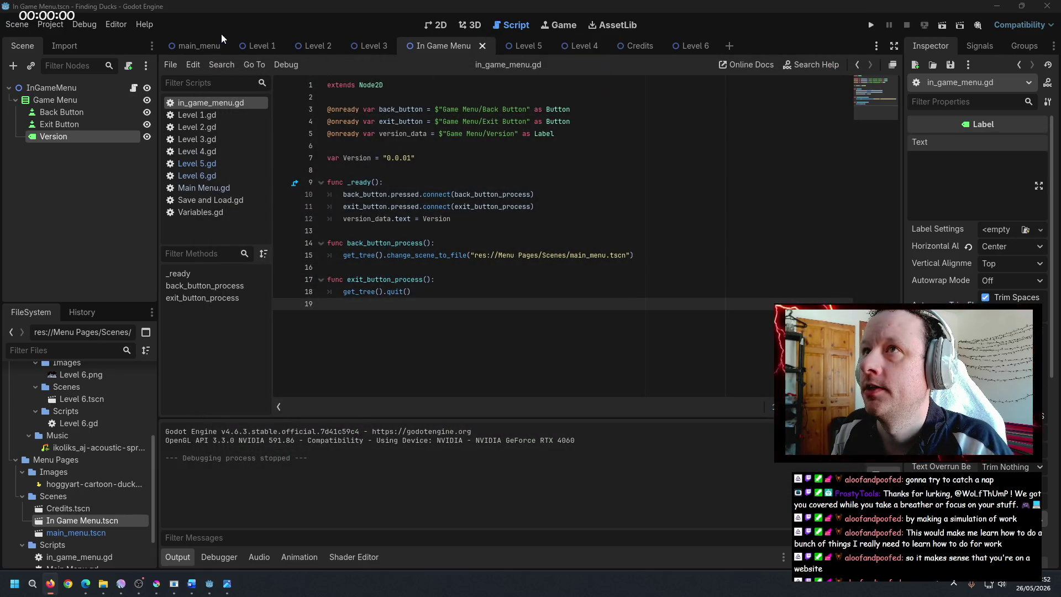
{"action": "left_click", "coordinate": [224, 47]}
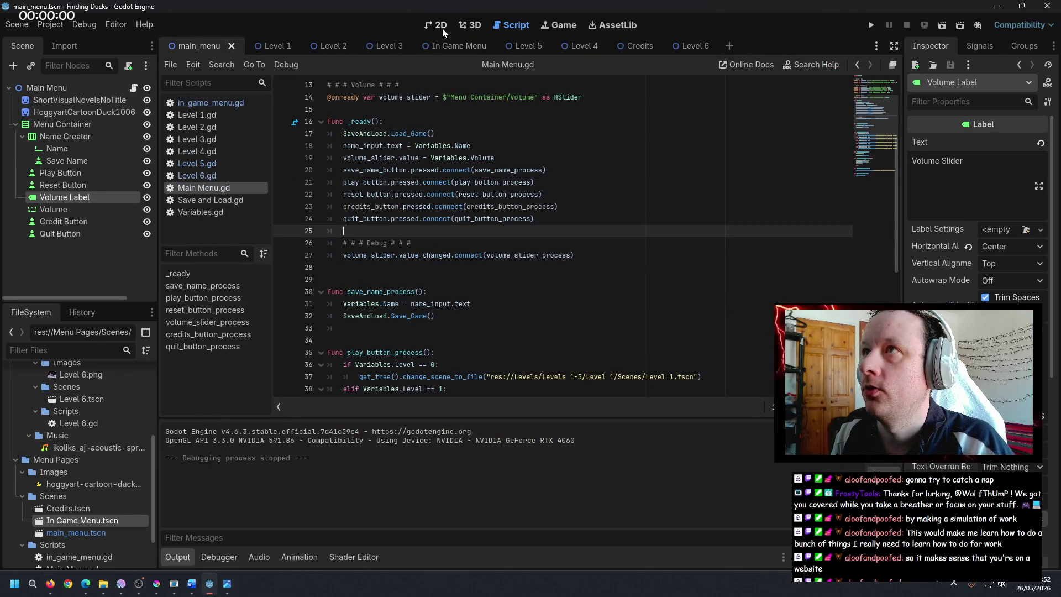
{"action": "left_click", "coordinate": [437, 25]}
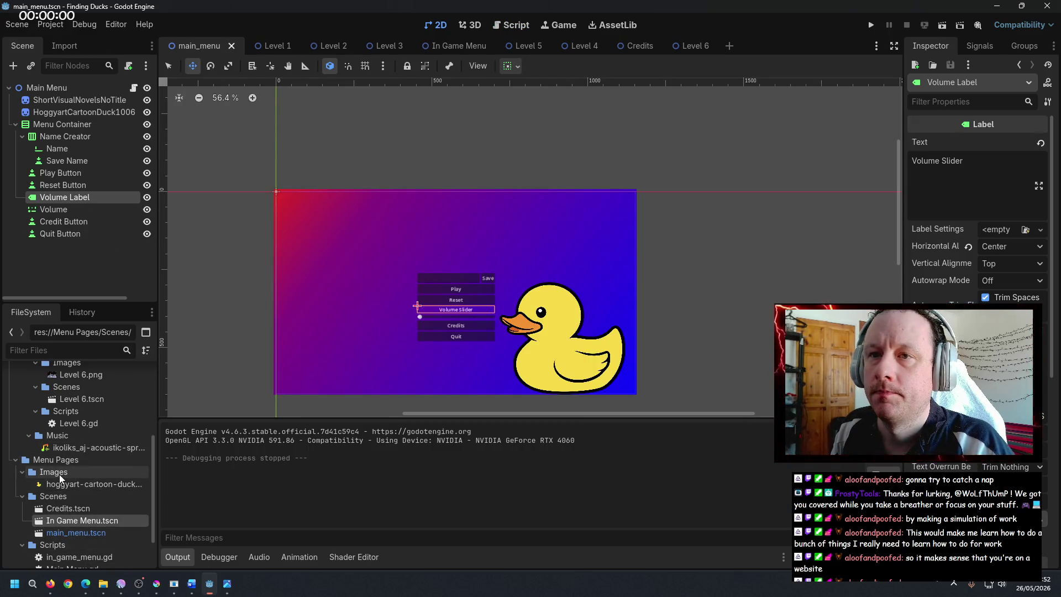
{"action": "left_click", "coordinate": [58, 473]}
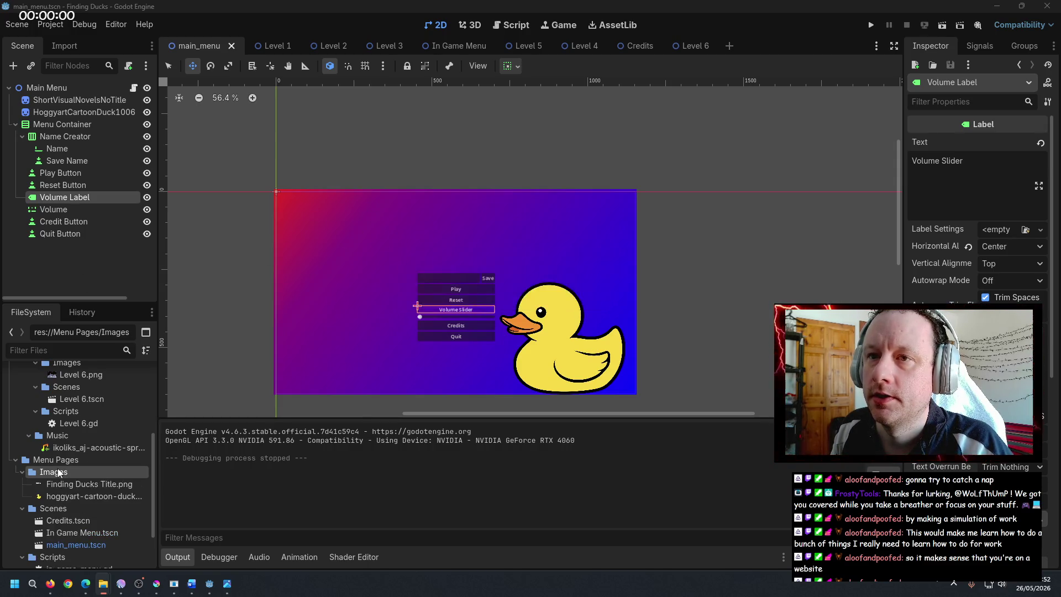
{"action": "mouse_move", "coordinate": [83, 484]}
{"action": "left_mouse_down"}
{"action": "mouse_move", "coordinate": [332, 388]}
{"action": "mouse_move", "coordinate": [314, 273]}
{"action": "mouse_move", "coordinate": [464, 299]}
{"action": "left_mouse_up"}
{"action": "left_click_drag", "start_coordinate": [463, 299], "coordinate": [461, 293]}
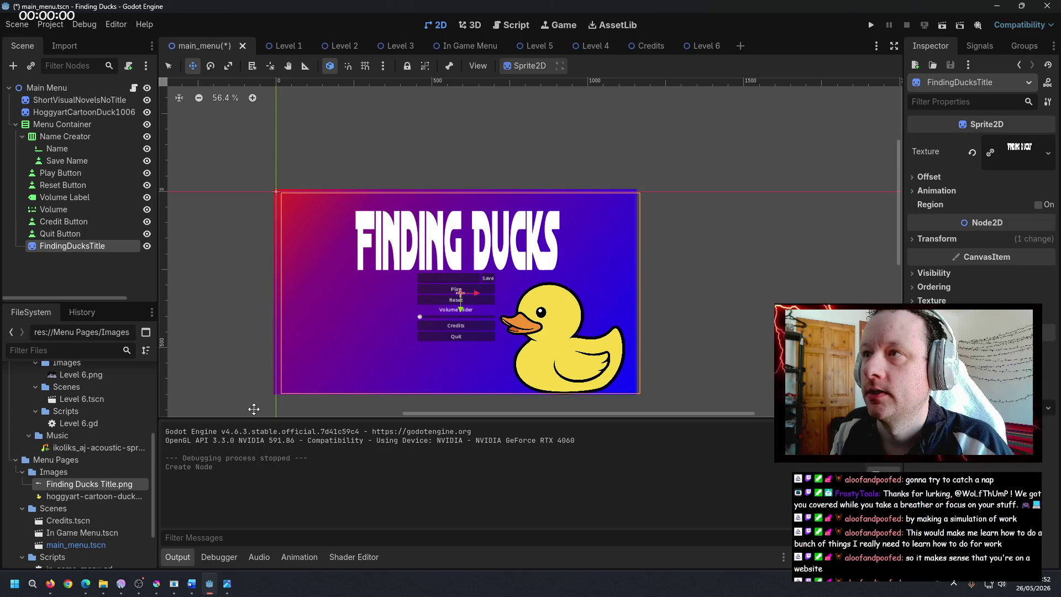
Place the title at the top, raise it in the scene tree, then run the game and press Play.
{"action": "mouse_move", "coordinate": [449, 250]}
{"action": "left_mouse_down"}
{"action": "mouse_move", "coordinate": [445, 240]}
{"action": "mouse_move", "coordinate": [377, 237]}
{"action": "mouse_move", "coordinate": [451, 238]}
{"action": "left_mouse_up"}
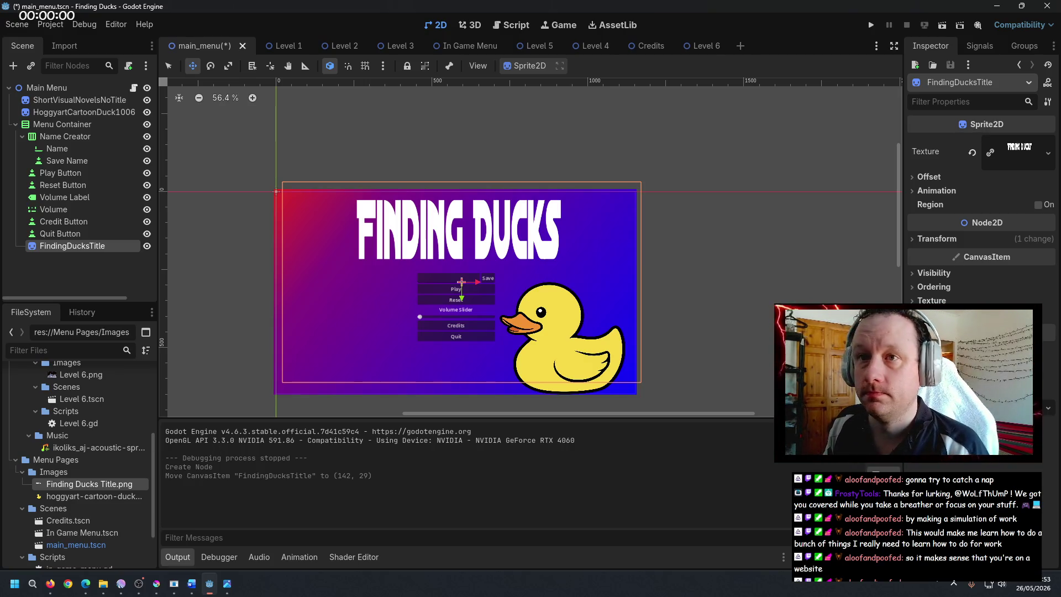
{"action": "left_click_drag", "start_coordinate": [126, 242], "coordinate": [104, 115]}
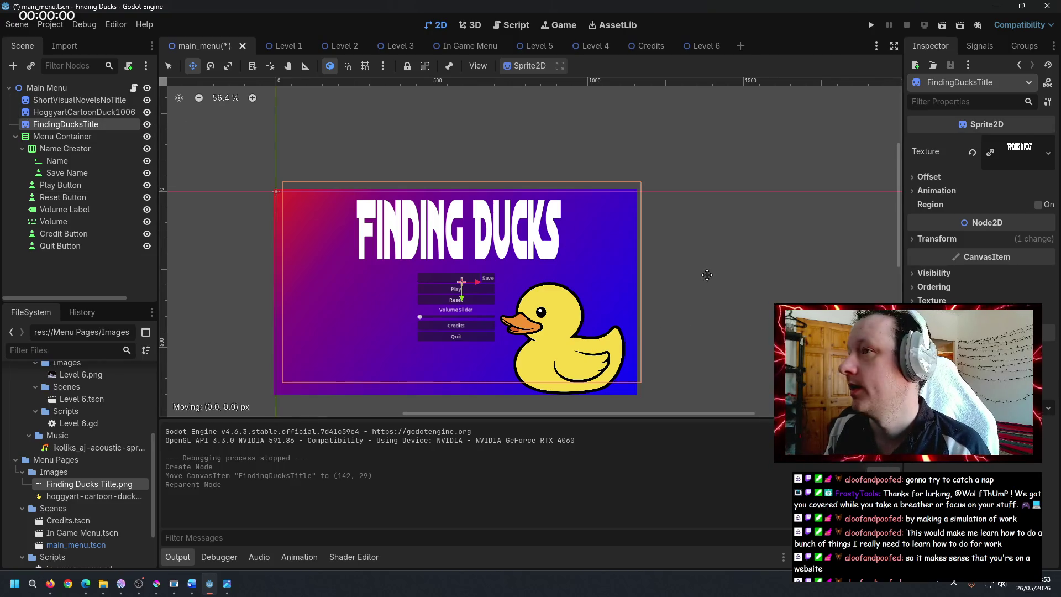
{"action": "left_click", "coordinate": [169, 65]}
{"action": "left_click", "coordinate": [697, 361]}
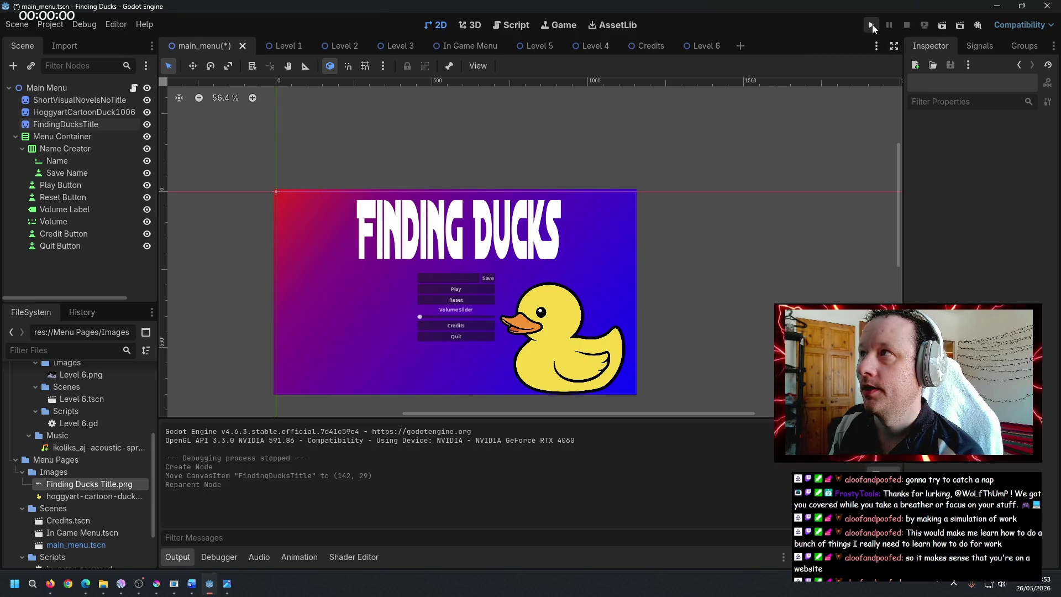
{"action": "left_click", "coordinate": [873, 26]}
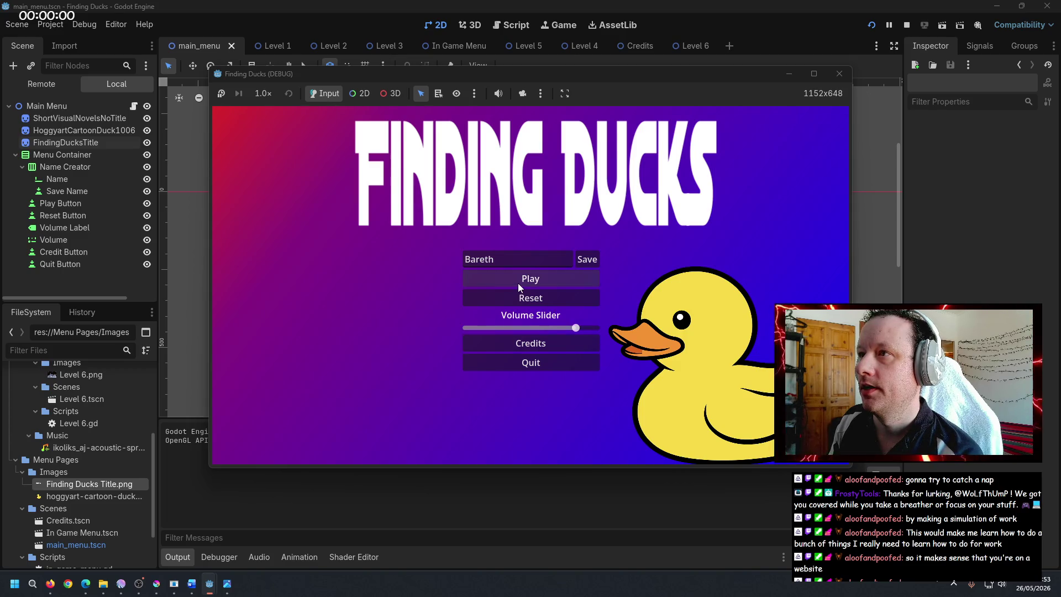
{"action": "left_click", "coordinate": [558, 279]}
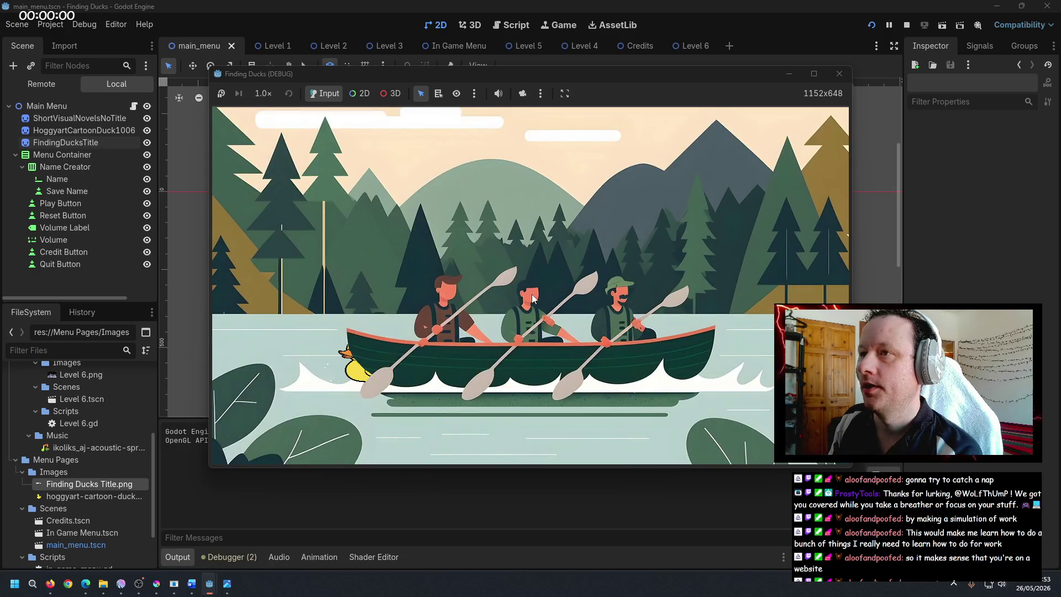
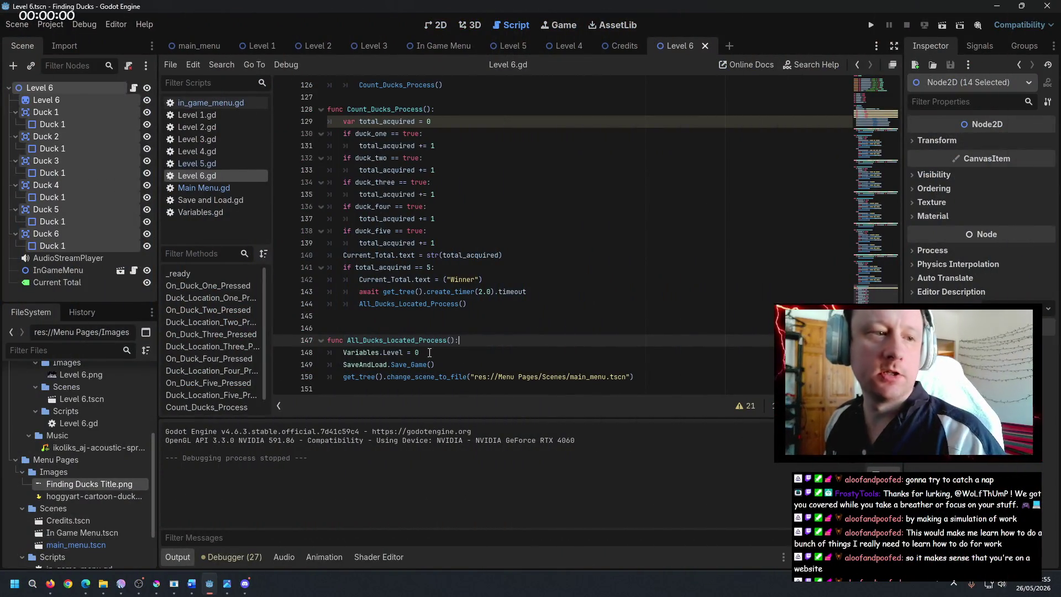
Save the current Level 6 scene.
{"action": "scroll", "coordinate": [553, 332], "scroll_direction": "up", "scroll_amount": 4}
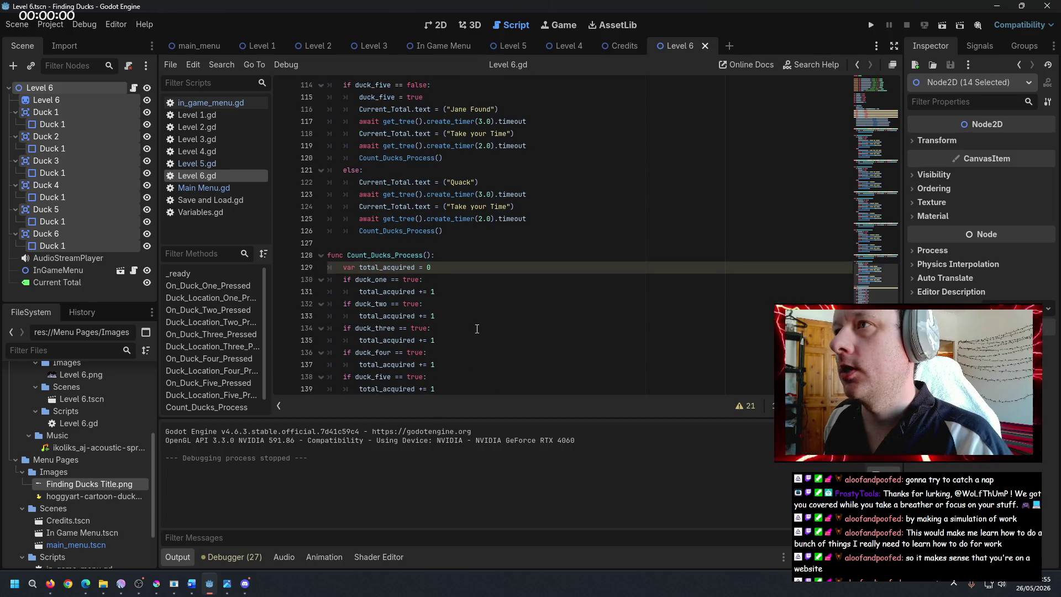
{"action": "left_click", "coordinate": [481, 316]}
{"action": "key", "text": "ctrl+s"}
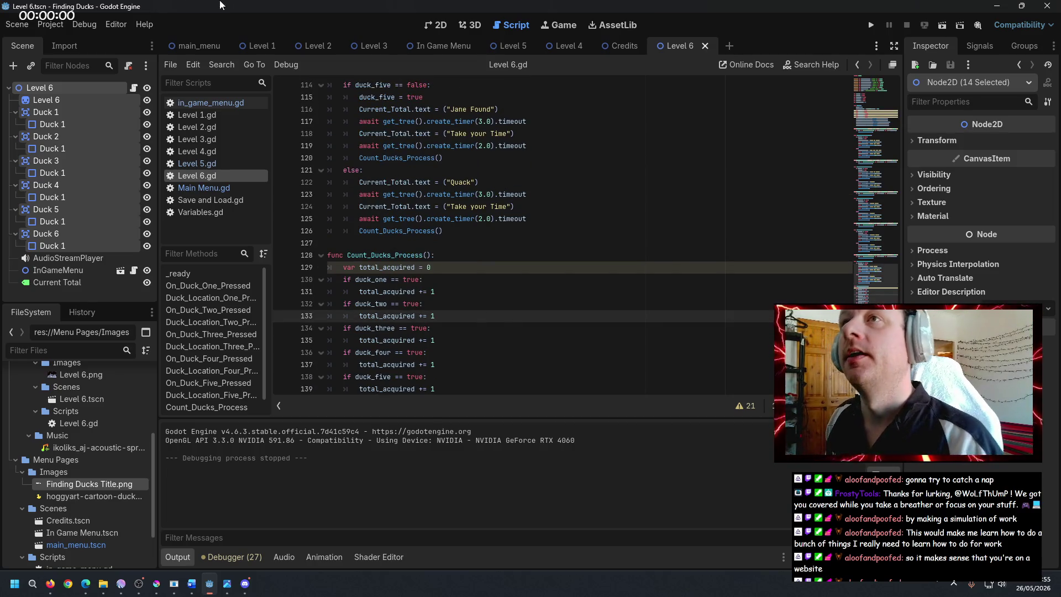
Export the project data pack as Finding Ducks.zip into the Finding Ducks Demo folder.
{"action": "left_click", "coordinate": [48, 22]}
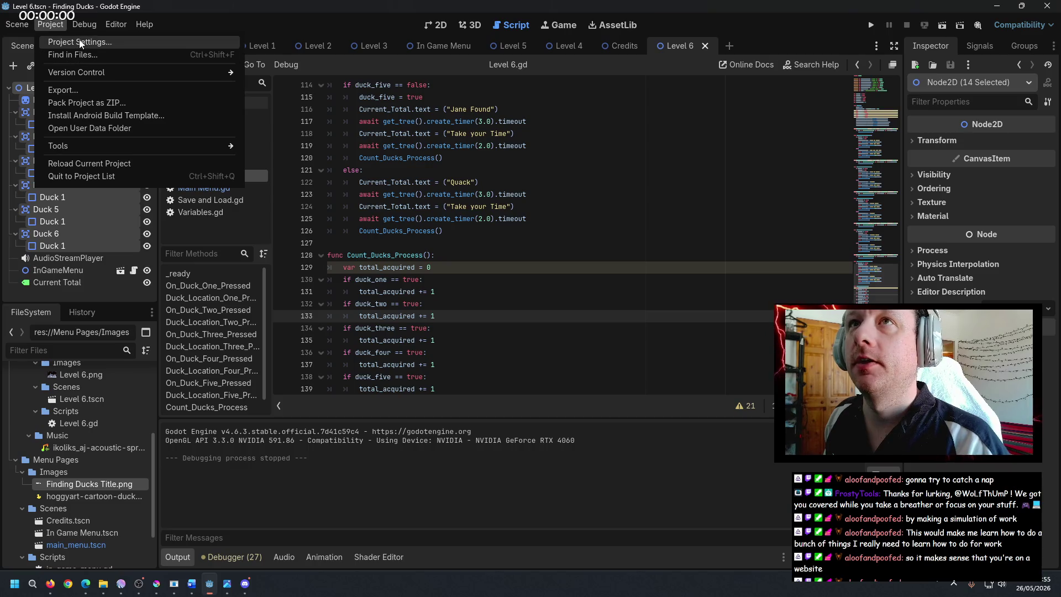
{"action": "left_click", "coordinate": [79, 89]}
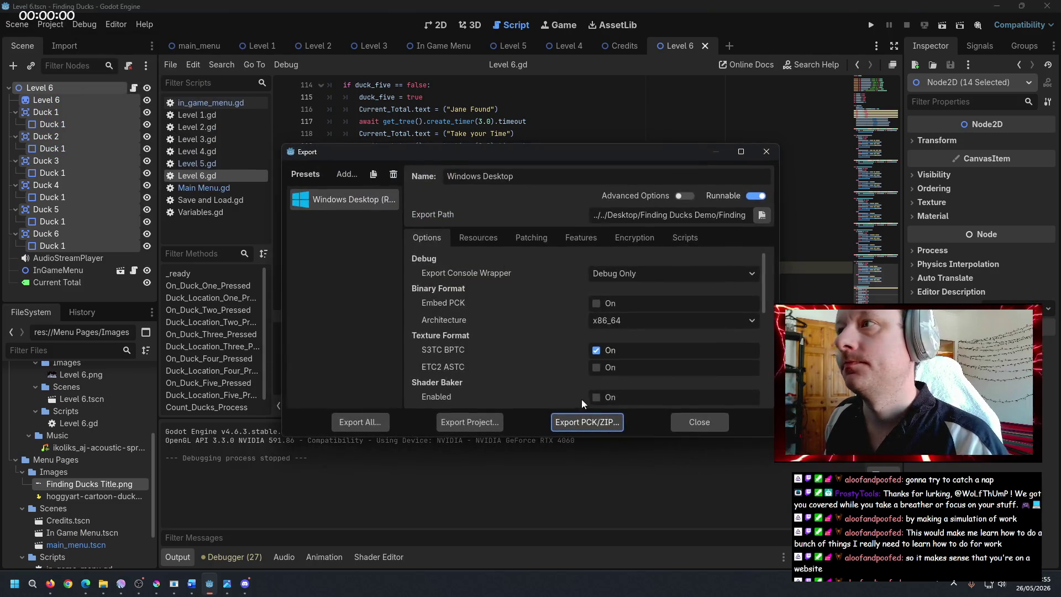
{"action": "left_click", "coordinate": [481, 422]}
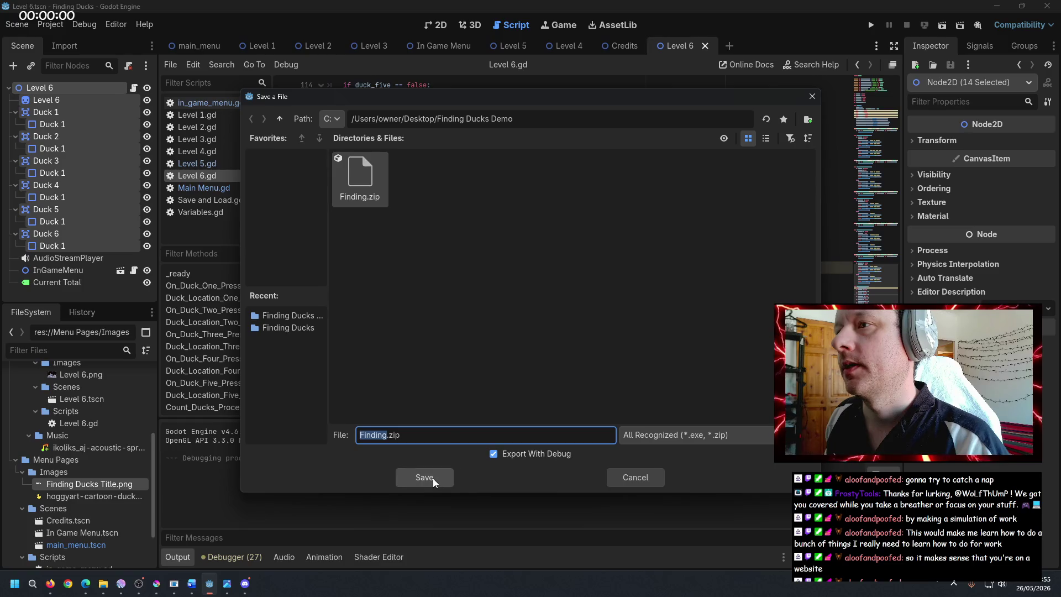
{"action": "left_click", "coordinate": [388, 435]}
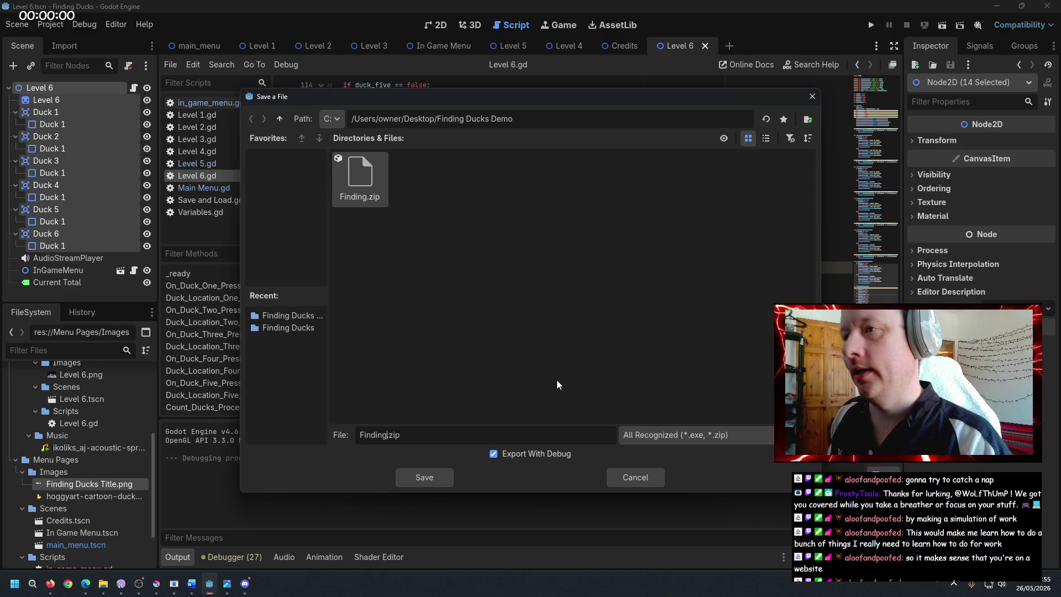
{"action": "type", "text": "Ducks"}
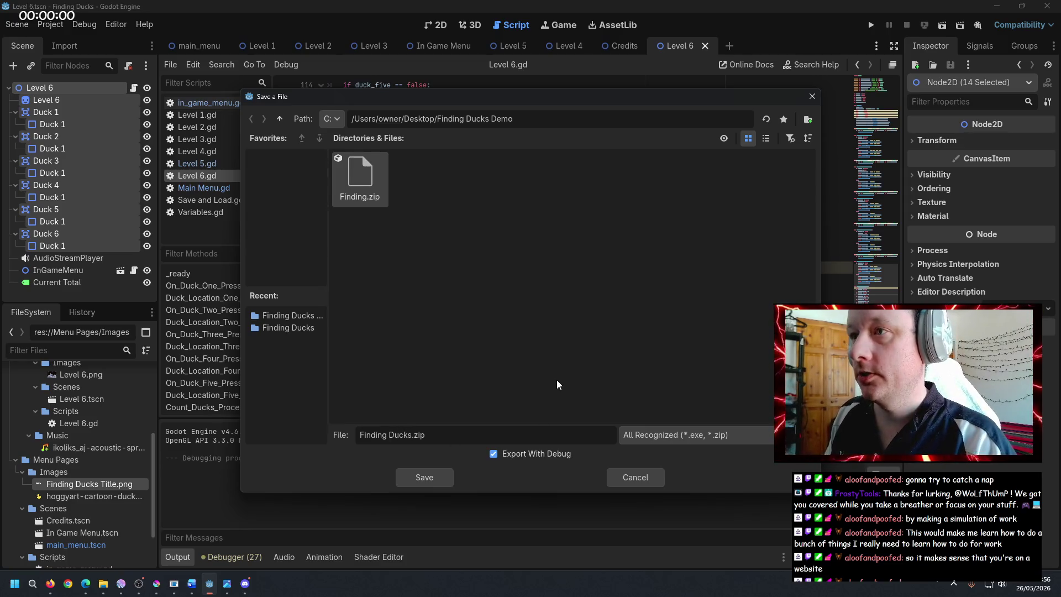
{"action": "key", "text": "Return"}
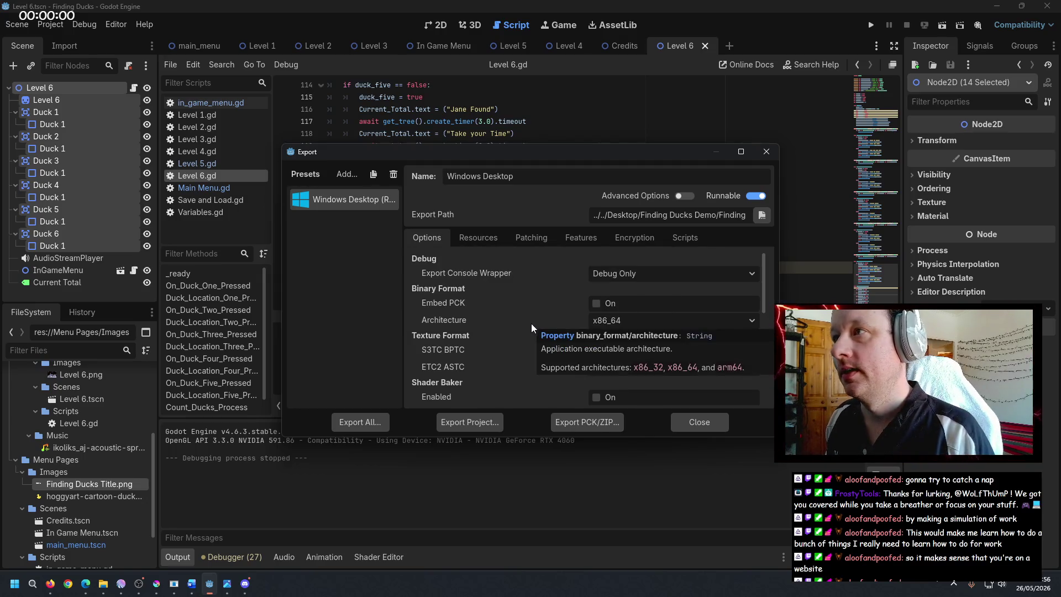
Set the console wrapper to Debug and Release and export a non-debug build over Finding Ducks.zip.
{"action": "left_click", "coordinate": [637, 273]}
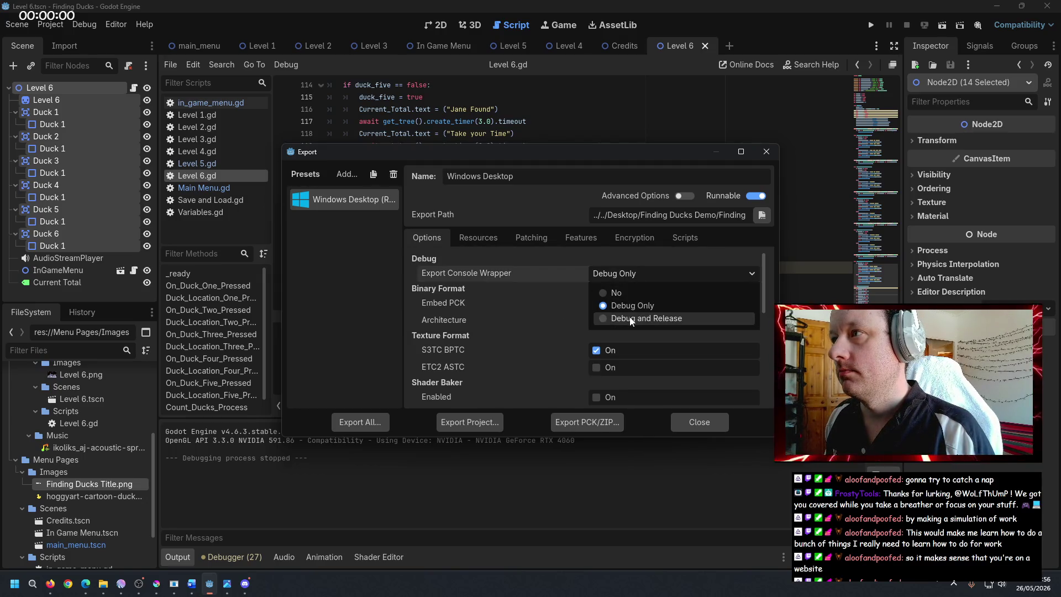
{"action": "left_click", "coordinate": [626, 316]}
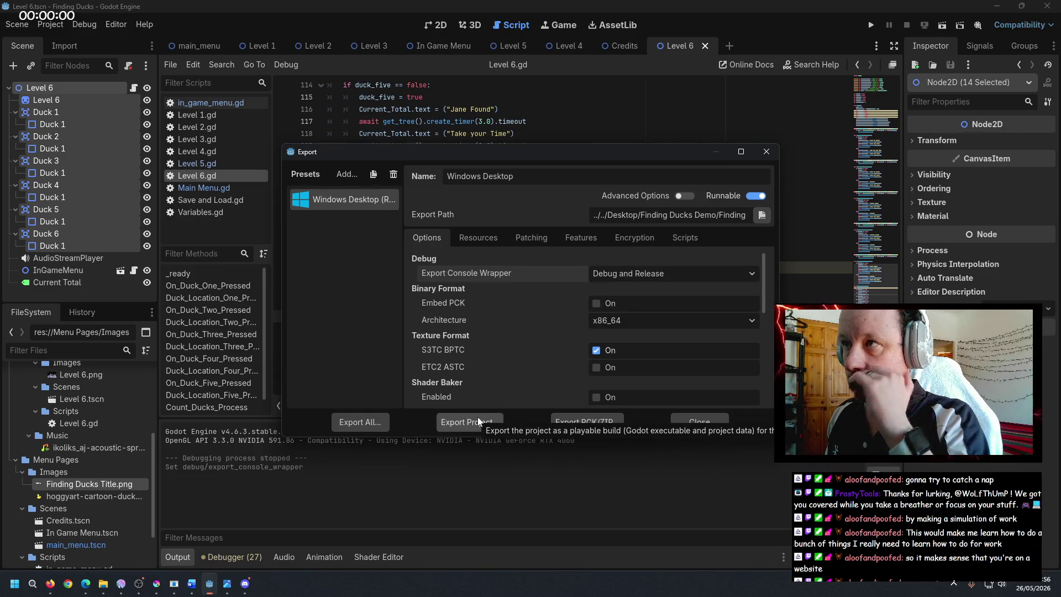
{"action": "left_click", "coordinate": [478, 417]}
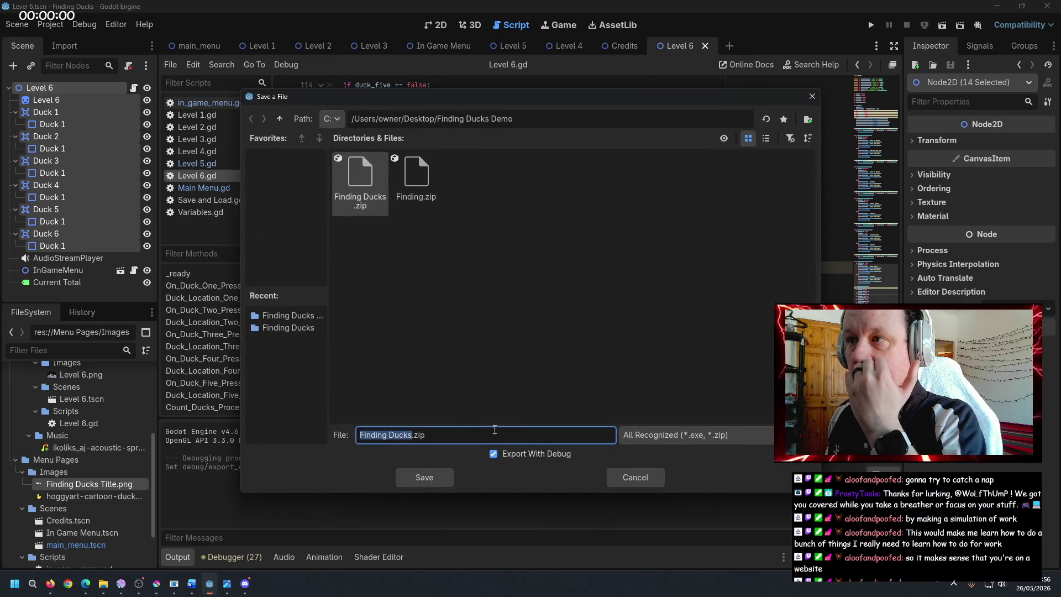
{"action": "left_click", "coordinate": [494, 454]}
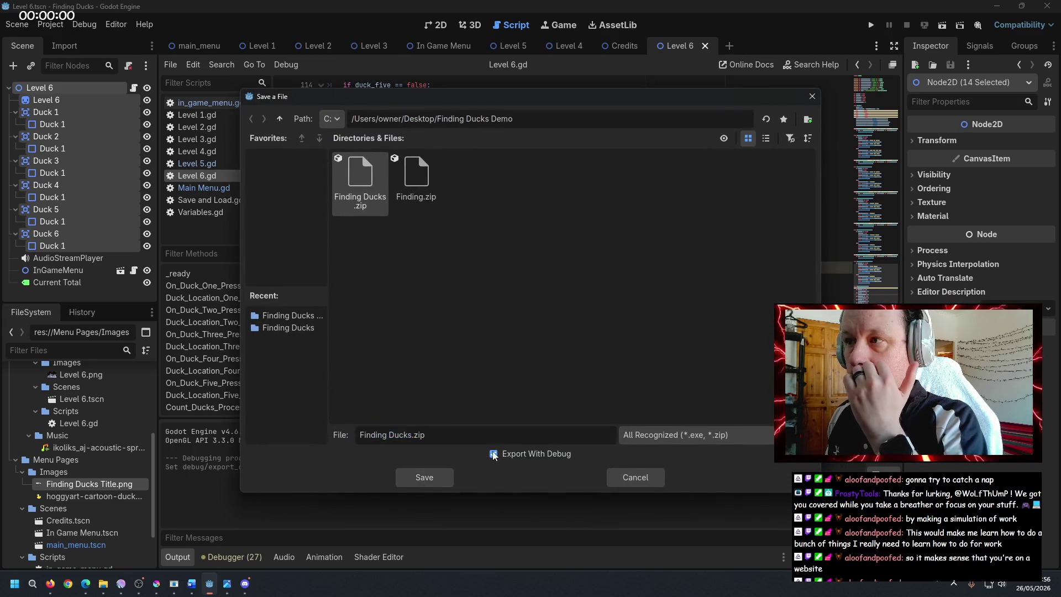
{"action": "left_click", "coordinate": [418, 480]}
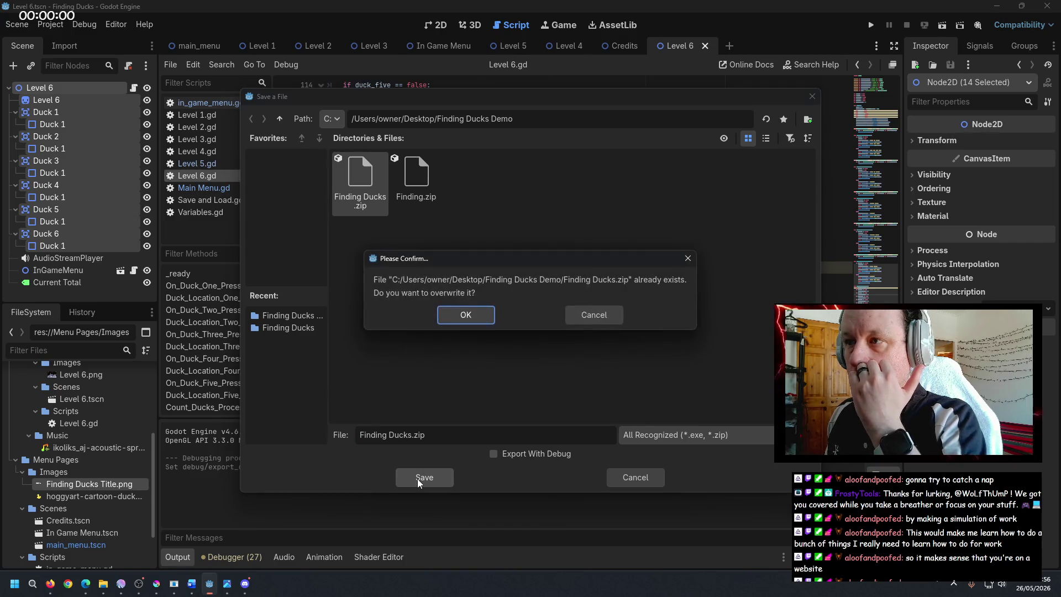
{"action": "left_click", "coordinate": [487, 315]}
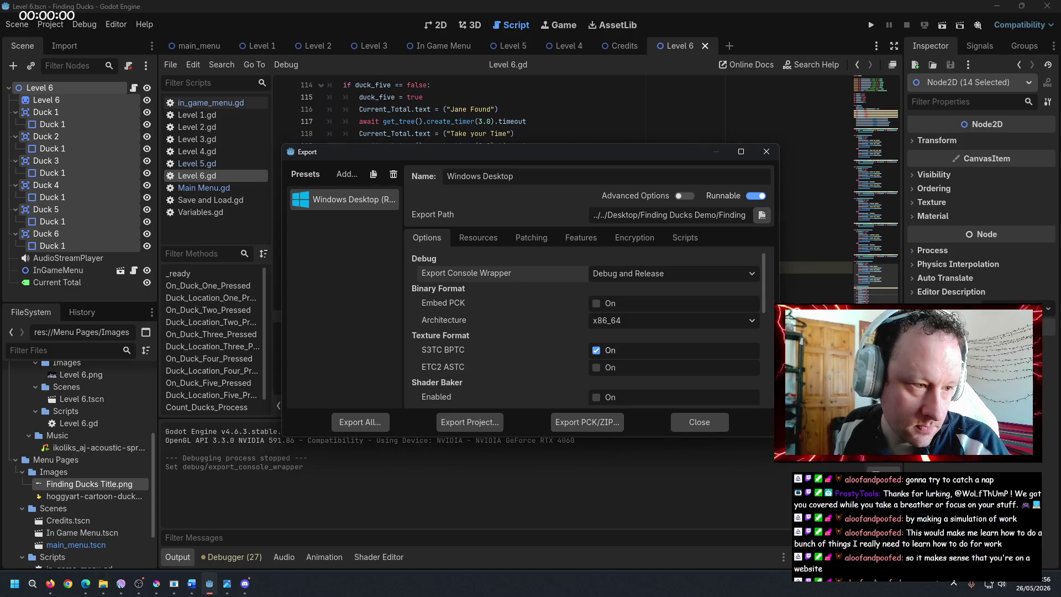
{"action": "key", "text": "alt+Tab"}
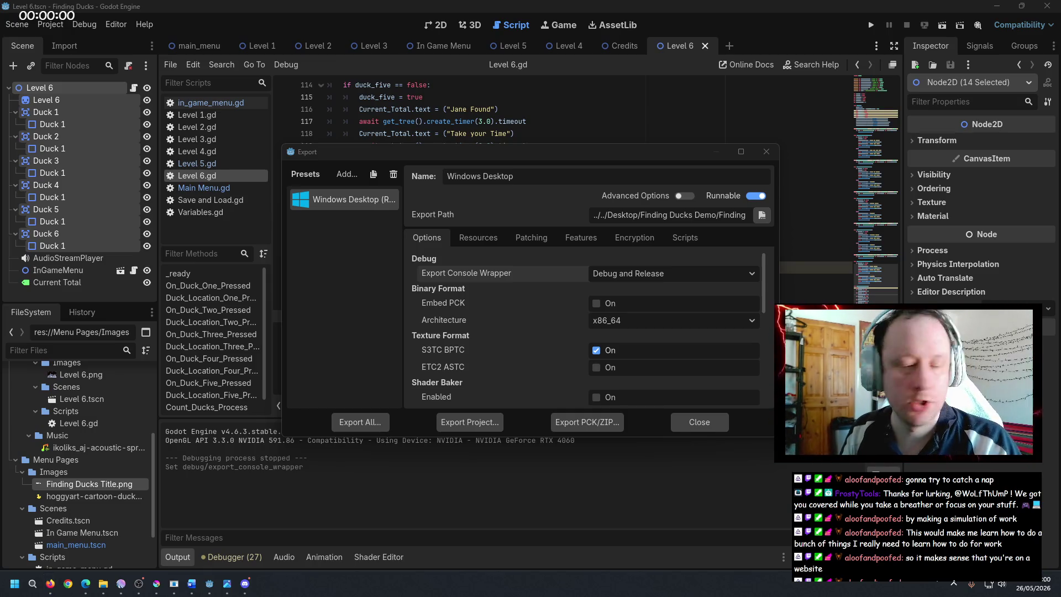
Switch to the itch app to launch the exported Finding Ducks build.
{"action": "key", "text": "alt+Tab"}
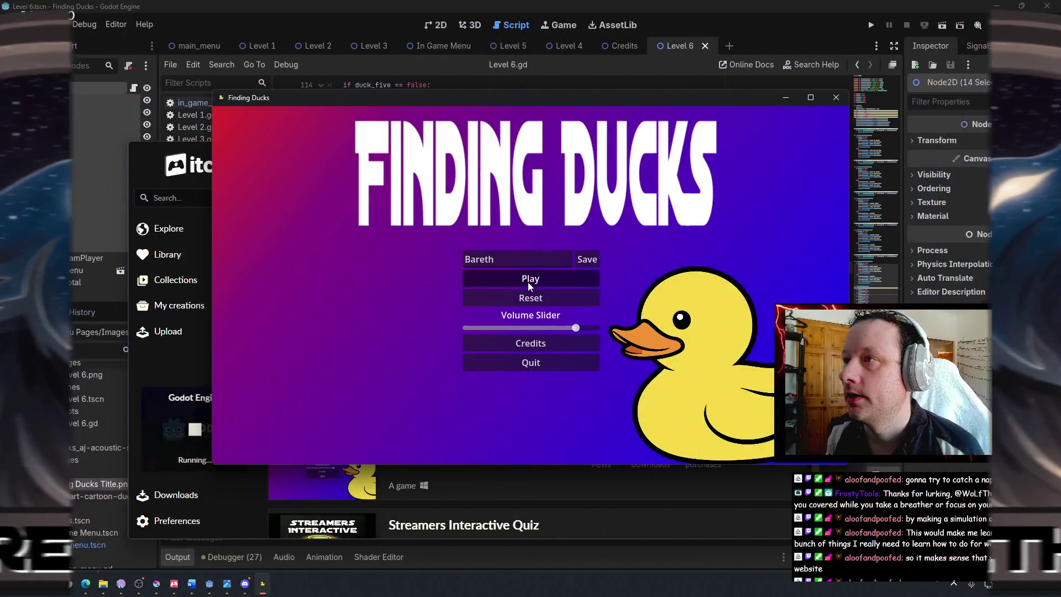
Play the build, find the corner duck, then close the game, itch app and Export dialog.
{"action": "left_click", "coordinate": [528, 282]}
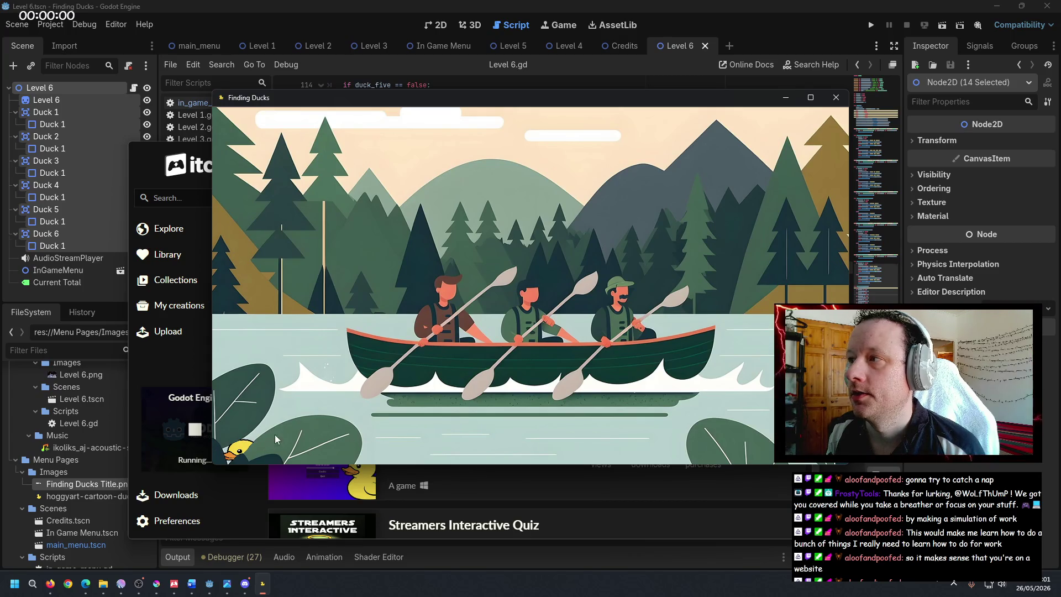
{"action": "left_click", "coordinate": [239, 450]}
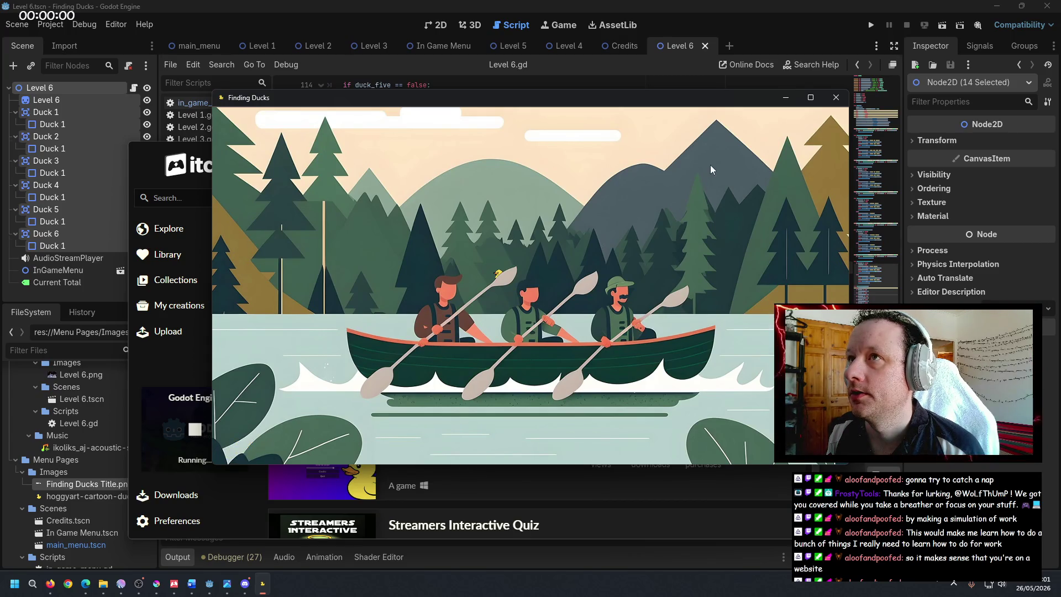
{"action": "left_click", "coordinate": [497, 273]}
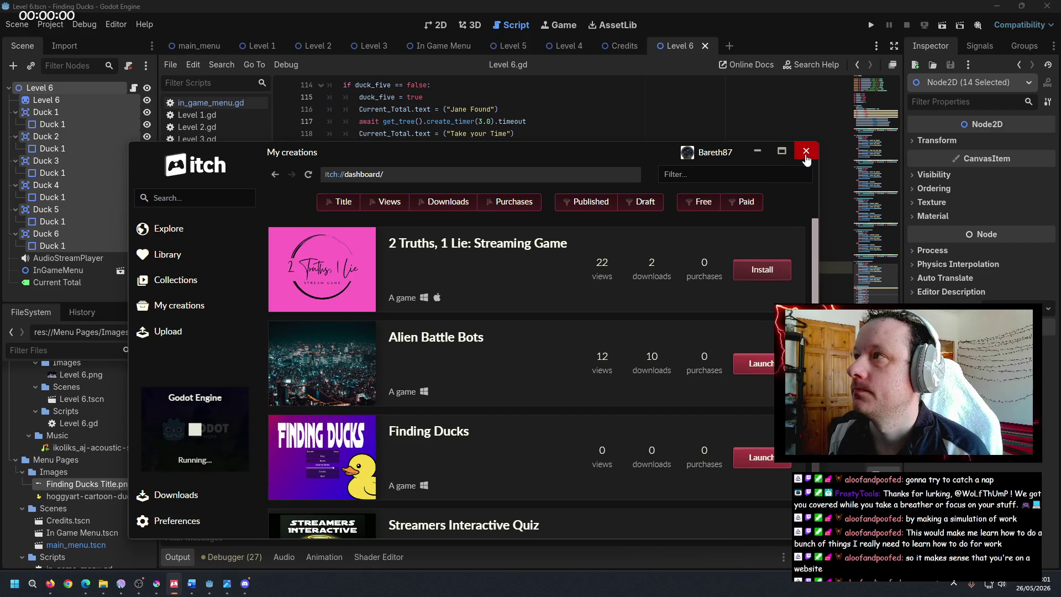
{"action": "left_click", "coordinate": [806, 151]}
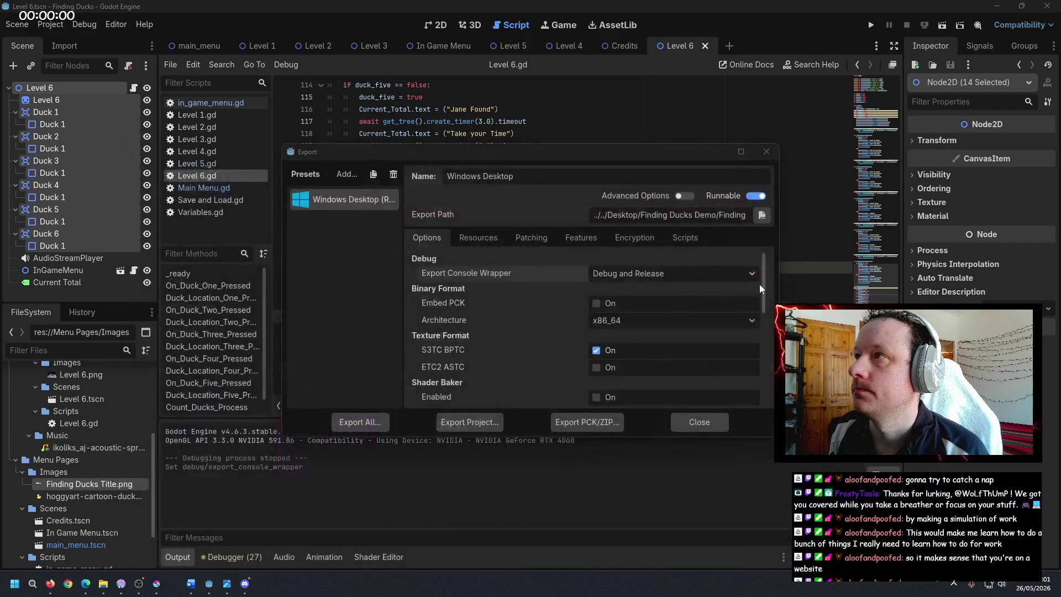
{"action": "left_click", "coordinate": [767, 154]}
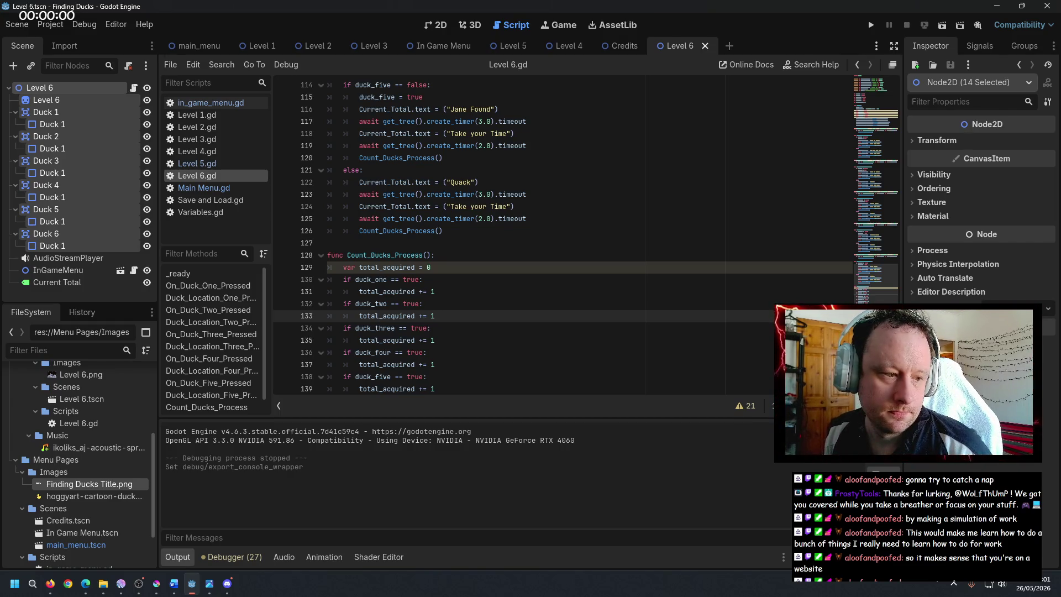
Leave the Godot editor and bring up the system app launcher.
{"action": "key", "text": "alt+Tab"}
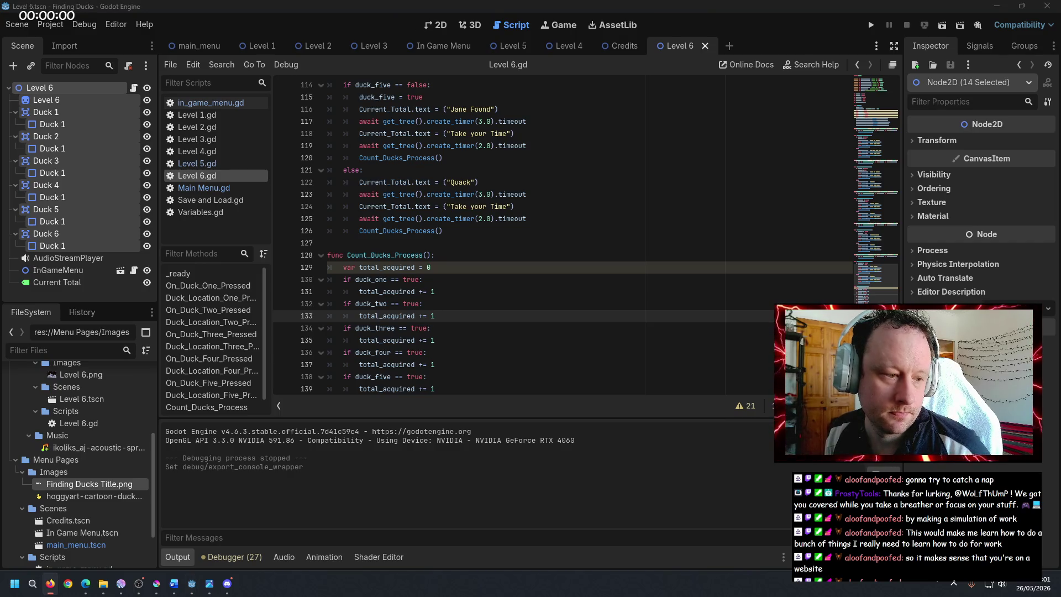
{"action": "key", "text": "super"}
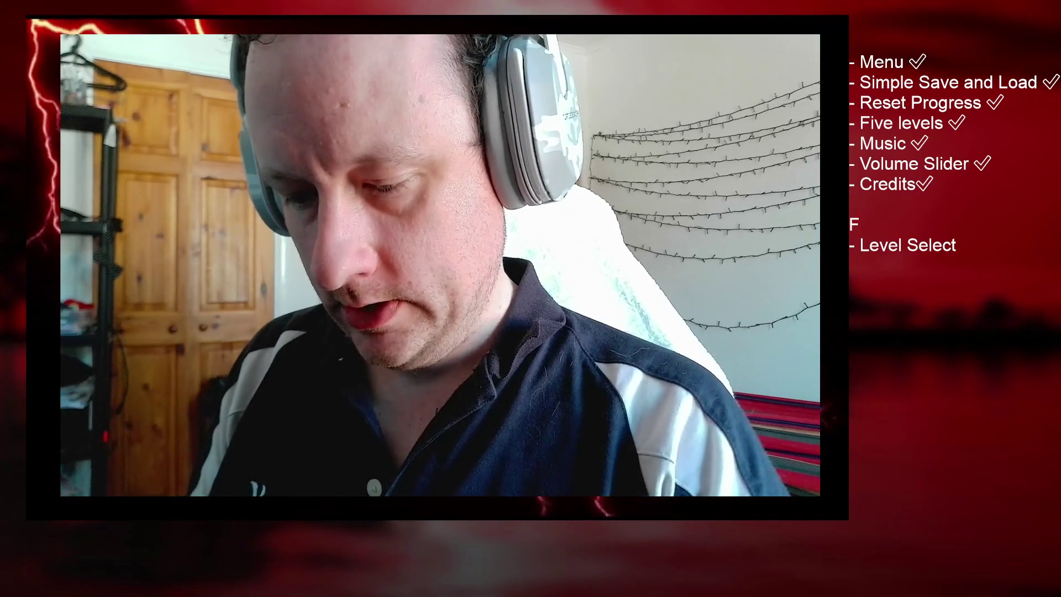
Finish the FUTURE heading and add Custom Ducks, Other Animals, Streamer Tokens and 20 Levels lines.
{"action": "type", "text": "RE"}
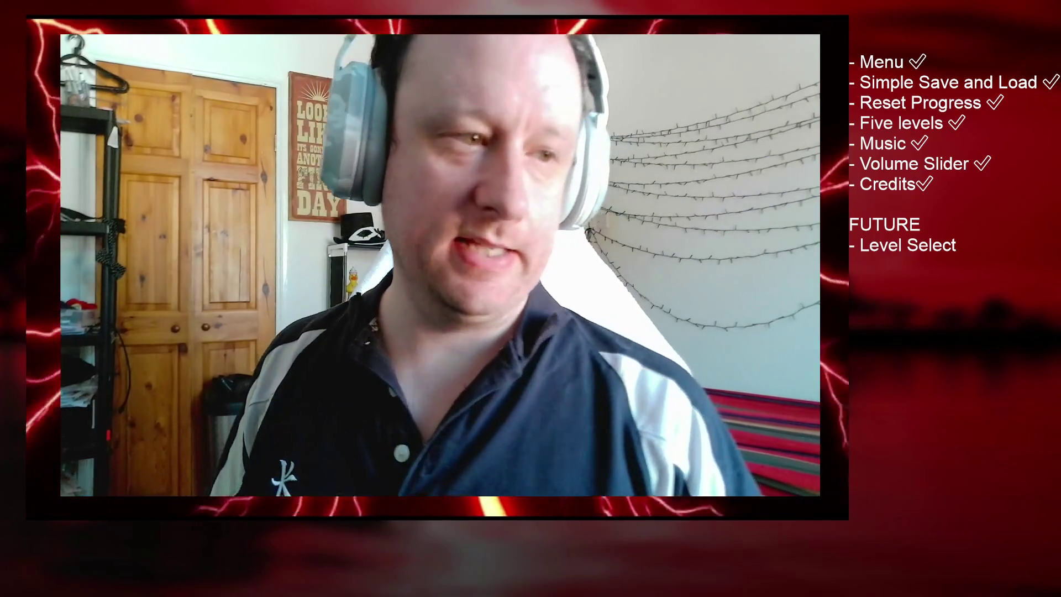
{"action": "type", "text": "Custom Ducks"}
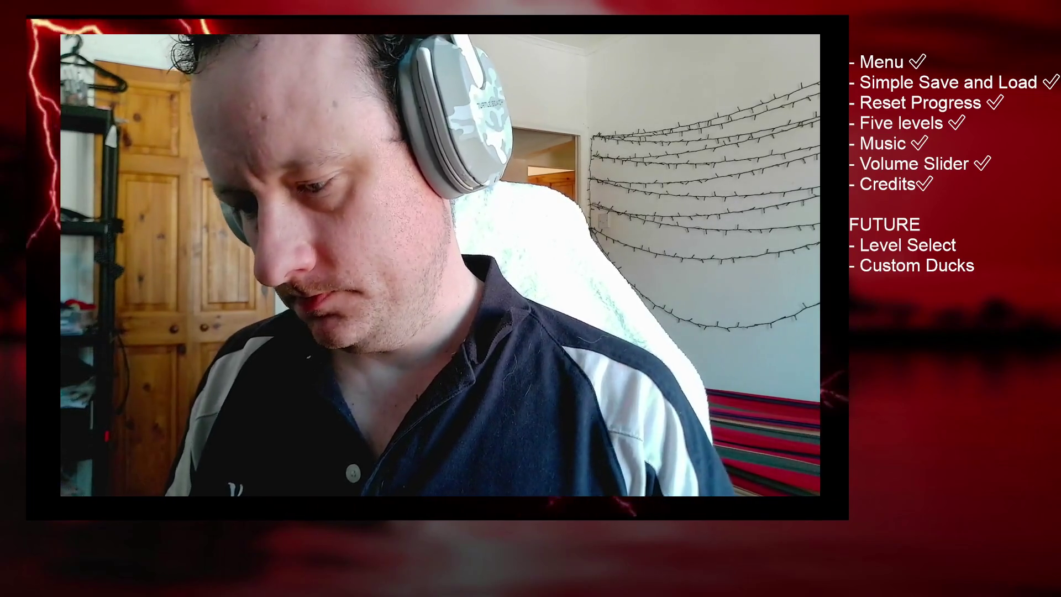
{"action": "key", "text": "Return"}
{"action": "type", "text": "- Other"}
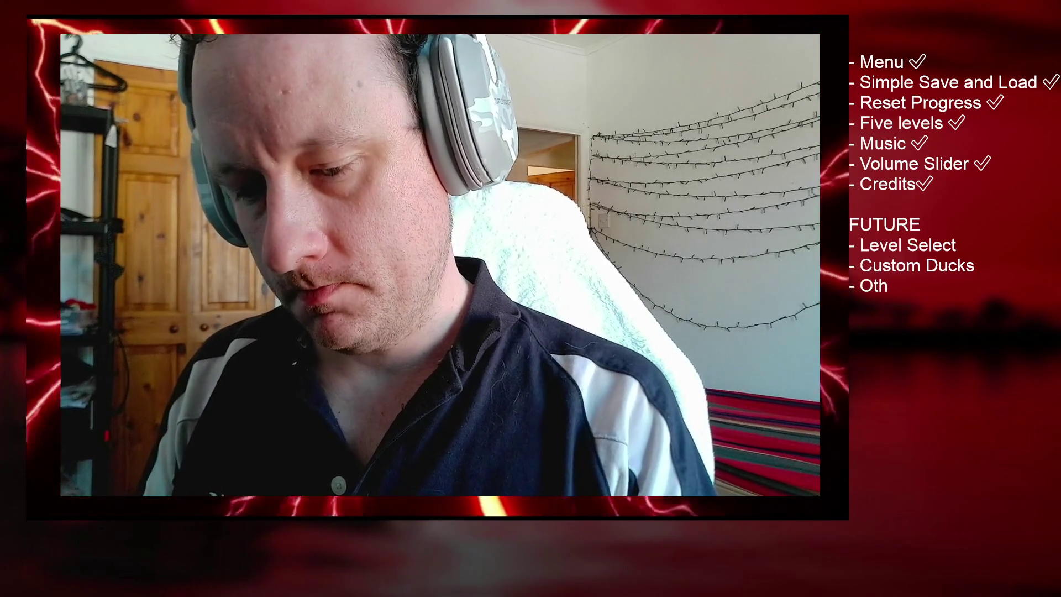
{"action": "type", "text": " Animals"}
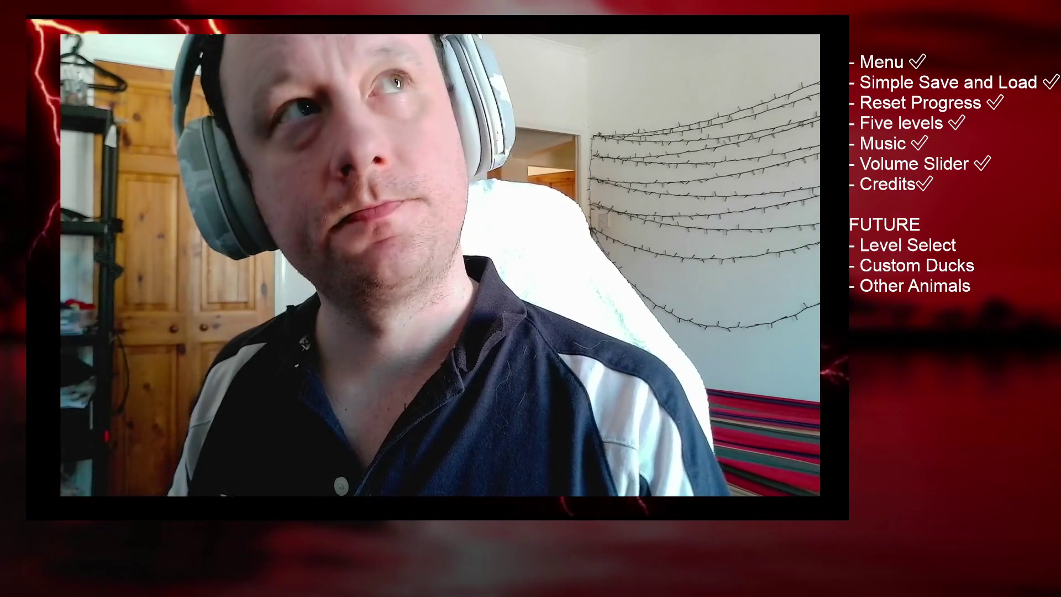
{"action": "key", "text": "Return"}
{"action": "type", "text": "- Streamer Not"}
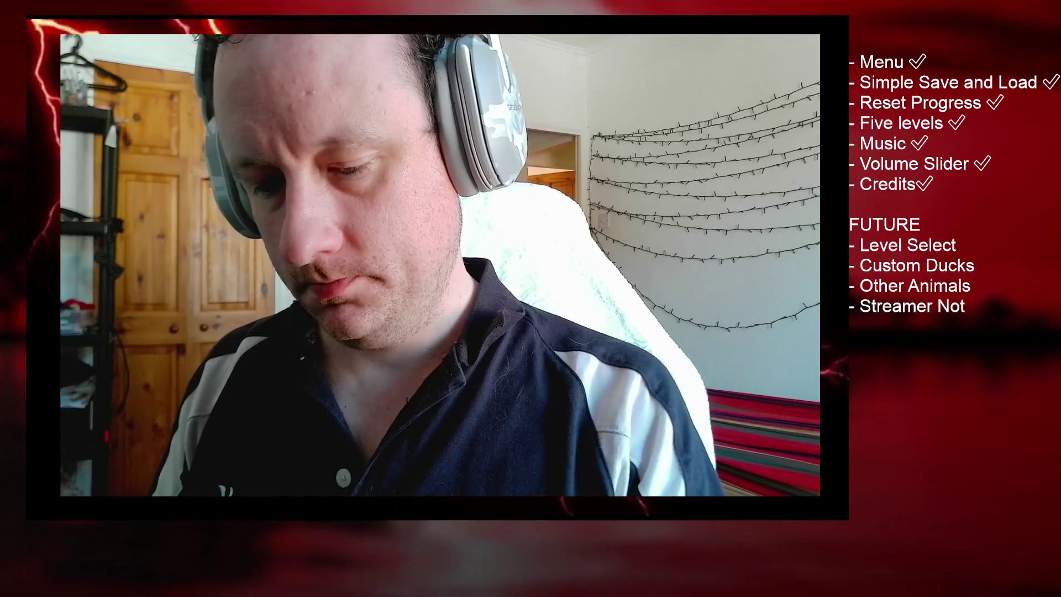
{"action": "key", "text": "BackSpace"}
{"action": "key", "text": "BackSpace"}
{"action": "key", "text": "BackSpace"}
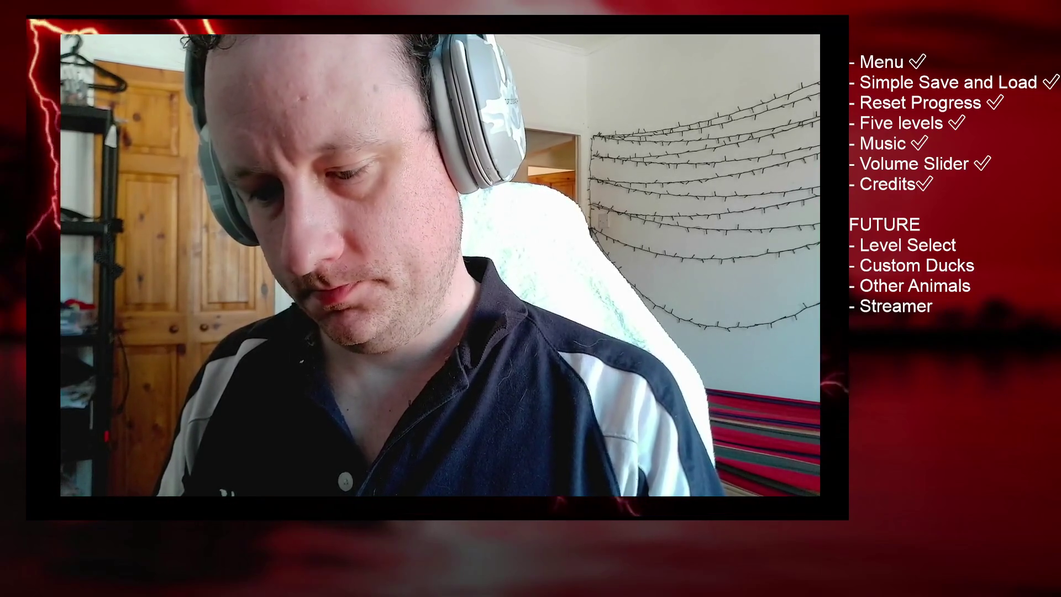
{"action": "key", "text": "BackSpace"}
{"action": "key", "text": "BackSpace"}
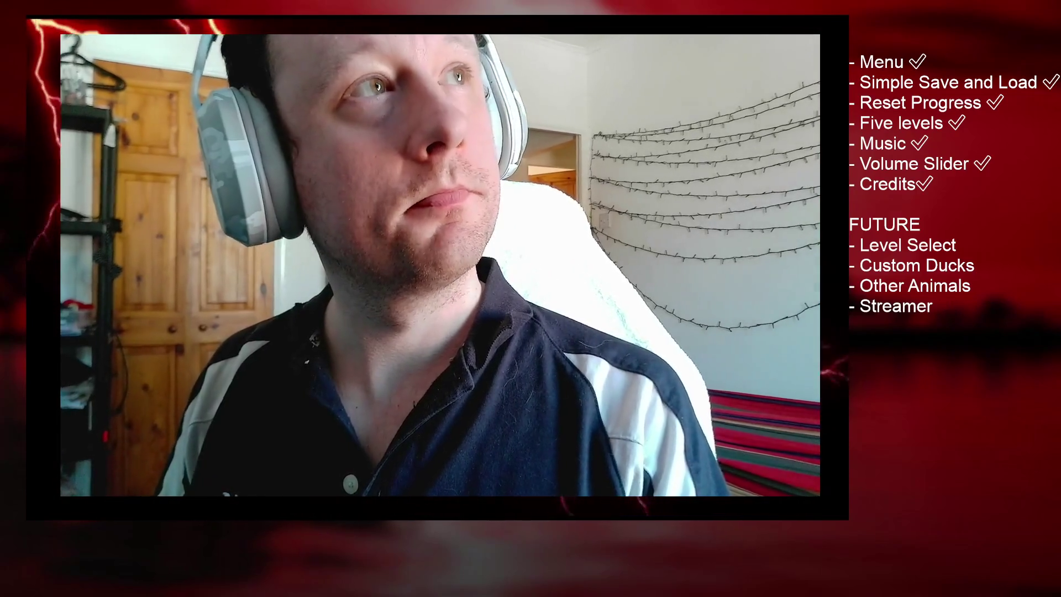
{"action": "type", "text": "Tokens"}
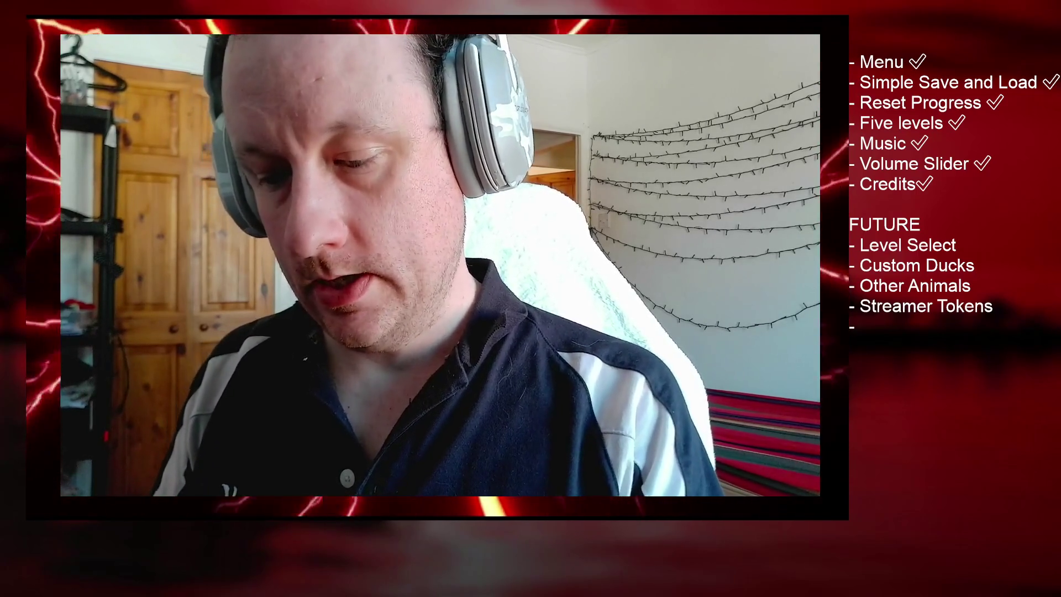
{"action": "type", "text": "20 Leve"}
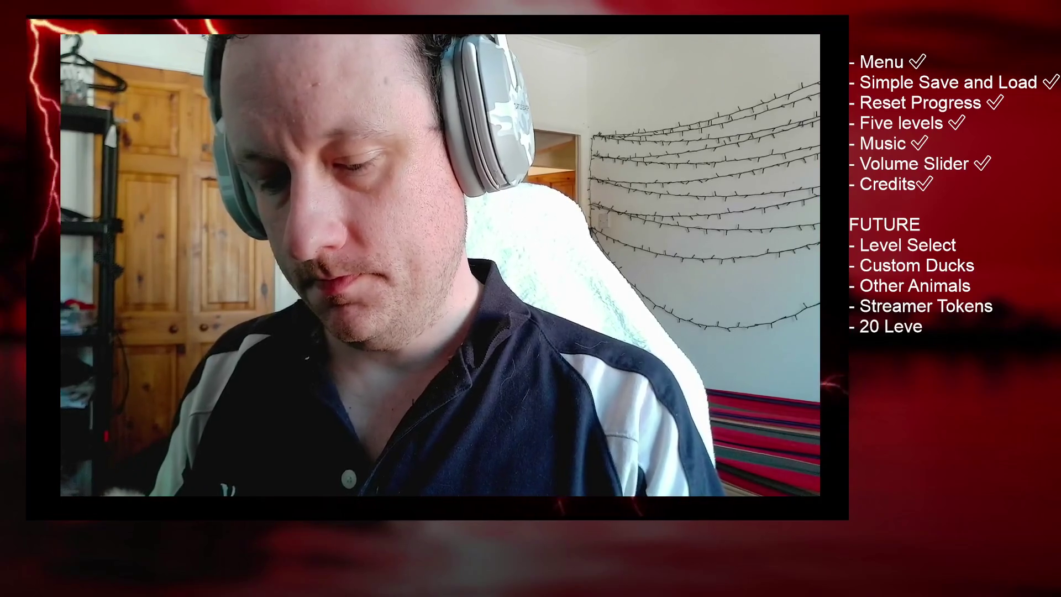